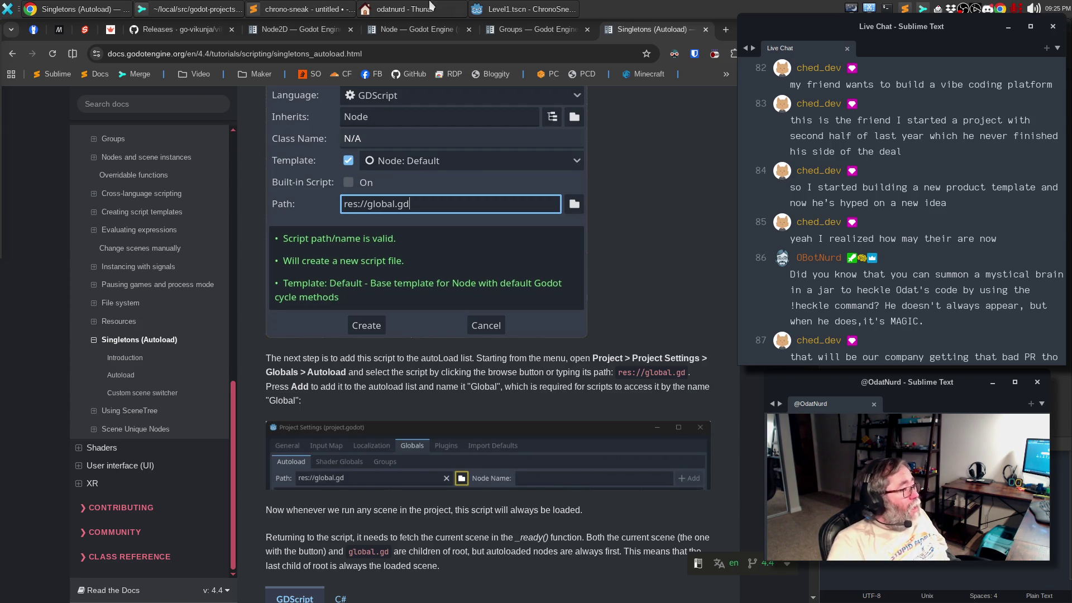
Step: Bring the ChronoSneak Godot editor forward and show Drawing.gd in the Script workspace
{"action": "left_click", "coordinate": [509, 8]}
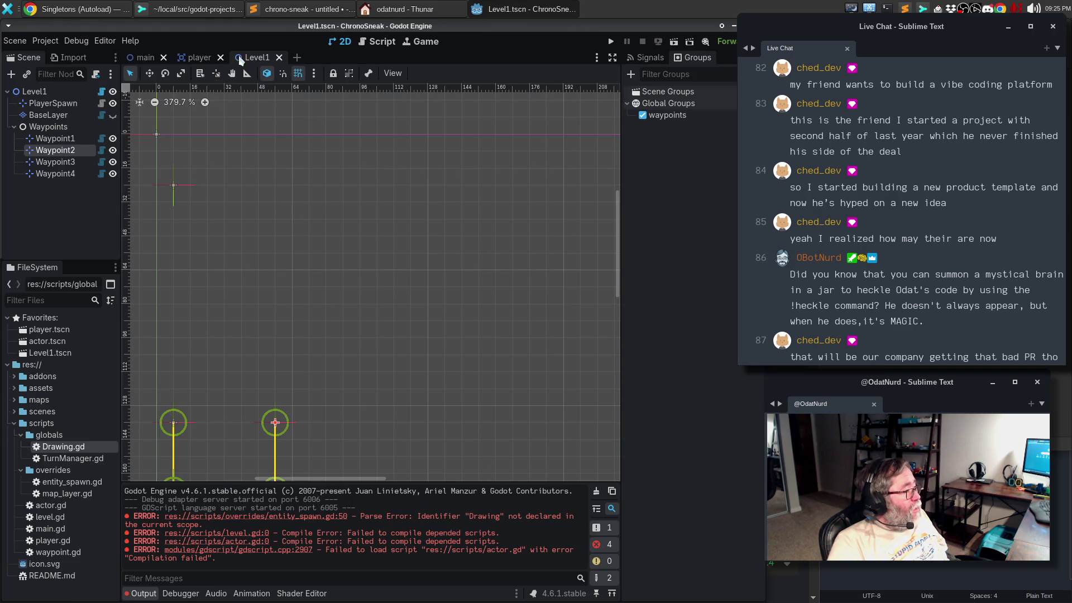
{"action": "left_click", "coordinate": [383, 43]}
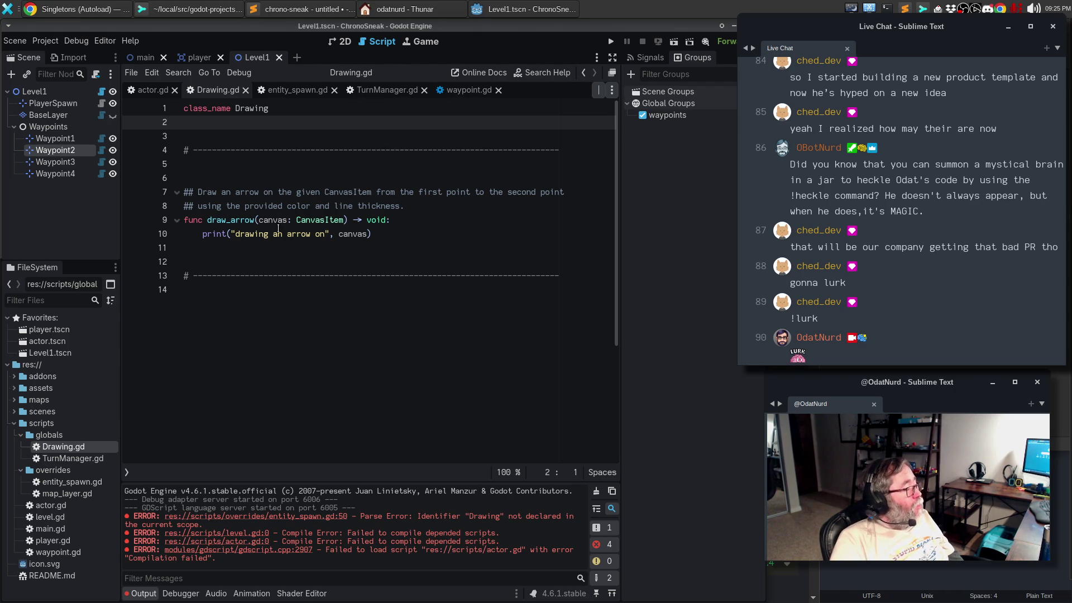
Step: Try autoloading scripts/globals/Drawing.gd as 'Drawing' and dismiss the class-name collision warning
{"action": "left_click", "coordinate": [45, 41]}
{"action": "left_click", "coordinate": [58, 59]}
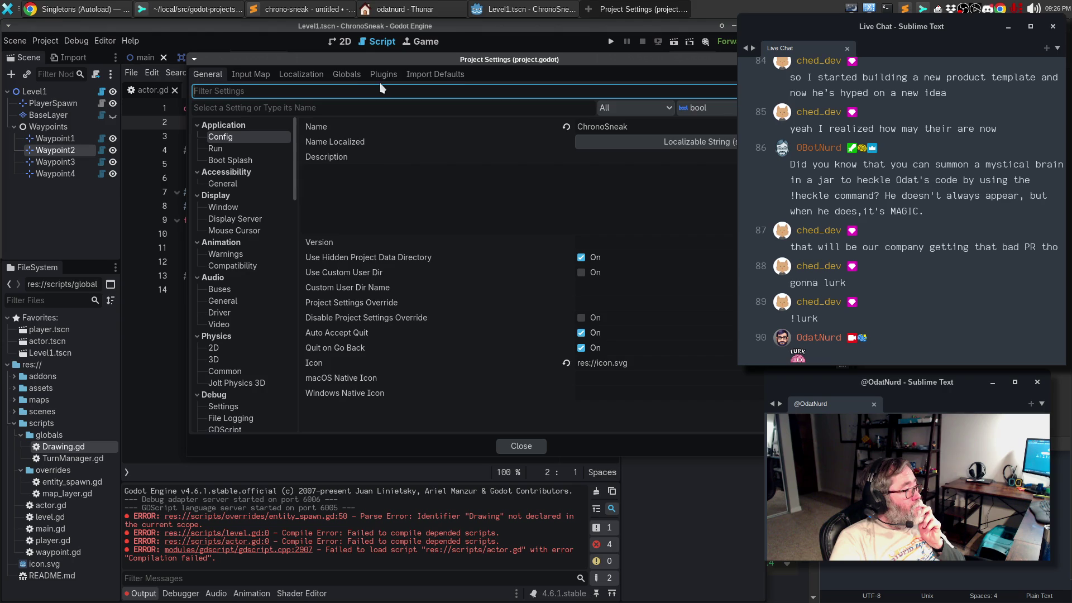
{"action": "left_click", "coordinate": [347, 74]}
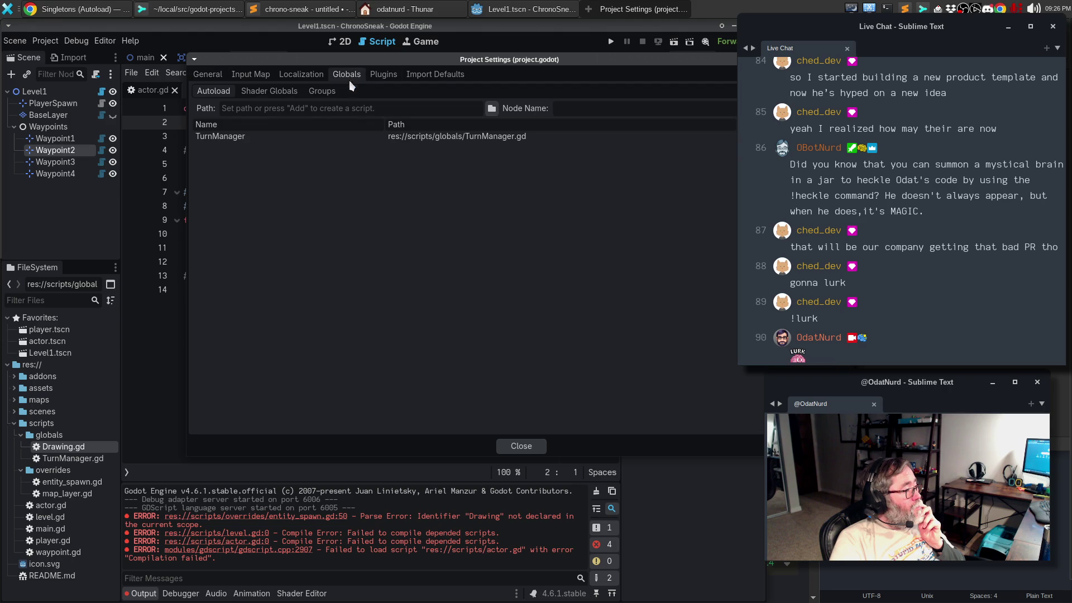
{"action": "left_click", "coordinate": [491, 108]}
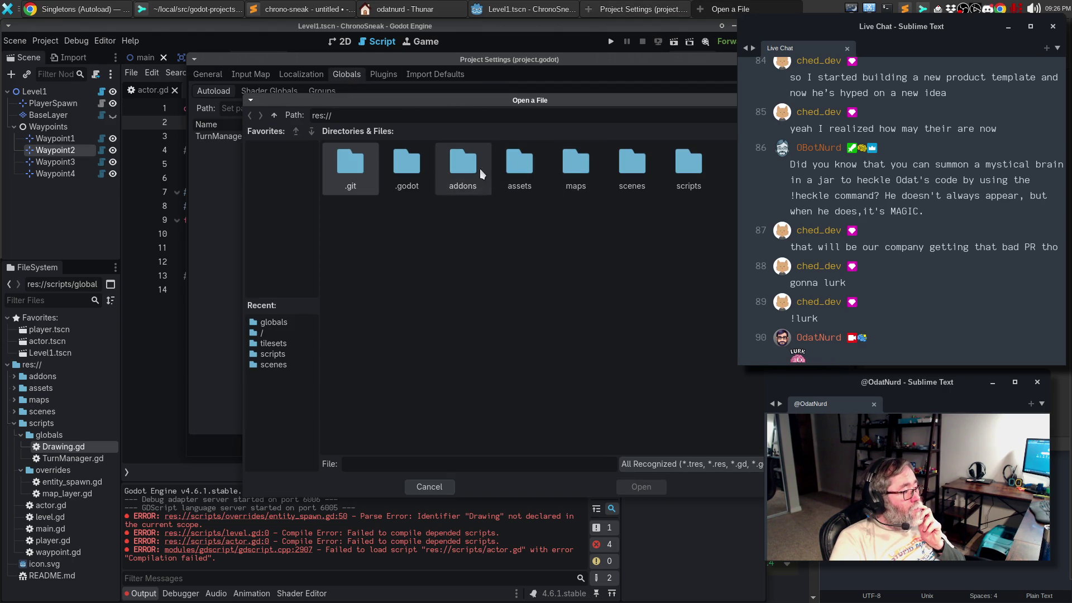
{"action": "double_click", "coordinate": [684, 169]}
{"action": "double_click", "coordinate": [359, 168]}
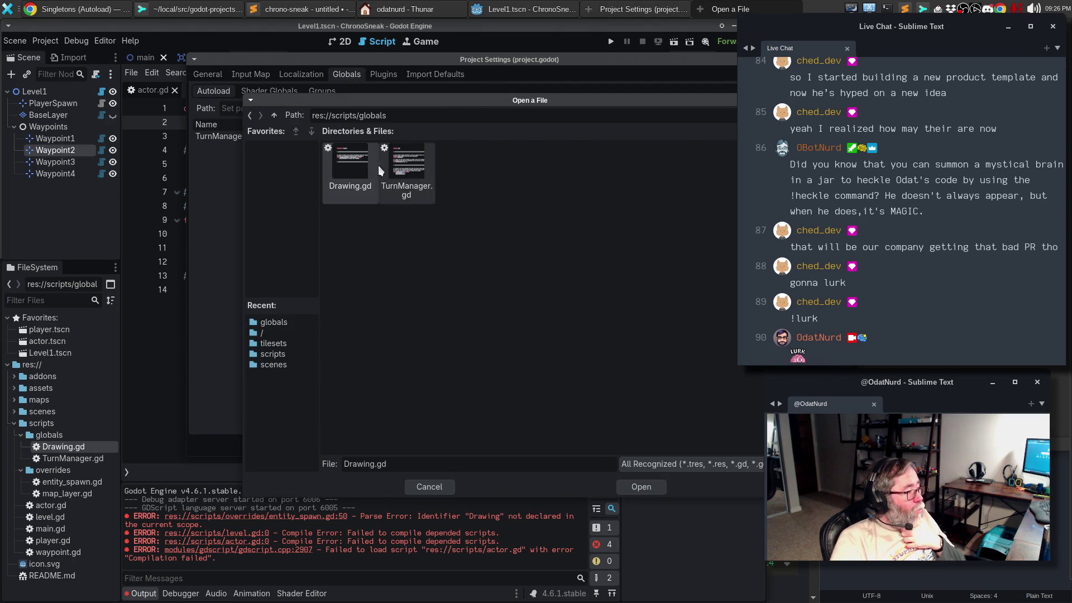
{"action": "double_click", "coordinate": [351, 167]}
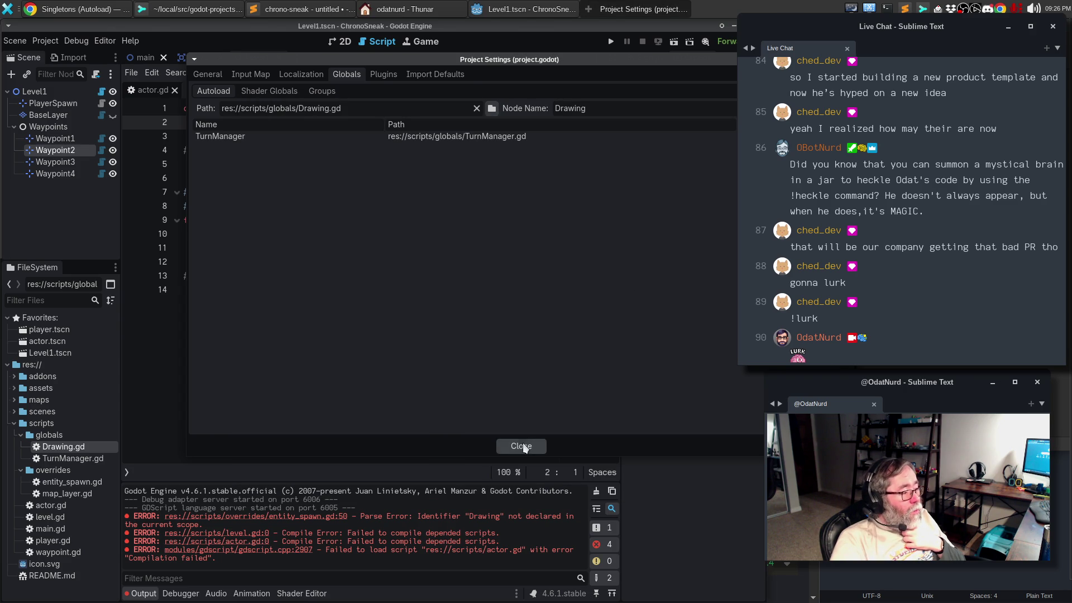
{"action": "key", "text": "Return"}
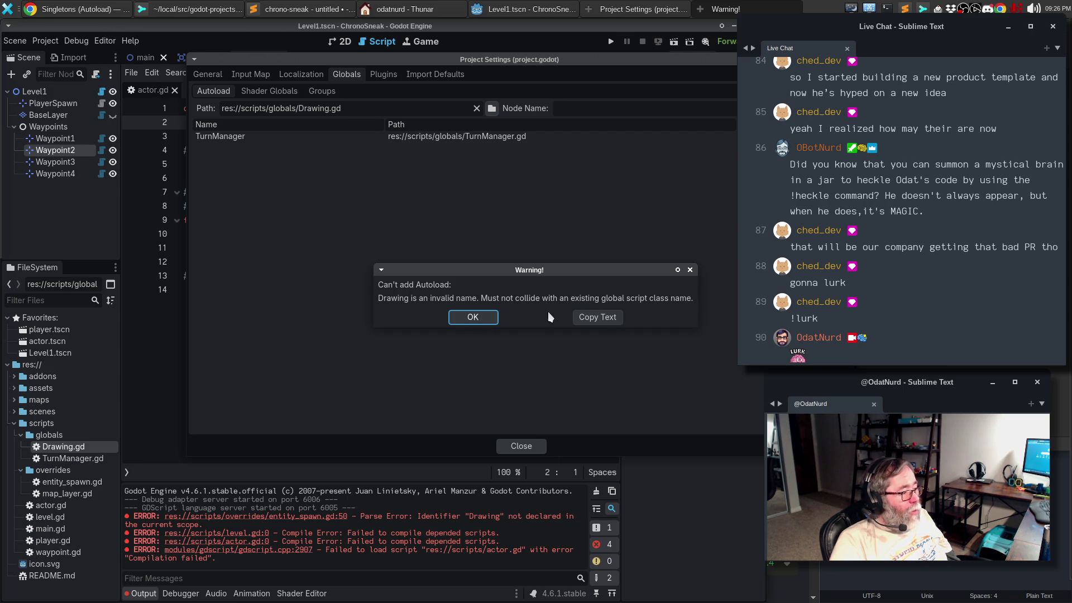
{"action": "left_click", "coordinate": [472, 316]}
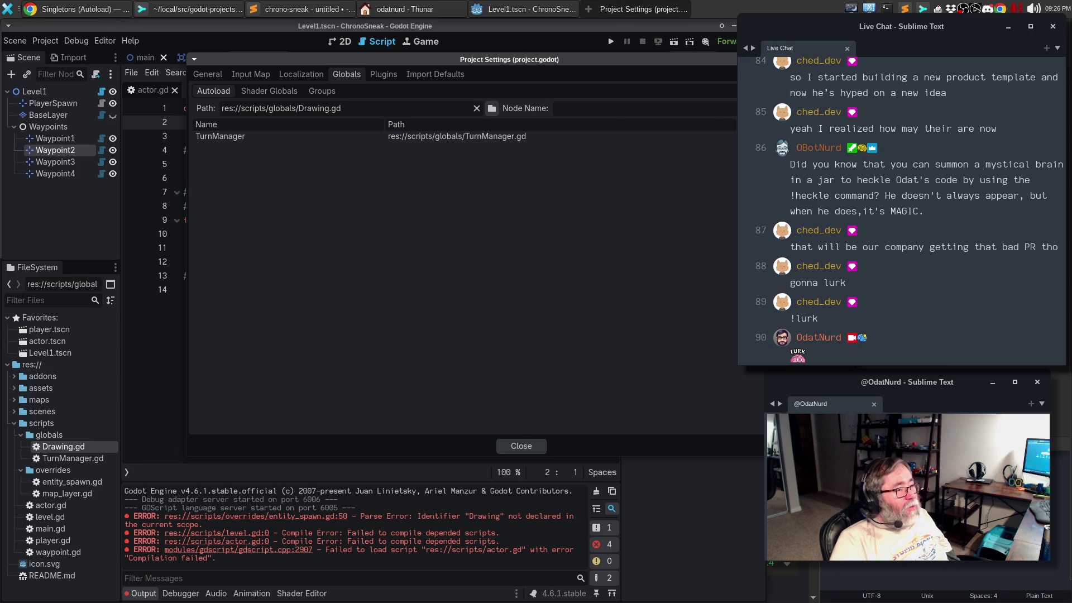
Step: Close Project Settings, review actor.gd's member variables, then bring up the docs browser
{"action": "key", "text": "Escape"}
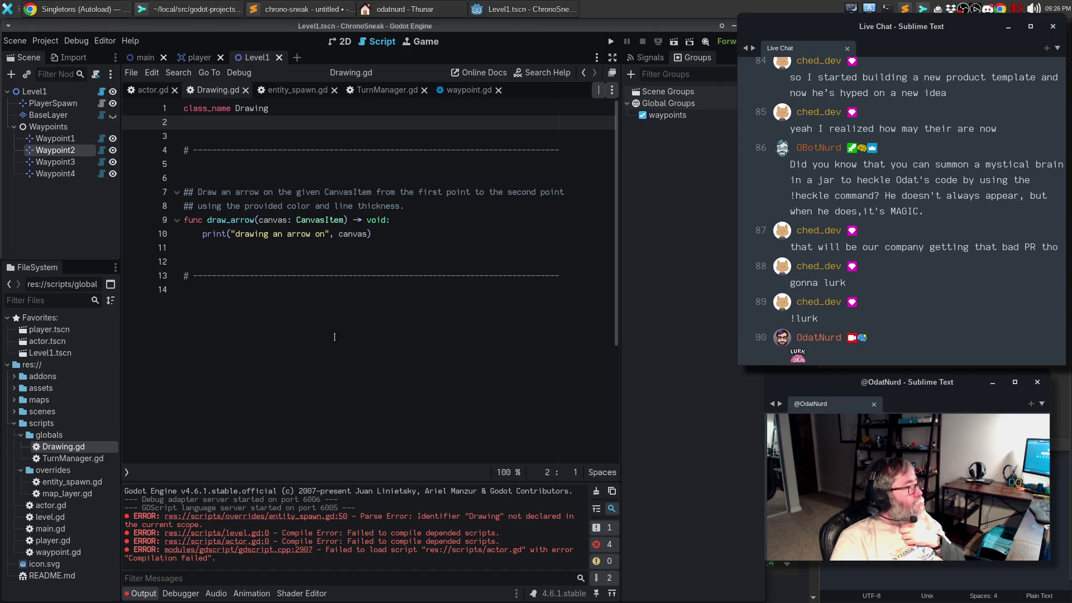
{"action": "left_click", "coordinate": [157, 88]}
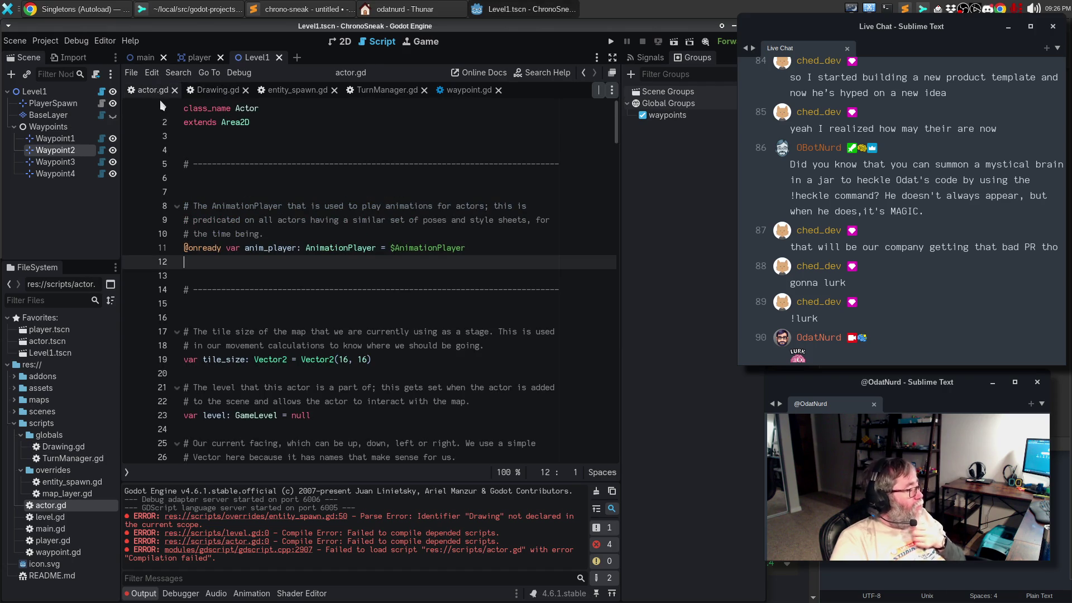
{"action": "left_click", "coordinate": [340, 398]}
{"action": "scroll", "coordinate": [342, 398], "scroll_direction": "down", "scroll_amount": 5}
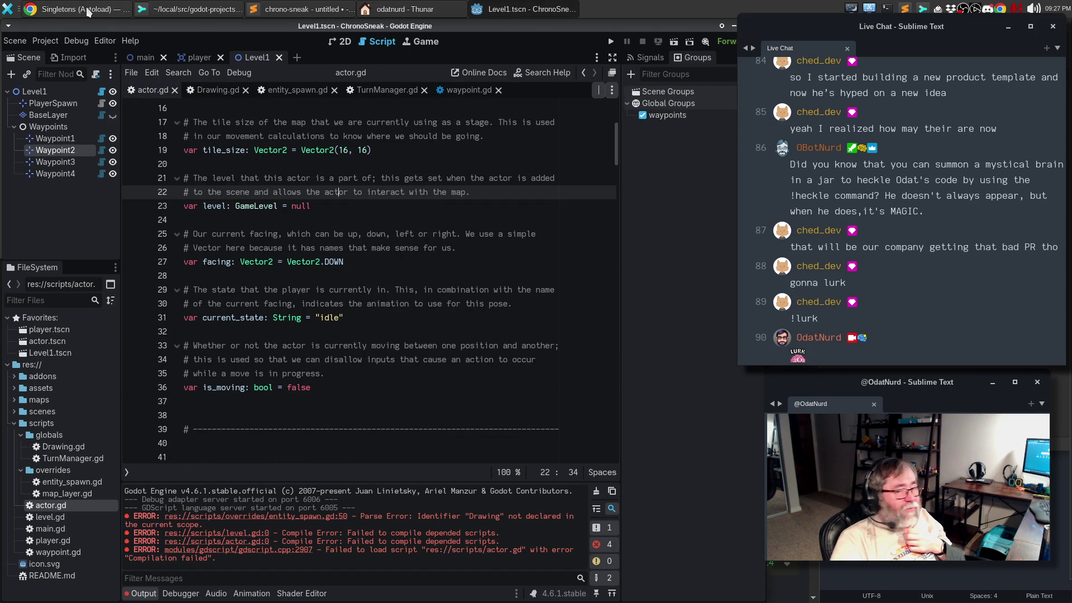
{"action": "left_click", "coordinate": [64, 11]}
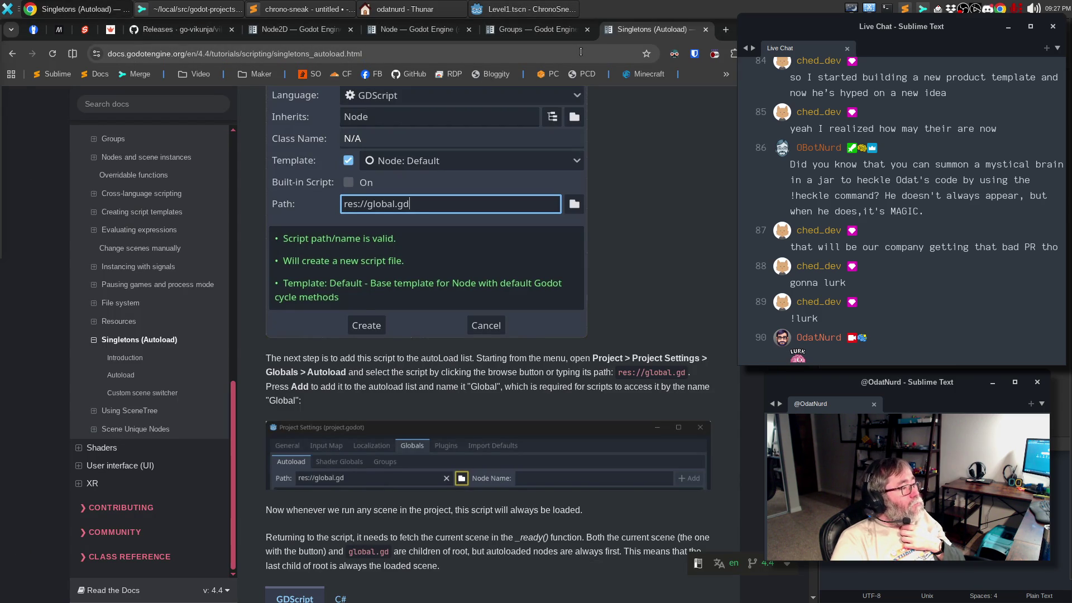
Step: Search the Godot docs for 'static', read the GD0101 exported static member page, and return to Godot
{"action": "left_click", "coordinate": [188, 109]}
{"action": "type", "text": "static"}
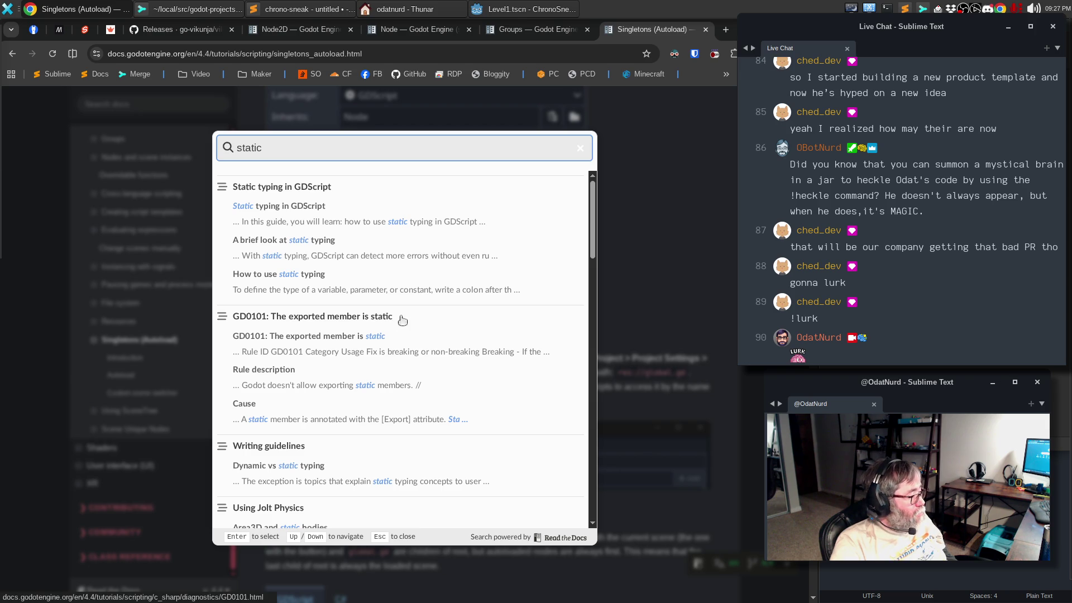
{"action": "left_click", "coordinate": [381, 337]}
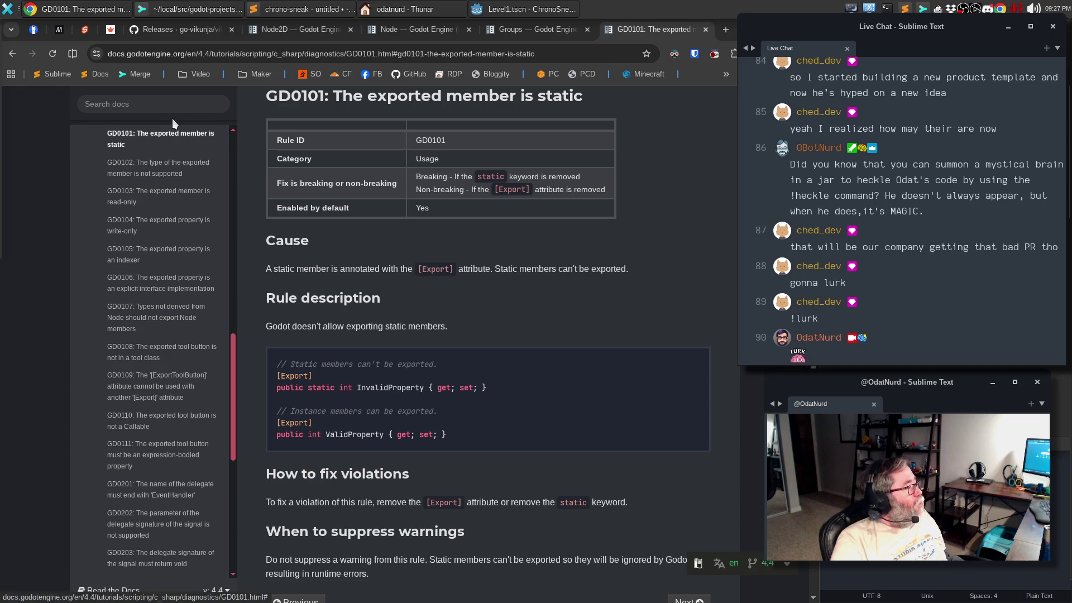
{"action": "left_click", "coordinate": [510, 11]}
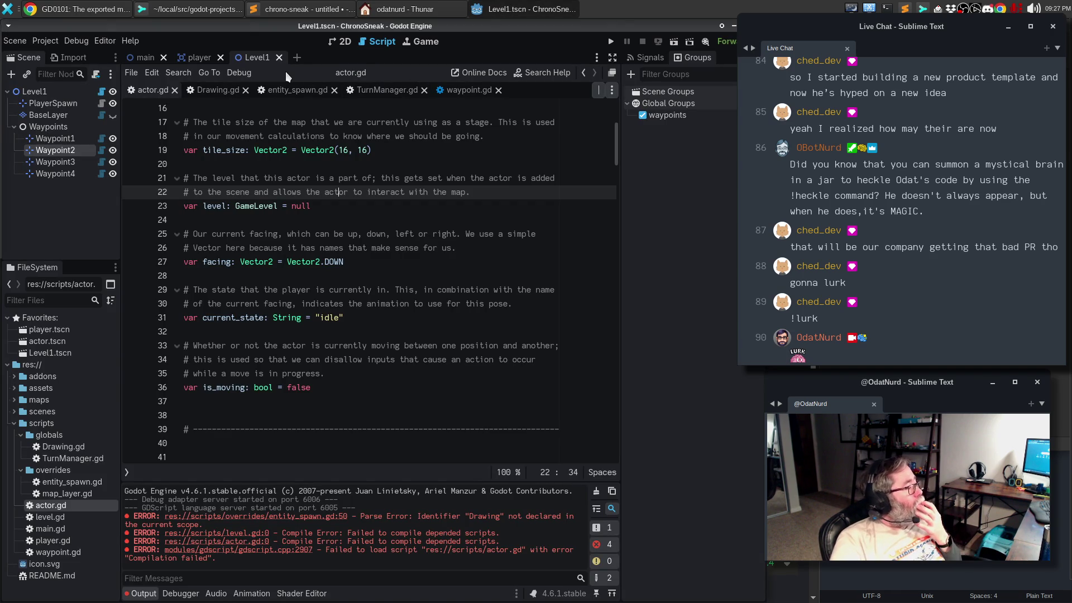
Step: Make draw_arrow on line 9 of Drawing.gd a static function and return to the Level1 2D view
{"action": "left_click", "coordinate": [211, 91]}
{"action": "key", "text": "Down"}
{"action": "key", "text": "Down"}
{"action": "key", "text": "Down"}
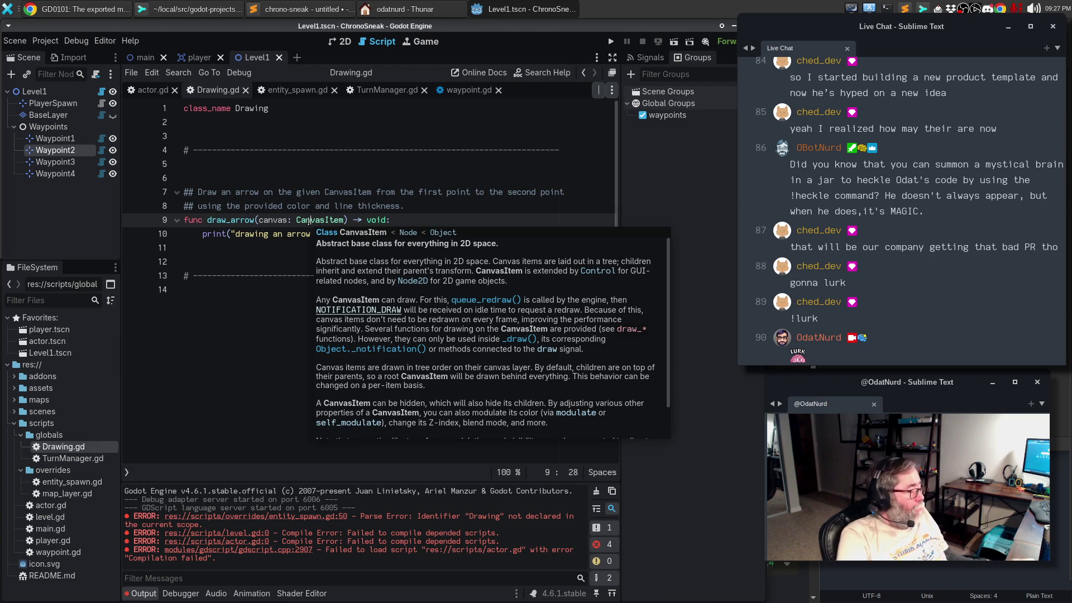
{"action": "type", "text": "static"}
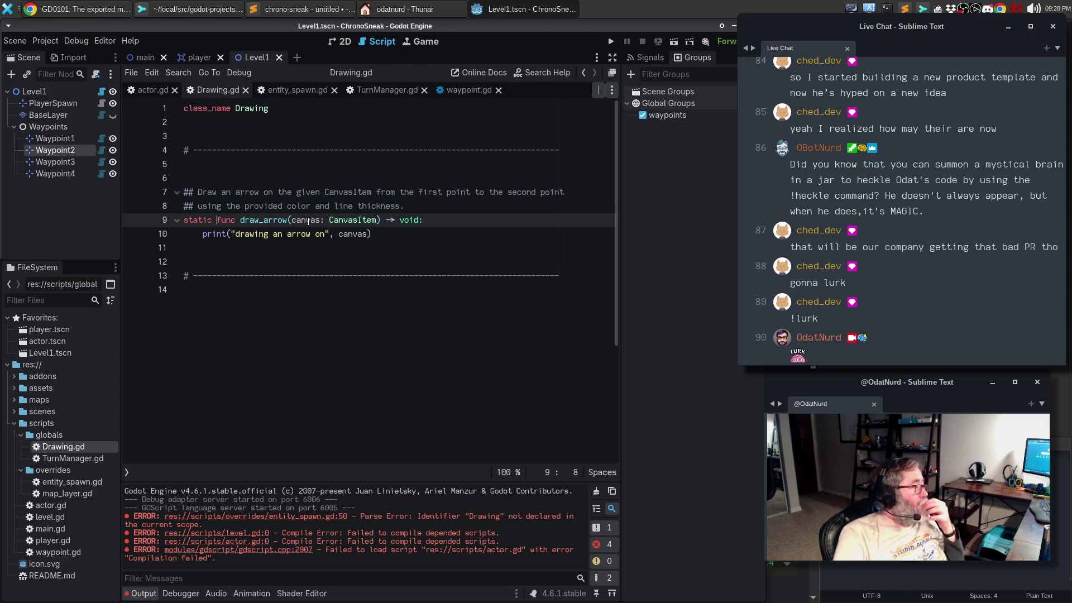
{"action": "left_click", "coordinate": [339, 42]}
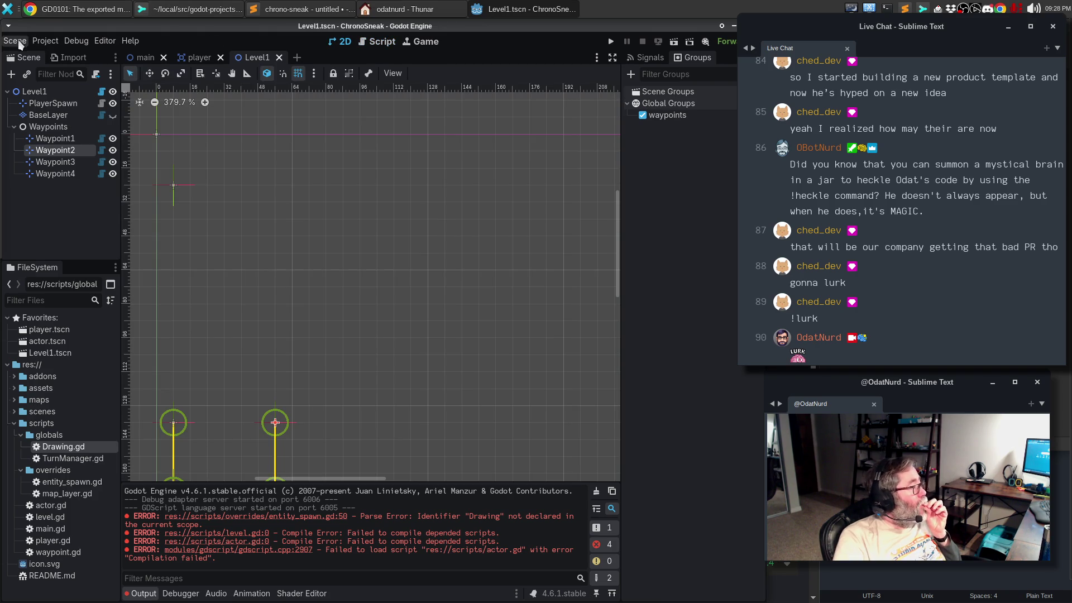
Step: Reload the saved Level1 scene and clear the Output log of errors
{"action": "left_click", "coordinate": [15, 41]}
{"action": "left_click", "coordinate": [51, 217]}
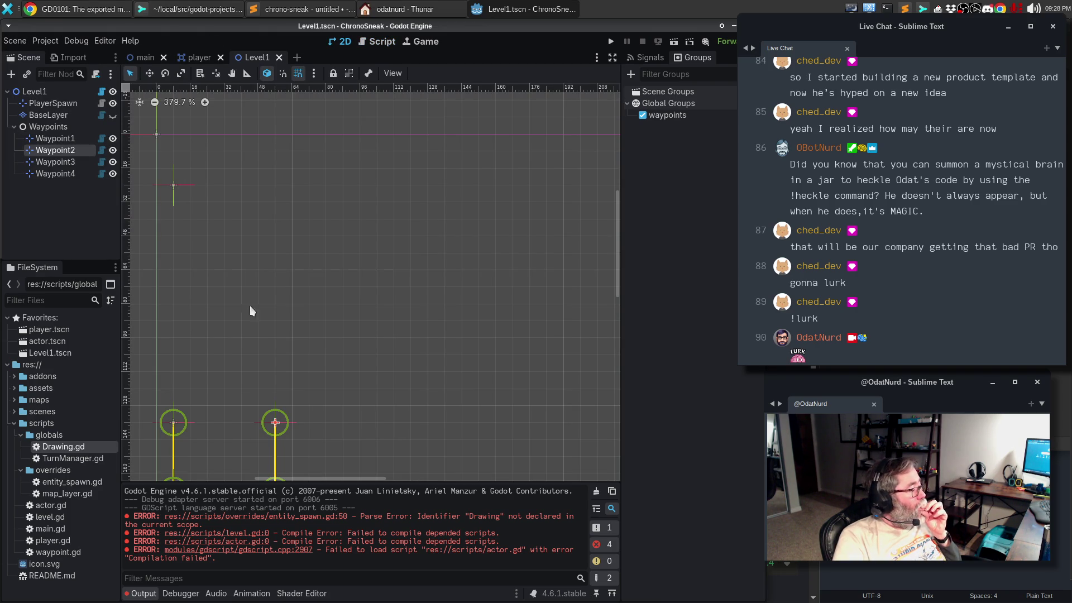
{"action": "left_click", "coordinate": [596, 491]}
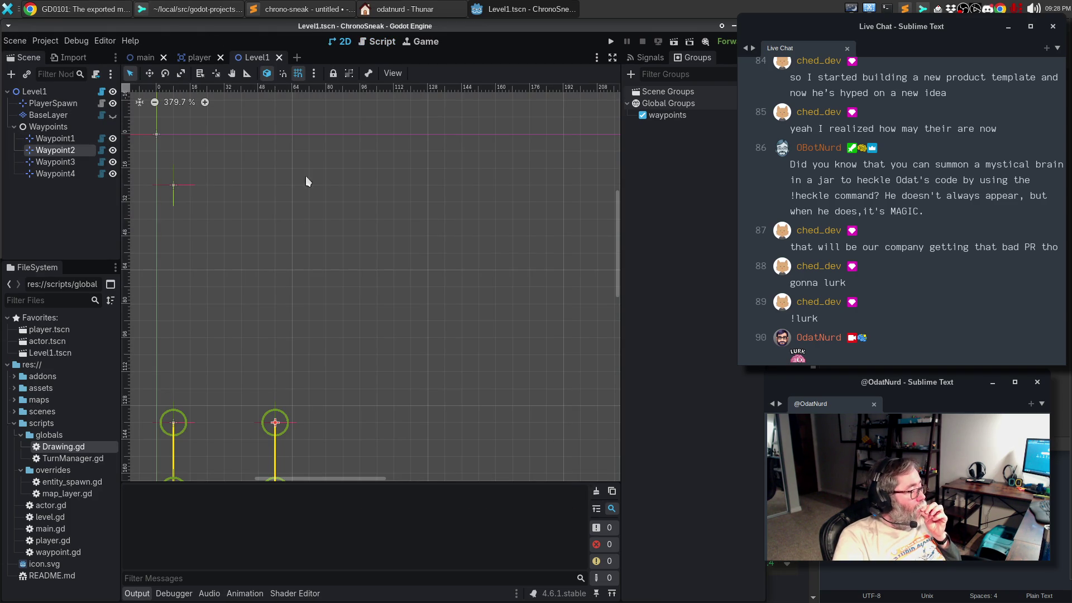
{"action": "left_click", "coordinate": [15, 45]}
{"action": "left_click", "coordinate": [73, 218]}
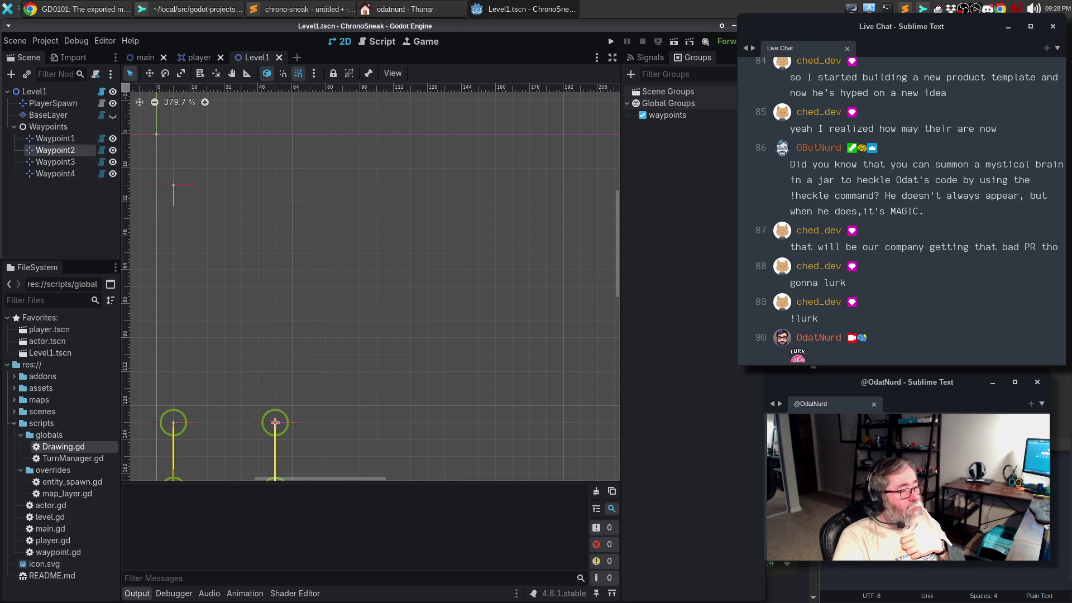
Step: Briefly switch to other windows, close the file manager, and come back to Godot
{"action": "key", "text": "alt+Tab"}
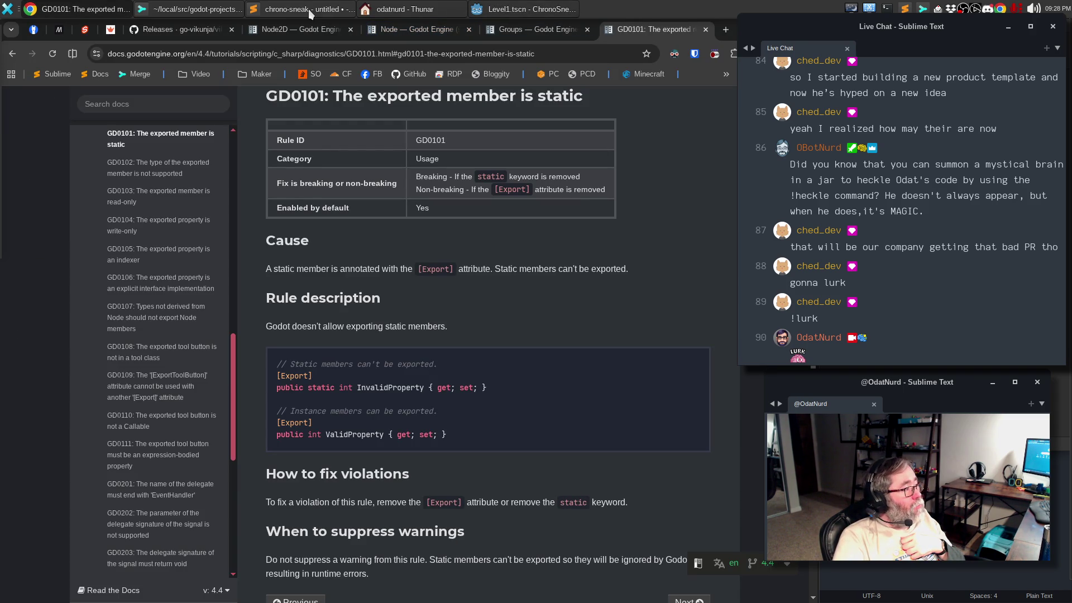
{"action": "left_click", "coordinate": [447, 9]}
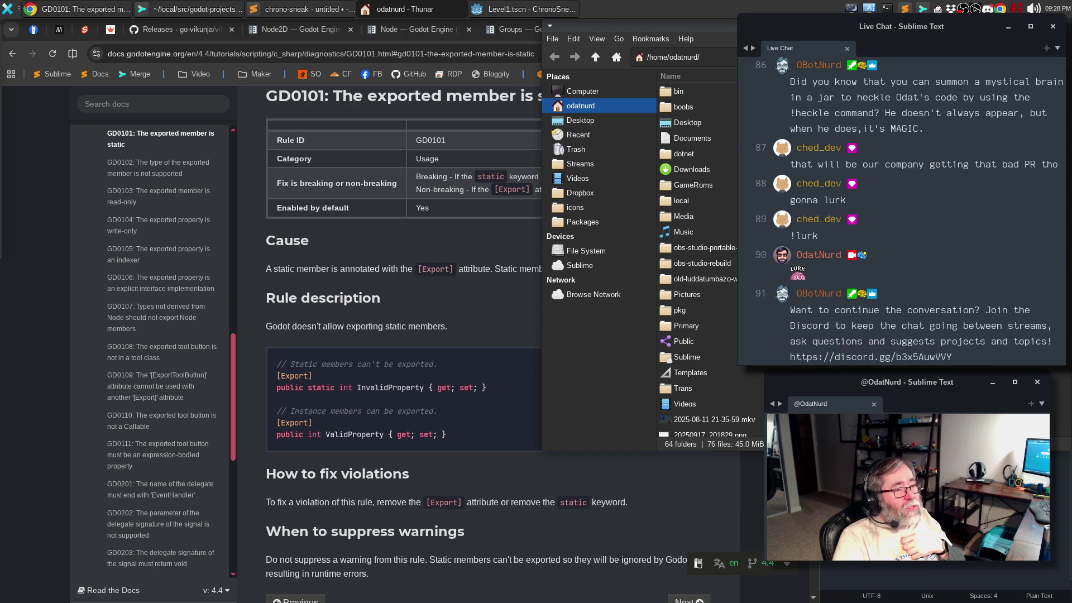
{"action": "middle_click", "coordinate": [384, 14]}
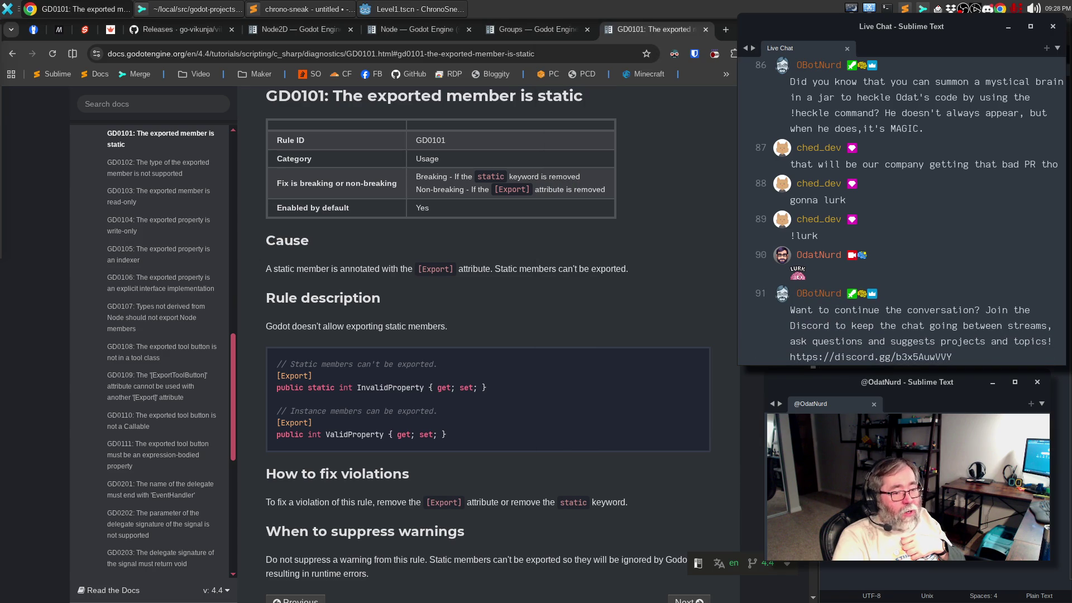
{"action": "left_click", "coordinate": [383, 12]}
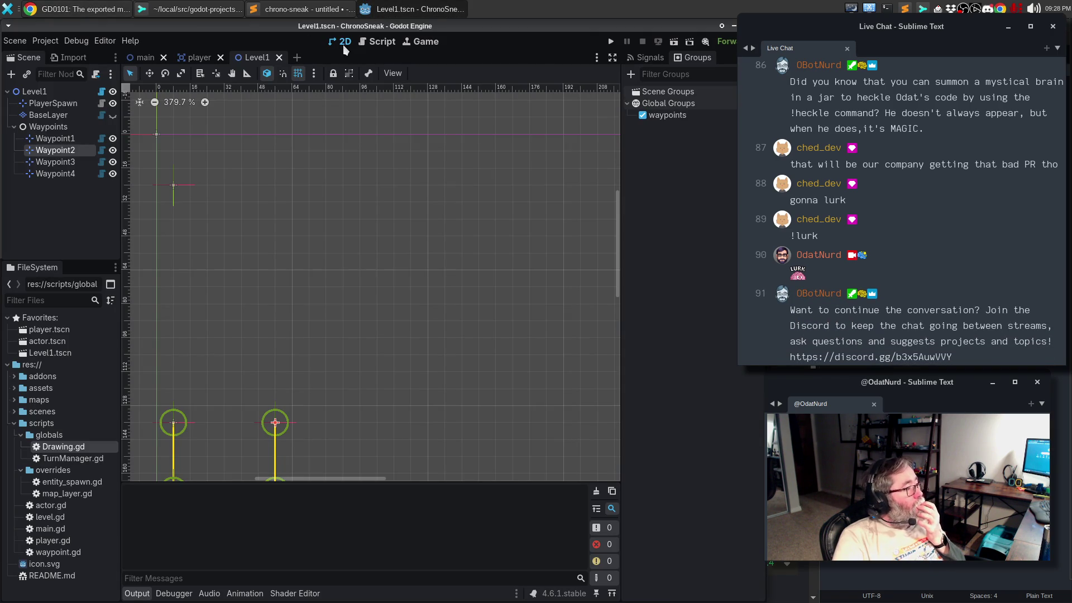
Step: Comment out the Drawing.draw_arrow(self) call on line 50 of entity_spawn.gd
{"action": "left_click", "coordinate": [382, 41]}
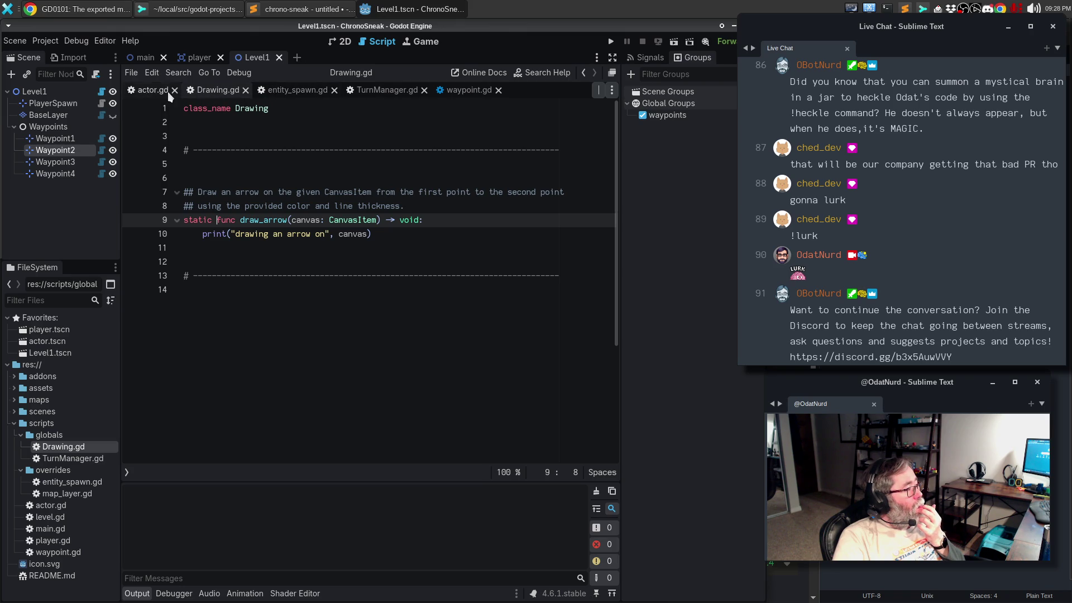
{"action": "left_click", "coordinate": [293, 91]}
{"action": "scroll", "coordinate": [365, 267], "scroll_direction": "down", "scroll_amount": 20}
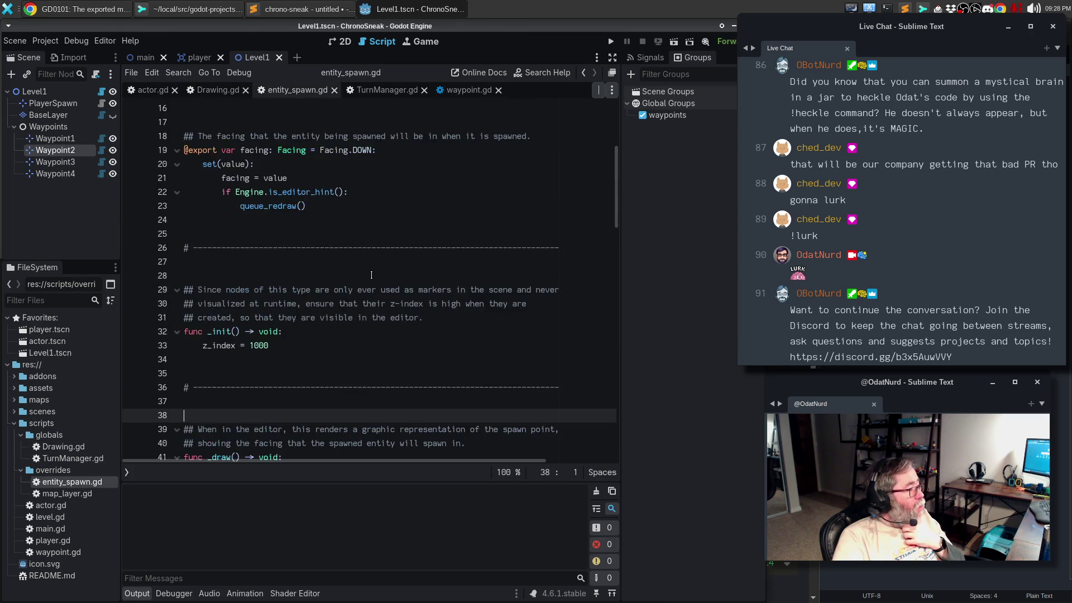
{"action": "scroll", "coordinate": [371, 275], "scroll_direction": "down", "scroll_amount": 5}
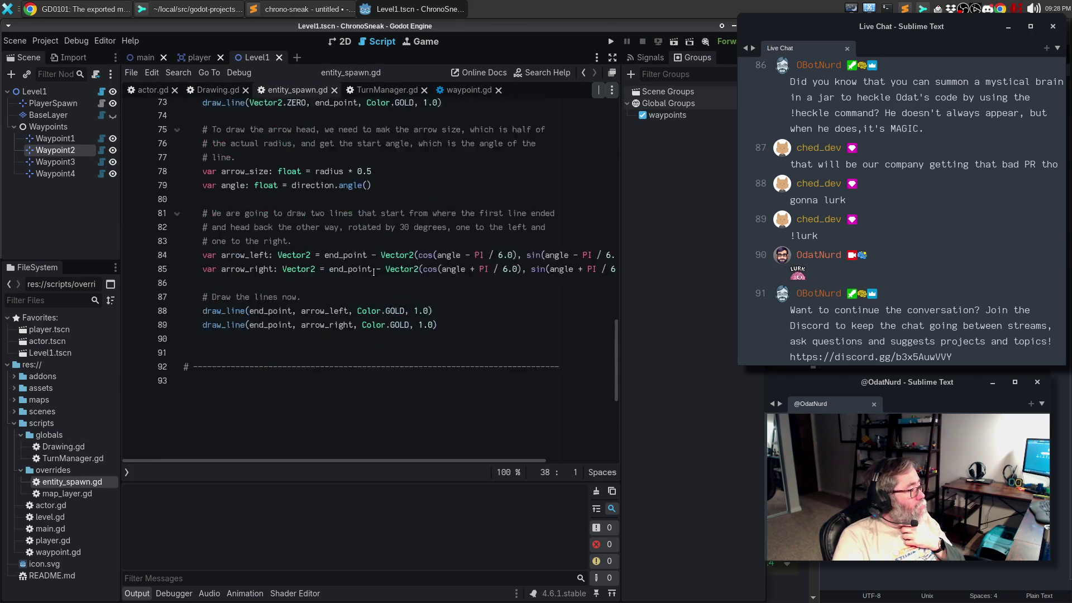
{"action": "scroll", "coordinate": [373, 274], "scroll_direction": "up", "scroll_amount": 11}
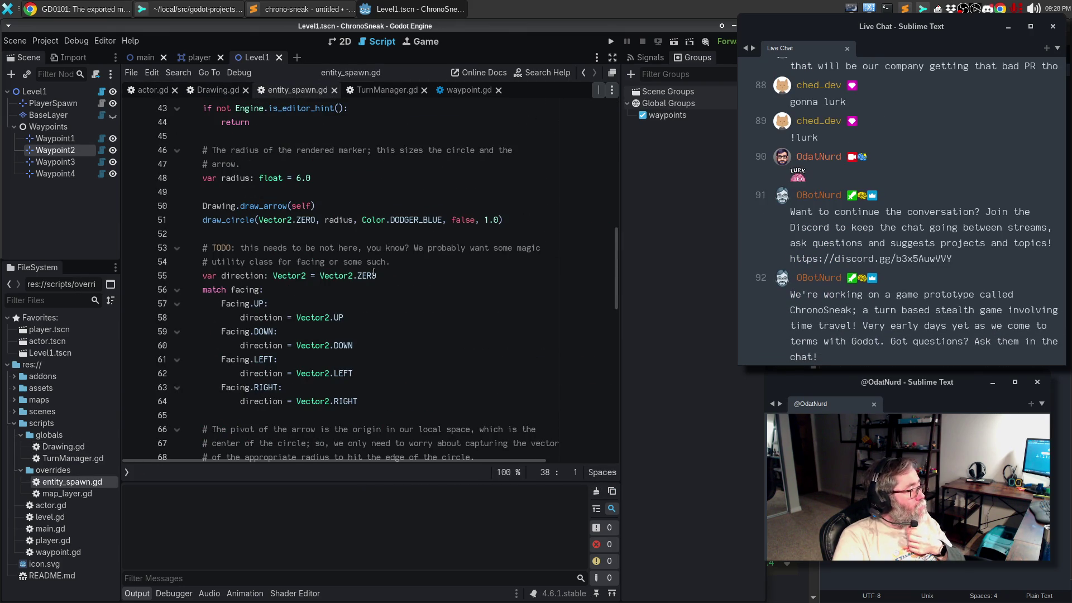
{"action": "scroll", "coordinate": [373, 272], "scroll_direction": "up", "scroll_amount": 2}
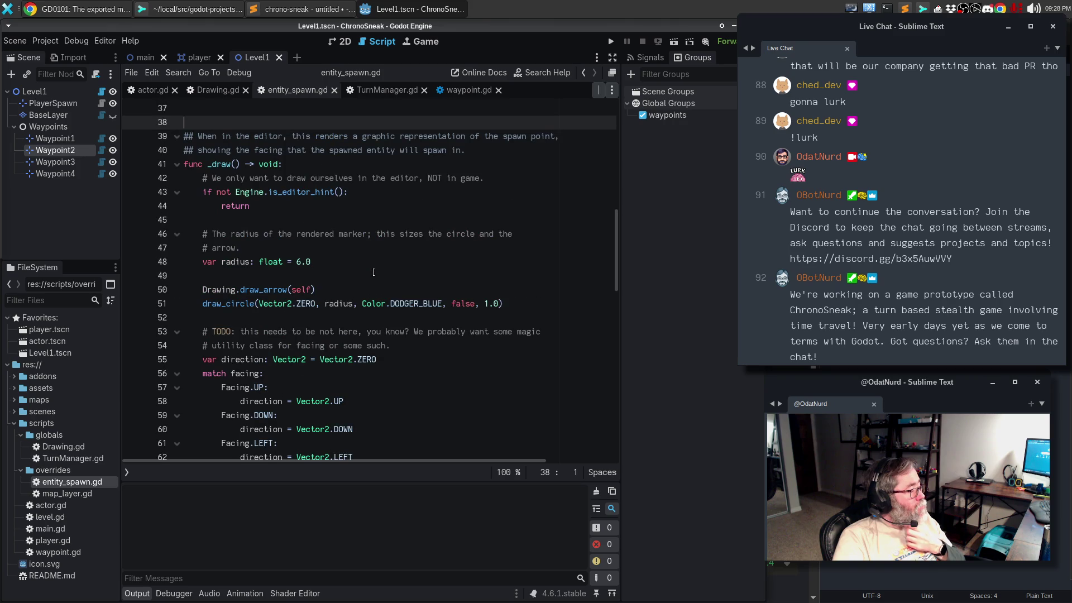
{"action": "left_click", "coordinate": [335, 288]}
{"action": "left_click_drag", "start_coordinate": [377, 289], "coordinate": [202, 291]}
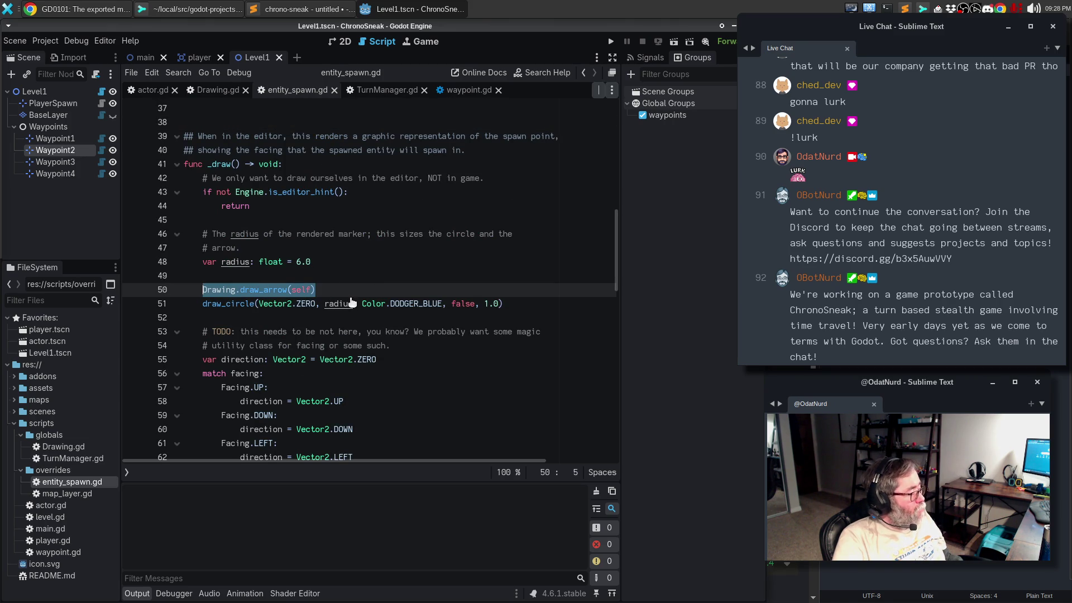
{"action": "type", "text": "#"}
{"action": "key", "text": "ctrl+z"}
{"action": "key", "text": "ctrl+k"}
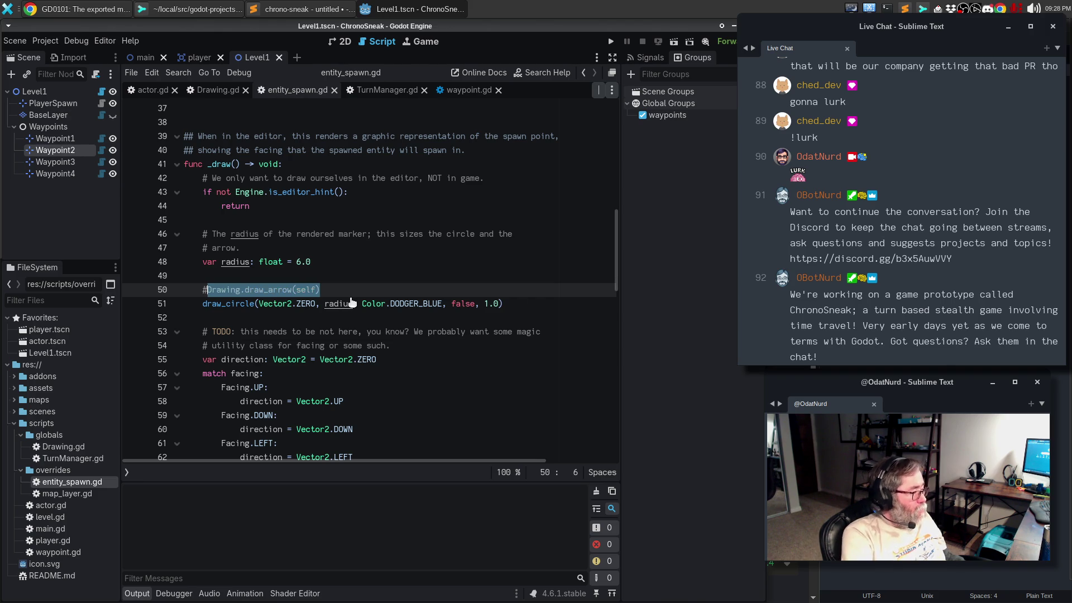
Step: Reload the saved Level1 scene in the 2D view to see the spawn marker
{"action": "left_click", "coordinate": [340, 45]}
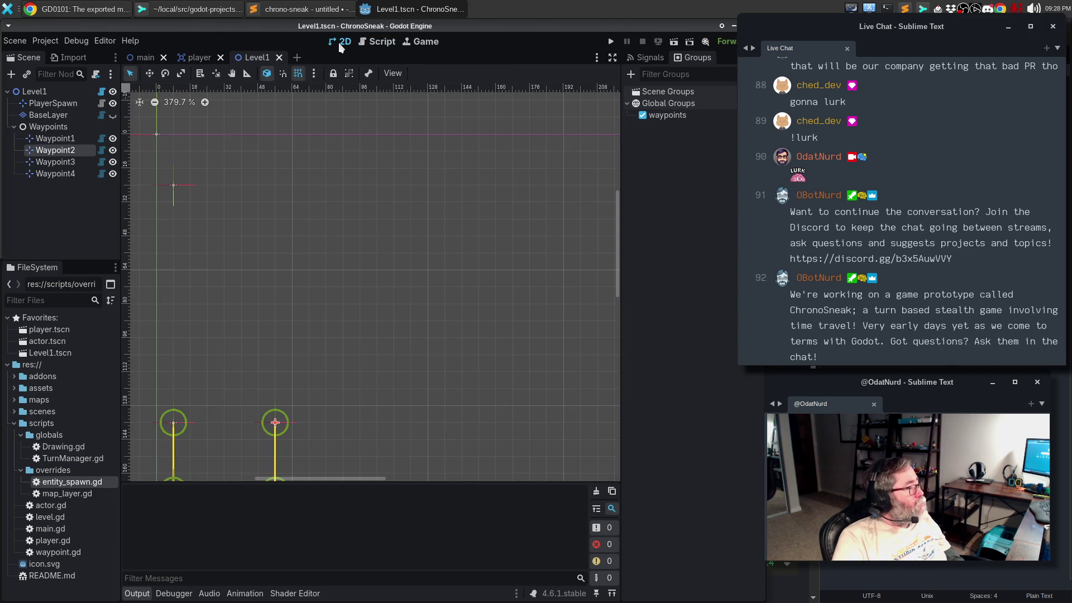
{"action": "left_click", "coordinate": [15, 41]}
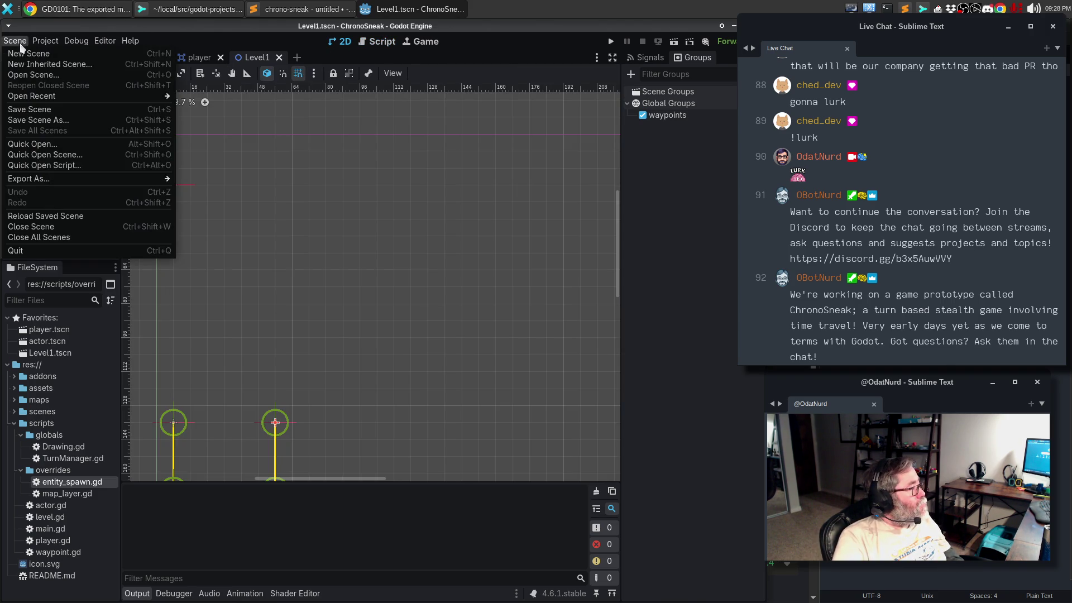
{"action": "left_click", "coordinate": [73, 218]}
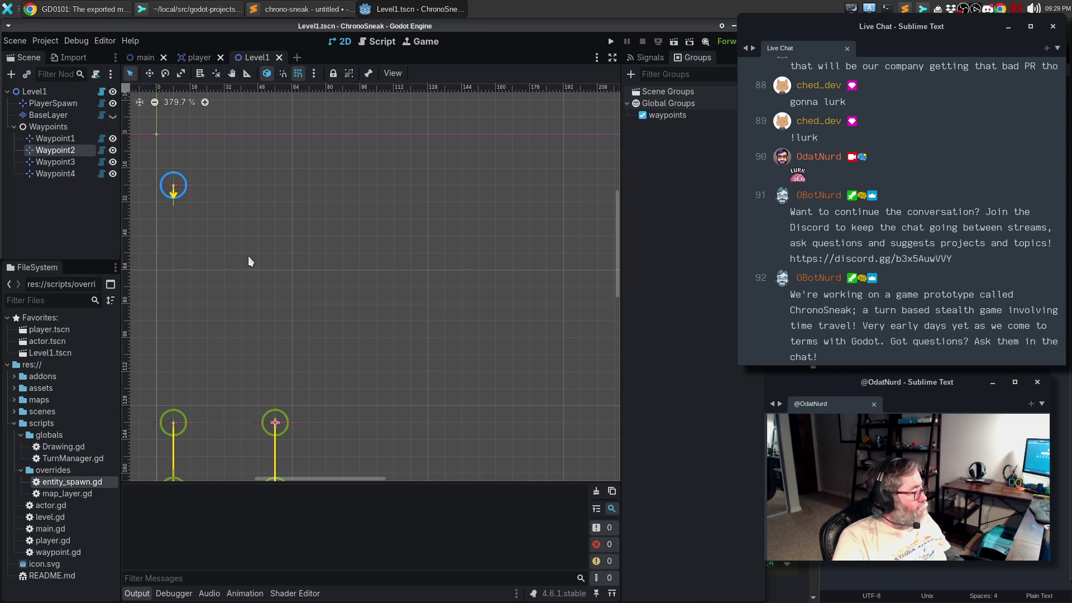
Step: Uncomment the draw_arrow call and wrap it with print("one") above and print("two") below
{"action": "left_click", "coordinate": [375, 41]}
{"action": "key", "text": "ctrl+k"}
{"action": "key", "text": "ctrl+shift+Return"}
{"action": "type", "text": "print(\"one"}
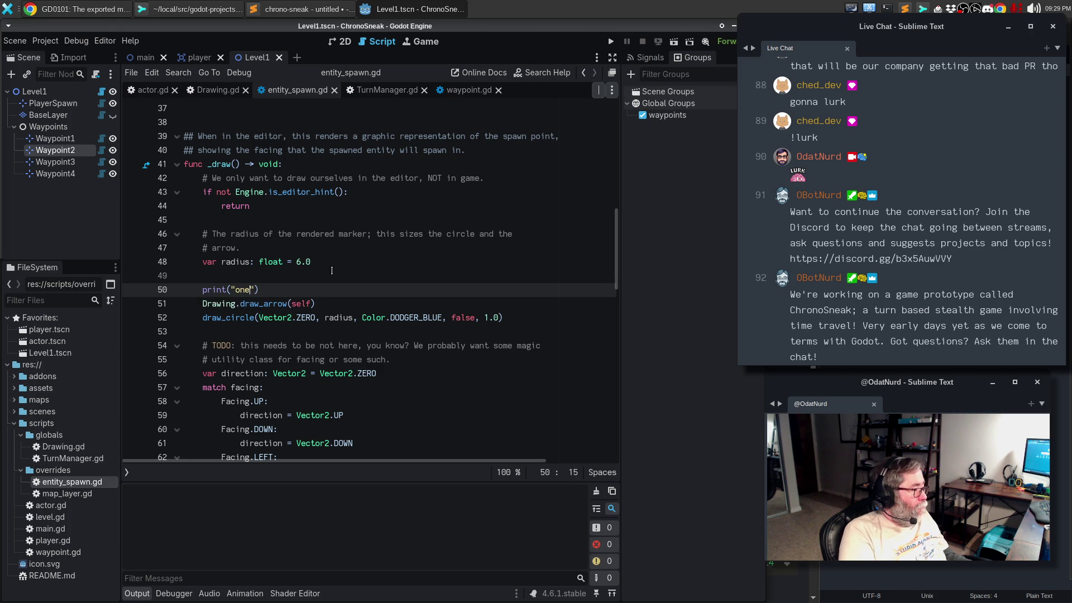
{"action": "key", "text": "Down"}
{"action": "key", "text": "ctrl+Return"}
{"action": "type", "text": "pri"}
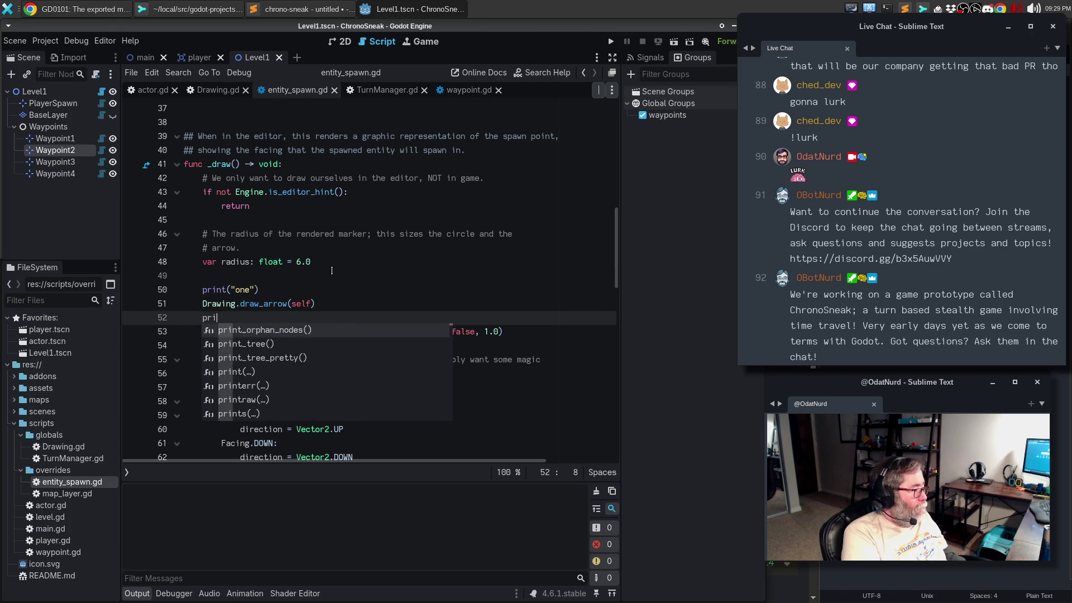
{"action": "type", "text": "nt(\"two"}
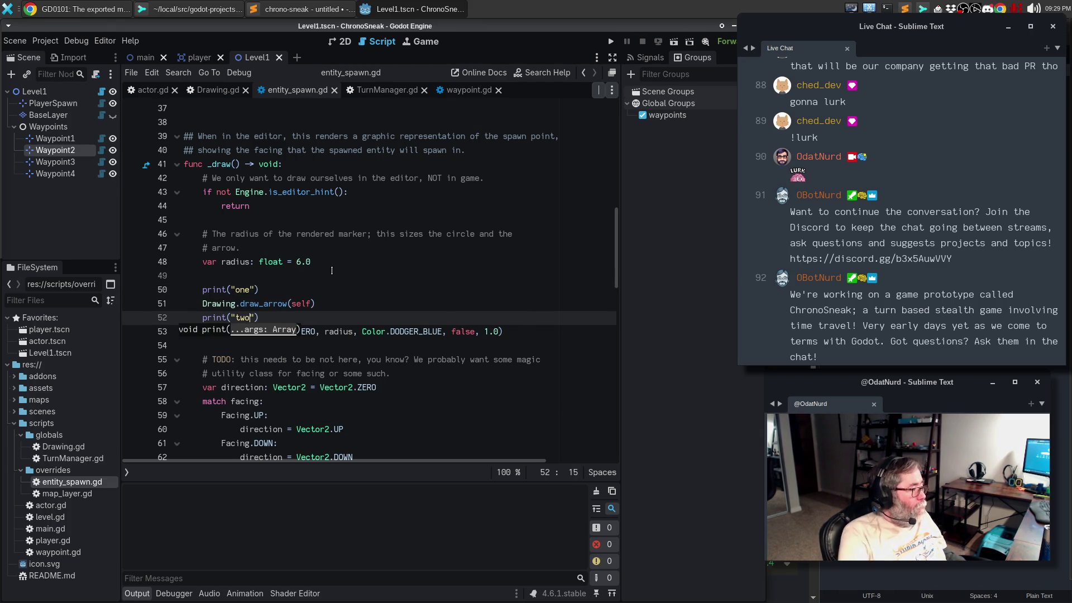
Step: Reload Level1 to rerun the drawing code, then return to entity_spawn.gd's draw_circle line
{"action": "left_click", "coordinate": [342, 42]}
{"action": "left_click", "coordinate": [21, 44]}
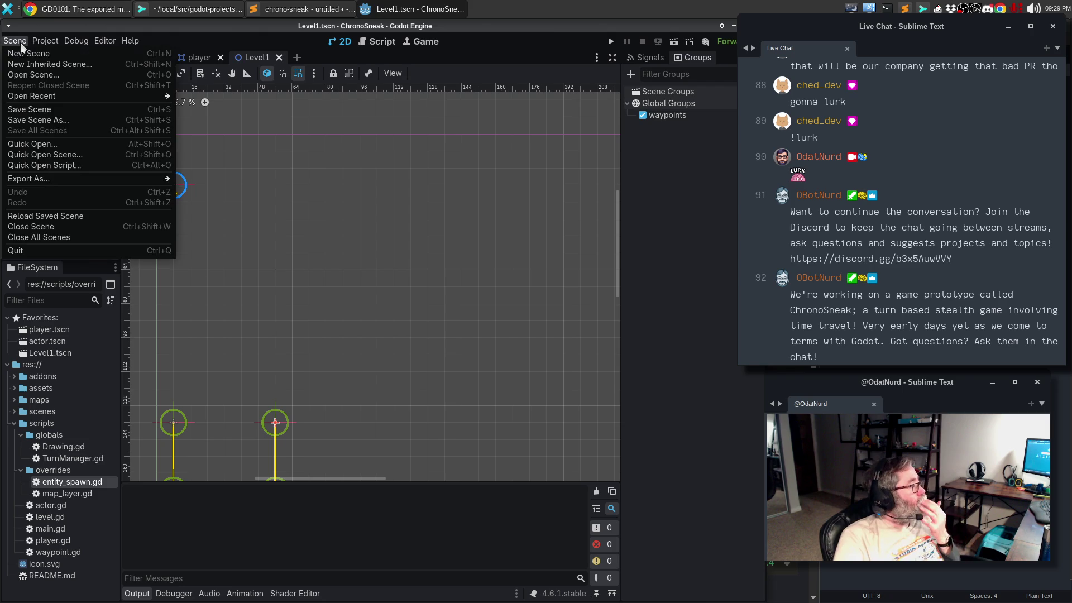
{"action": "left_click", "coordinate": [78, 215]}
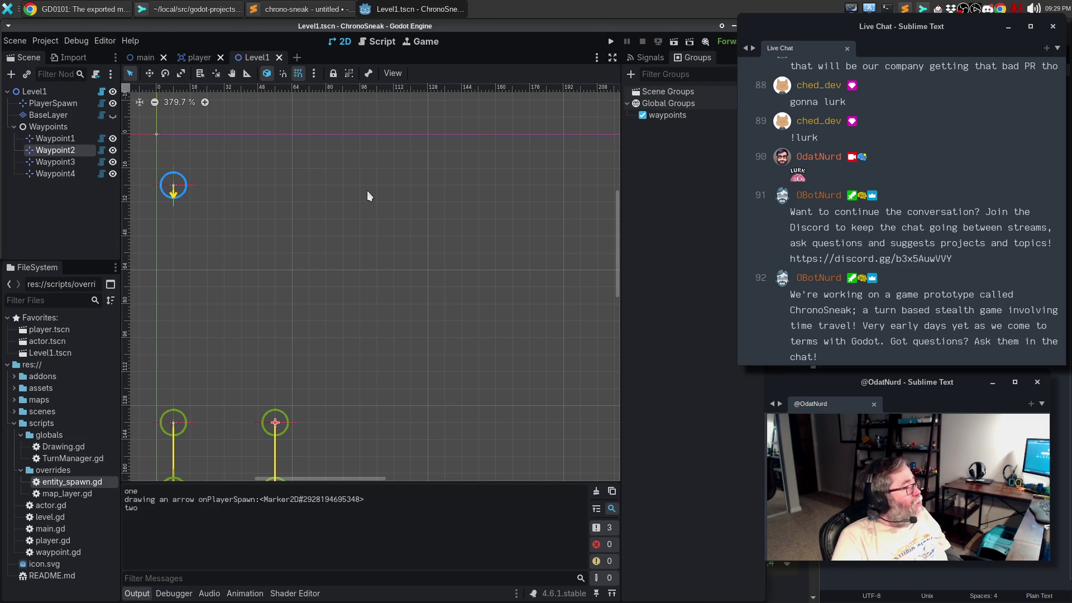
{"action": "left_click", "coordinate": [198, 58]}
{"action": "left_click", "coordinate": [251, 58]}
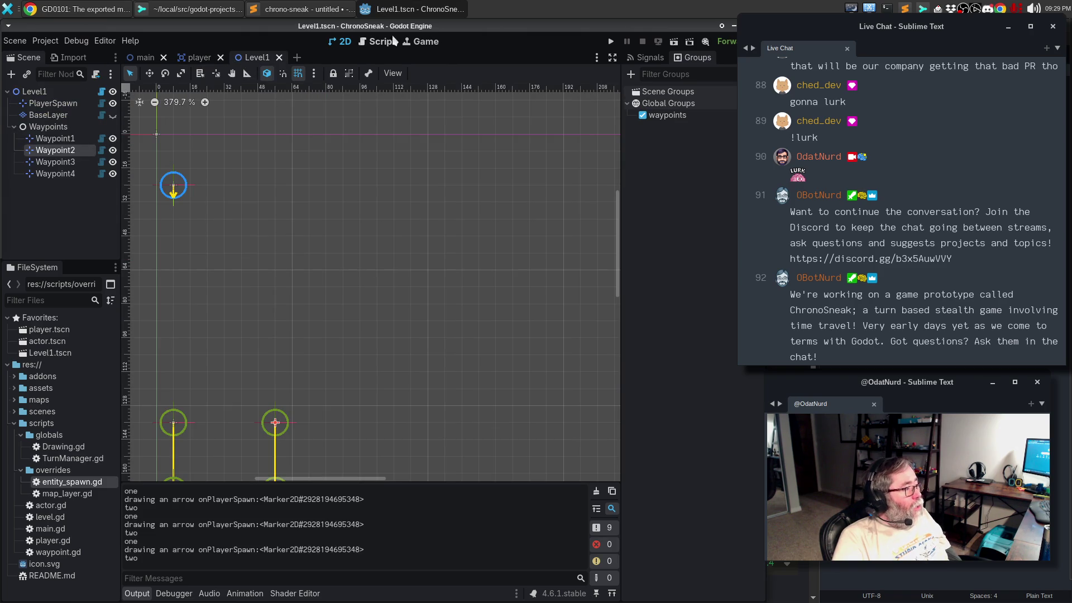
{"action": "left_click", "coordinate": [378, 42]}
{"action": "left_click", "coordinate": [325, 331]}
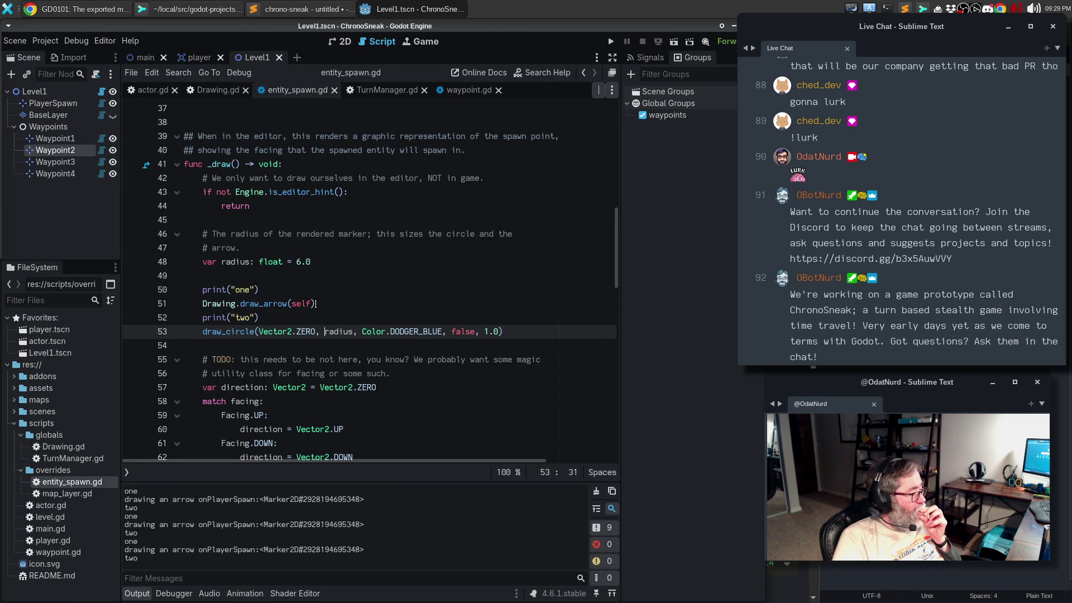
Step: Close TurnManager.gd and paste the draw_circle call, indented, into Drawing.gd's draw_arrow
{"action": "left_click_drag", "start_coordinate": [529, 331], "coordinate": [203, 335]}
{"action": "key", "text": "ctrl+c"}
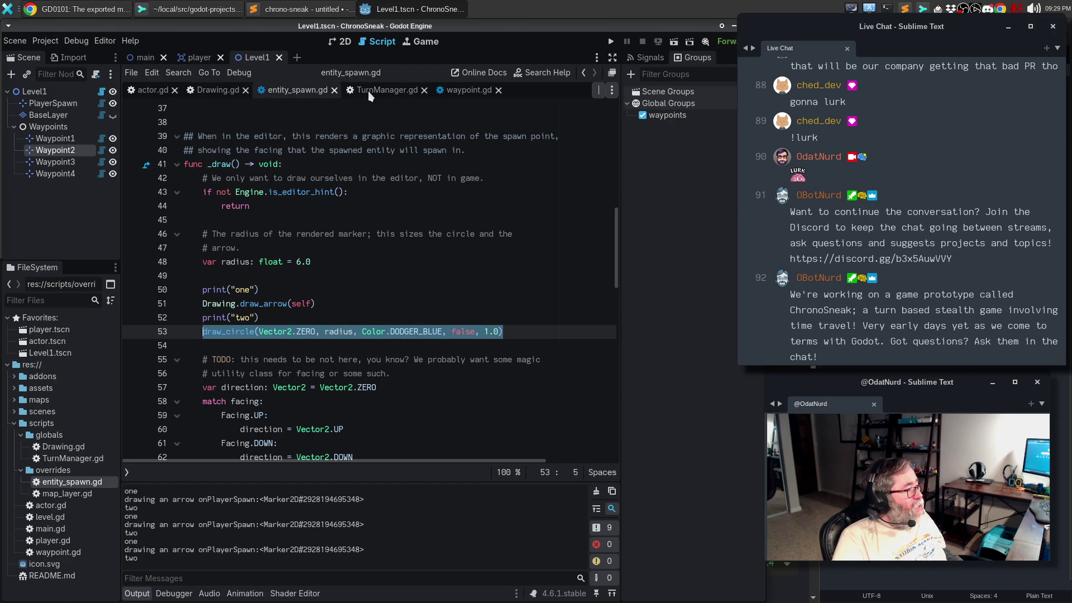
{"action": "left_click", "coordinate": [424, 90]}
{"action": "left_click", "coordinate": [223, 92]}
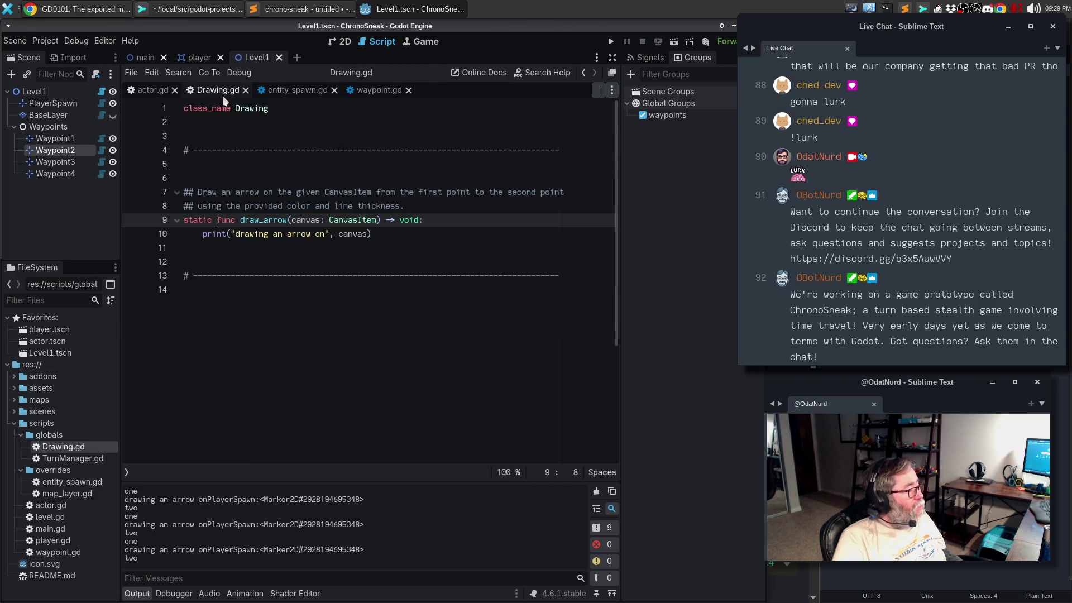
{"action": "left_click", "coordinate": [438, 220]}
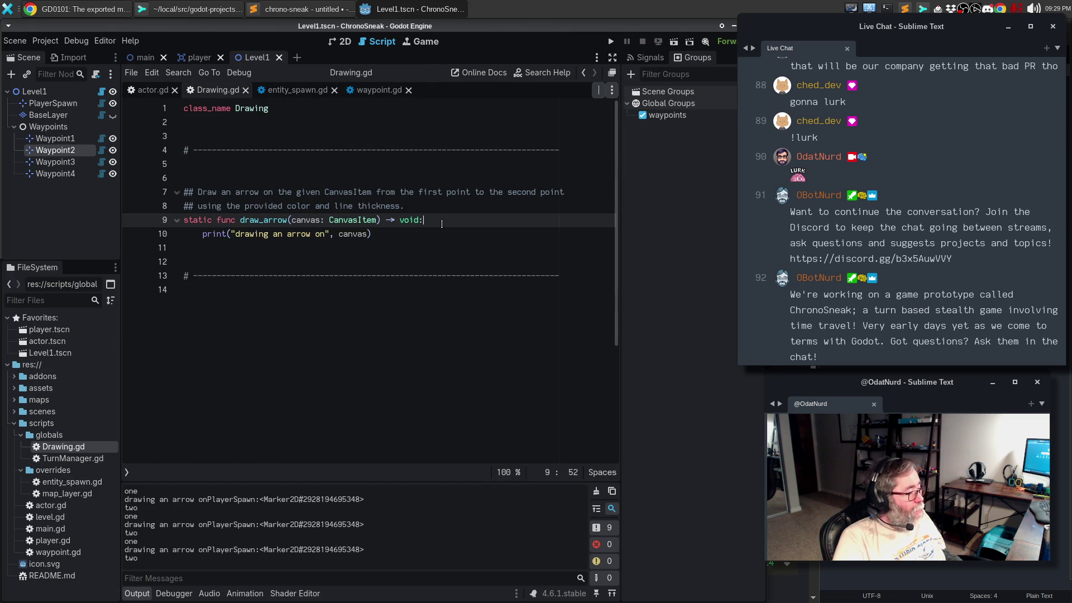
{"action": "key", "text": "Return"}
{"action": "key", "text": "ctrl+v"}
{"action": "key", "text": "Home"}
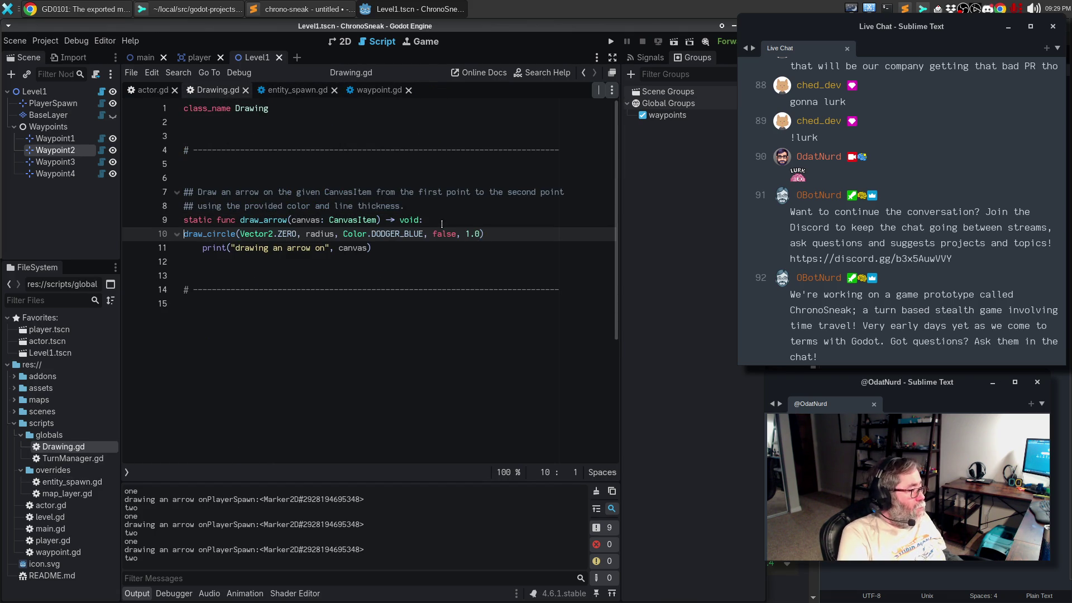
{"action": "key", "text": "Tab"}
Step: Delete the pasted draw_circle line after its undeclared radius error and return to entity_spawn.gd
{"action": "key", "text": "Up"}
{"action": "key", "text": "End"}
{"action": "key", "text": "ctrl+Left"}
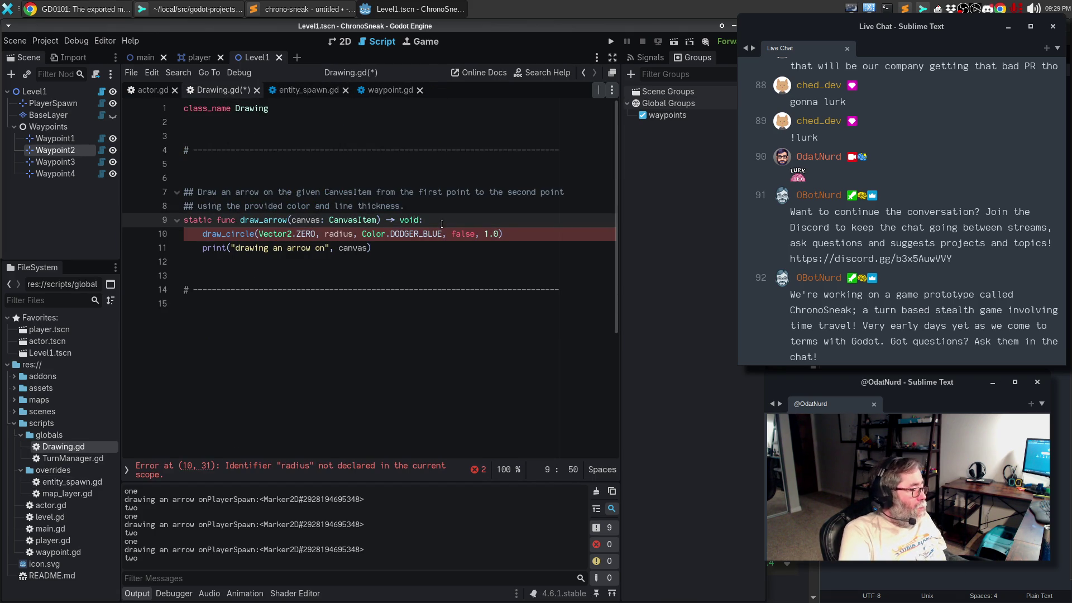
{"action": "key", "text": "Left"}
{"action": "key", "text": "Left"}
{"action": "key", "text": "Left"}
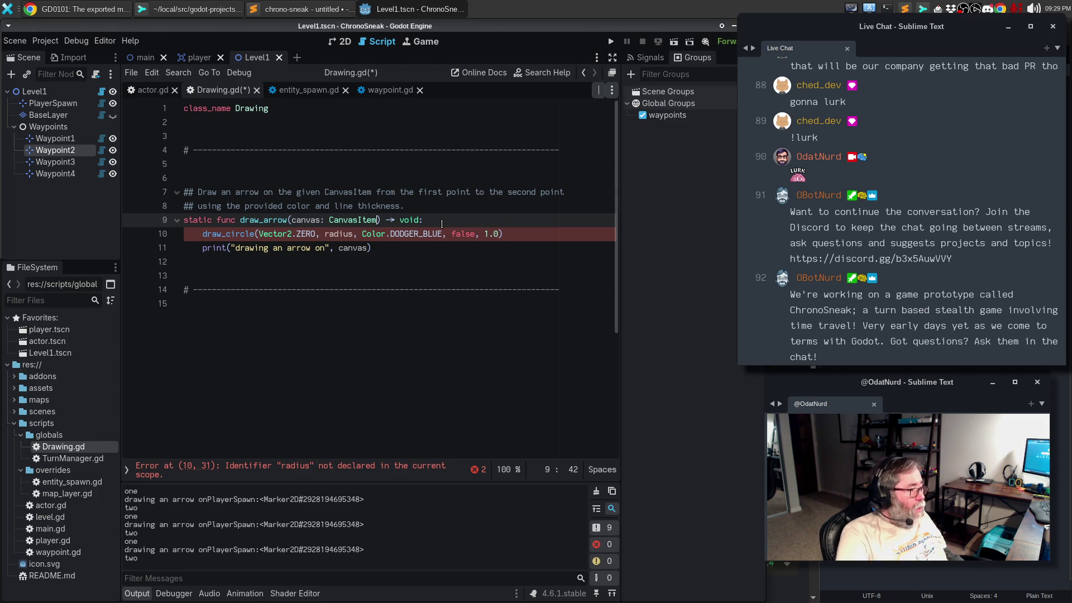
{"action": "left_click_drag", "start_coordinate": [513, 237], "coordinate": [91, 235]}
{"action": "key", "text": "BackSpace"}
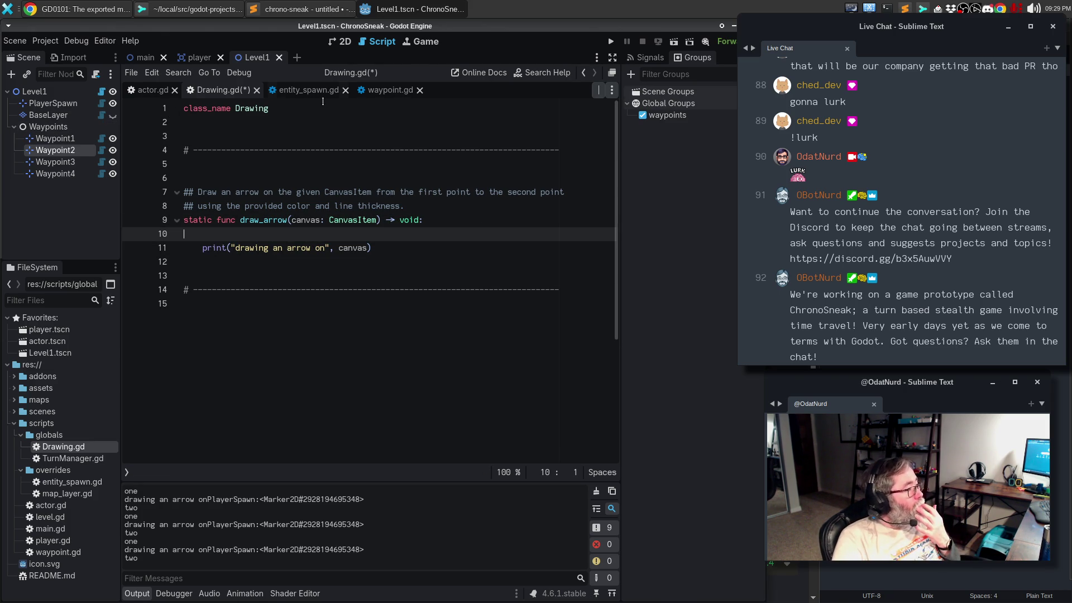
{"action": "left_click", "coordinate": [310, 91]}
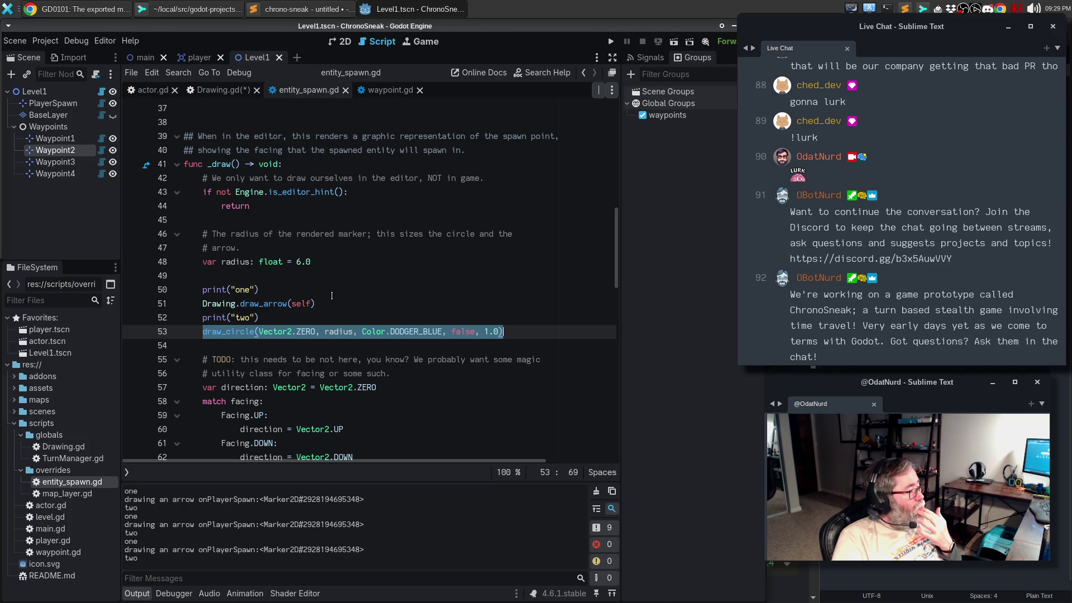
Step: Select the draw_line(Vector2.ZERO, end_point, Color.GOLD, 1.0) call on line 75 of entity_spawn.gd
{"action": "scroll", "coordinate": [333, 288], "scroll_direction": "down", "scroll_amount": 5}
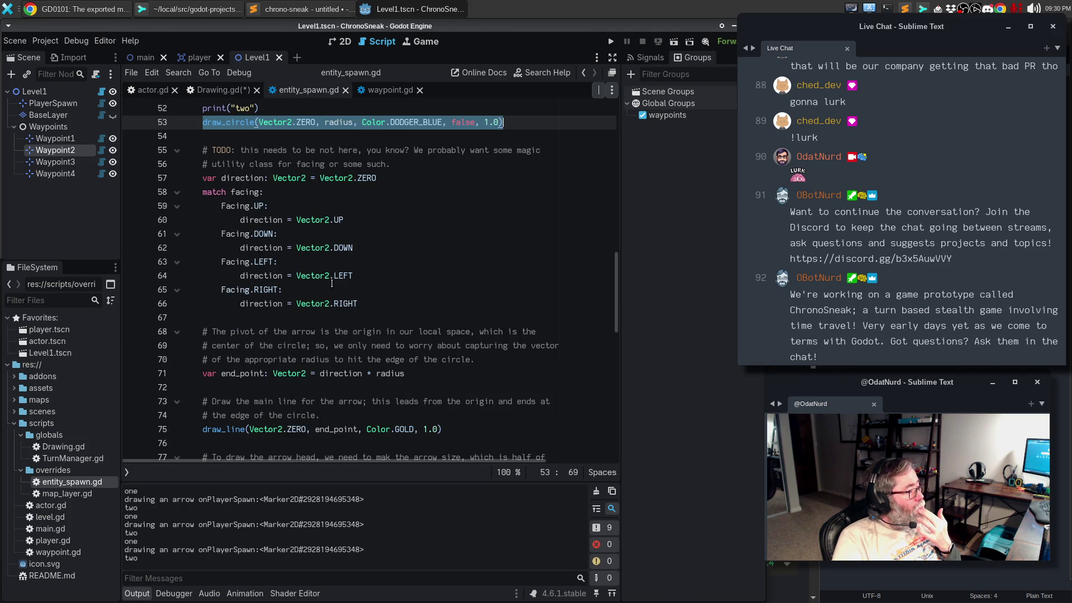
{"action": "scroll", "coordinate": [333, 288], "scroll_direction": "down", "scroll_amount": 2}
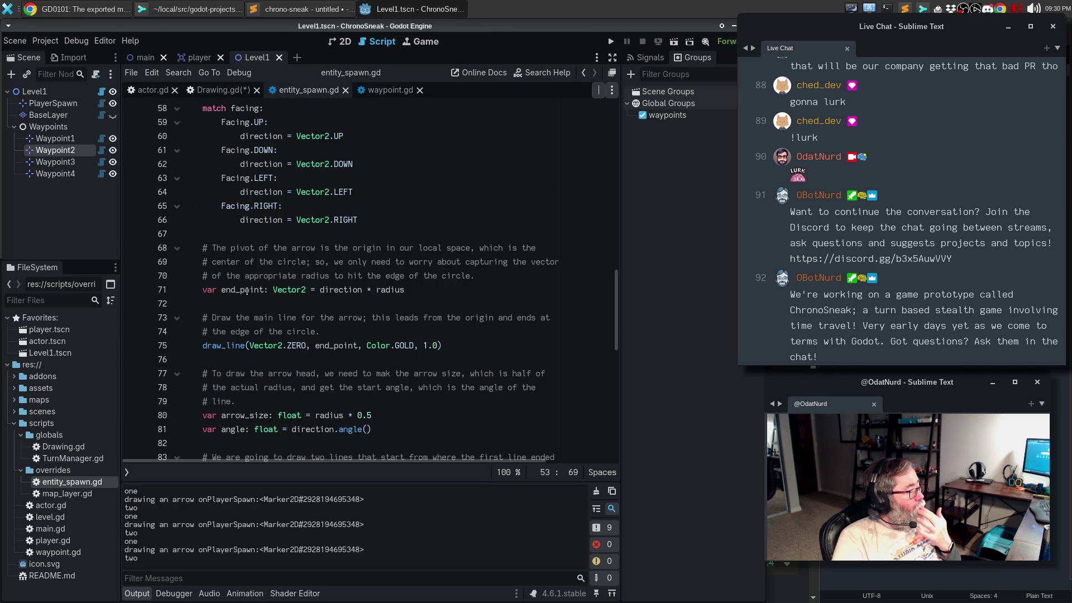
{"action": "left_click", "coordinate": [226, 290]}
{"action": "left_click_drag", "start_coordinate": [442, 346], "coordinate": [145, 348]}
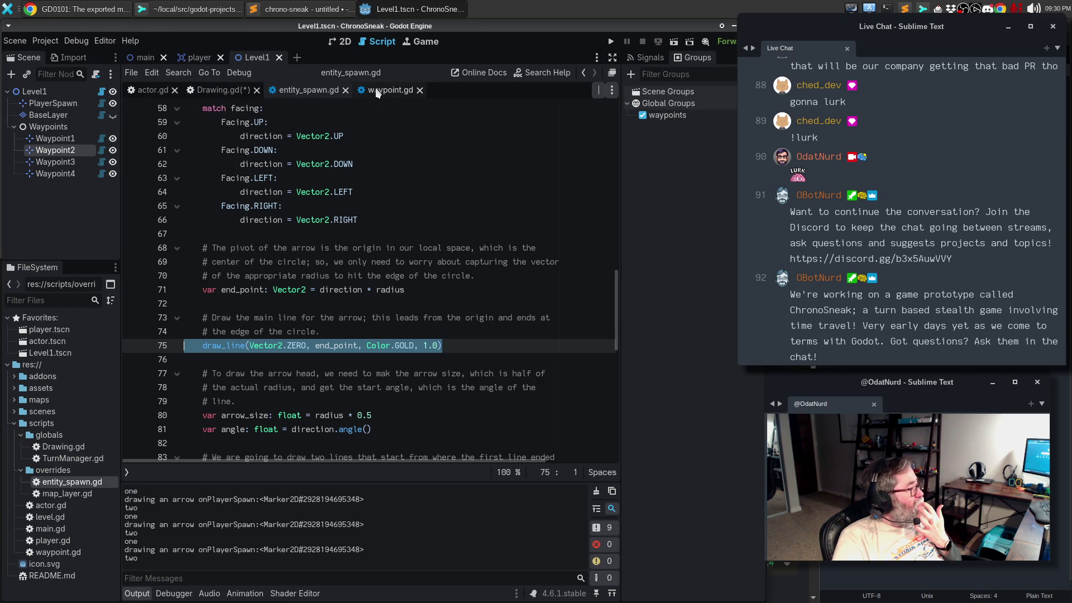
Step: Paste the gold draw_line call into the empty body of draw_arrow in Drawing.gd
{"action": "left_click", "coordinate": [235, 95]}
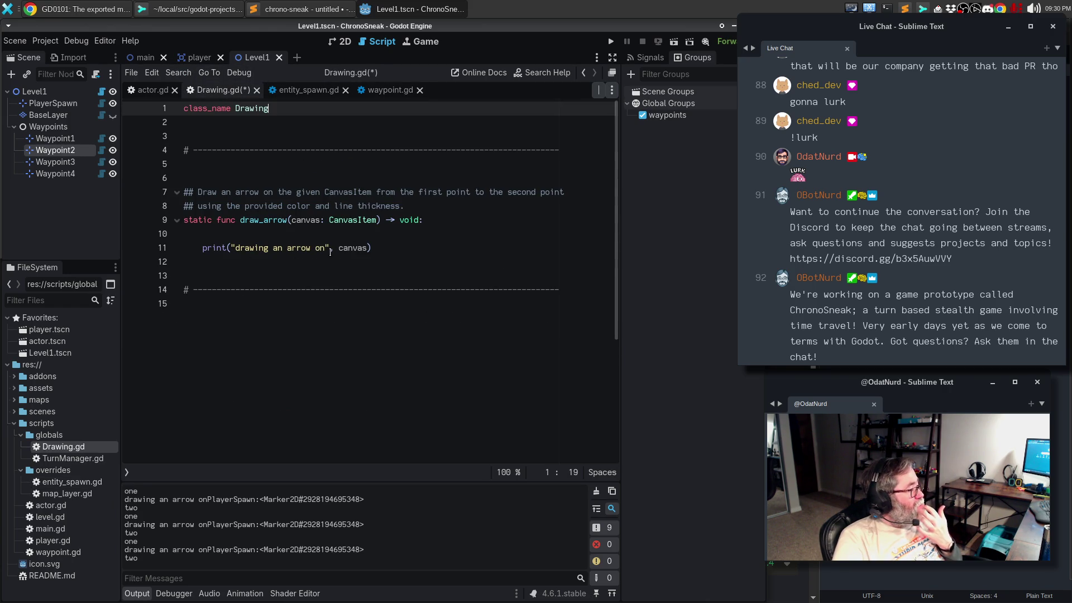
{"action": "left_click", "coordinate": [330, 229]}
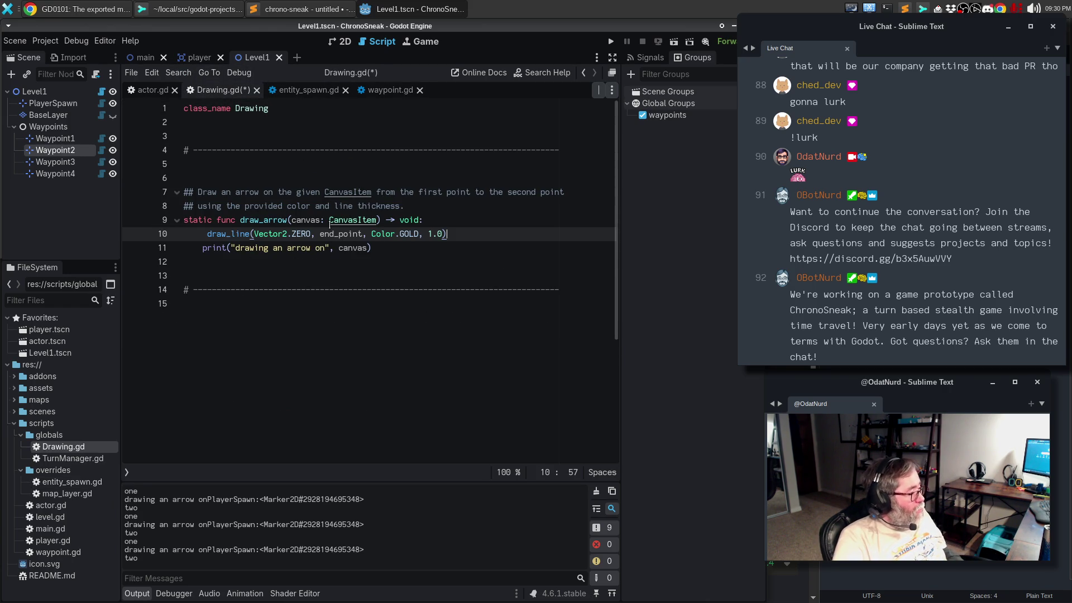
{"action": "key", "text": "Tab"}
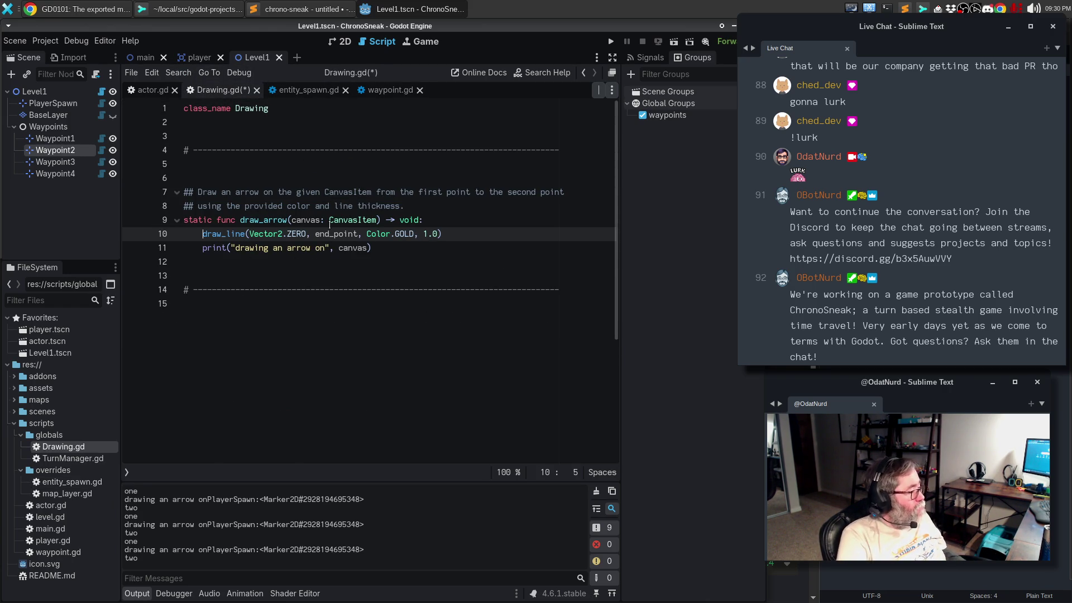
Step: Add start: Vector2 and end: Vector2 parameters after canvas in draw_arrow's signature
{"action": "left_click", "coordinate": [374, 220]}
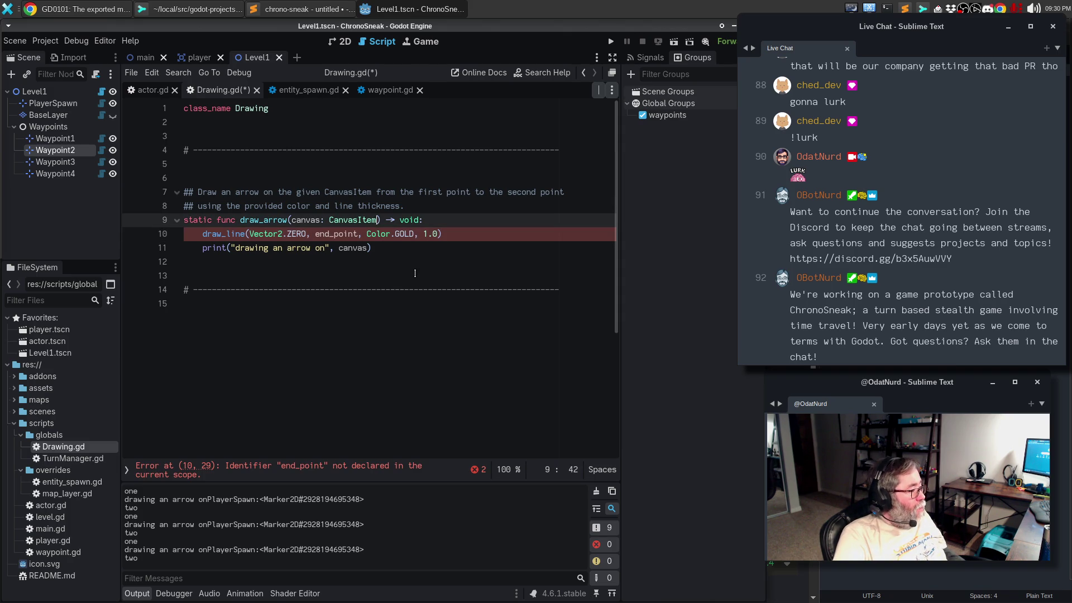
{"action": "type", "text": ", start"}
{"action": "type", "text": ": Vector"}
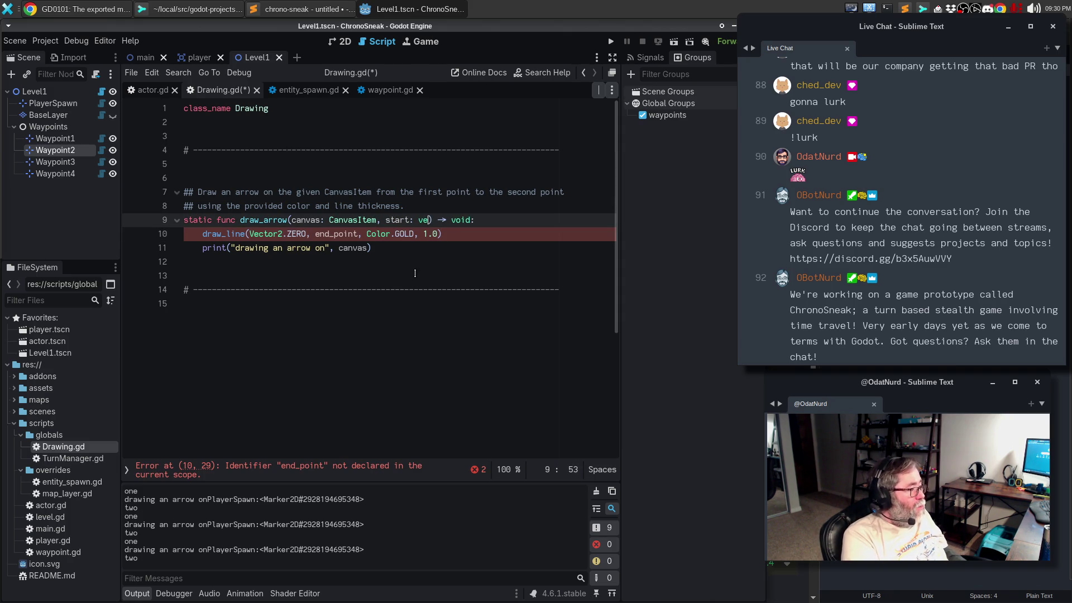
{"action": "type", "text": "2"}
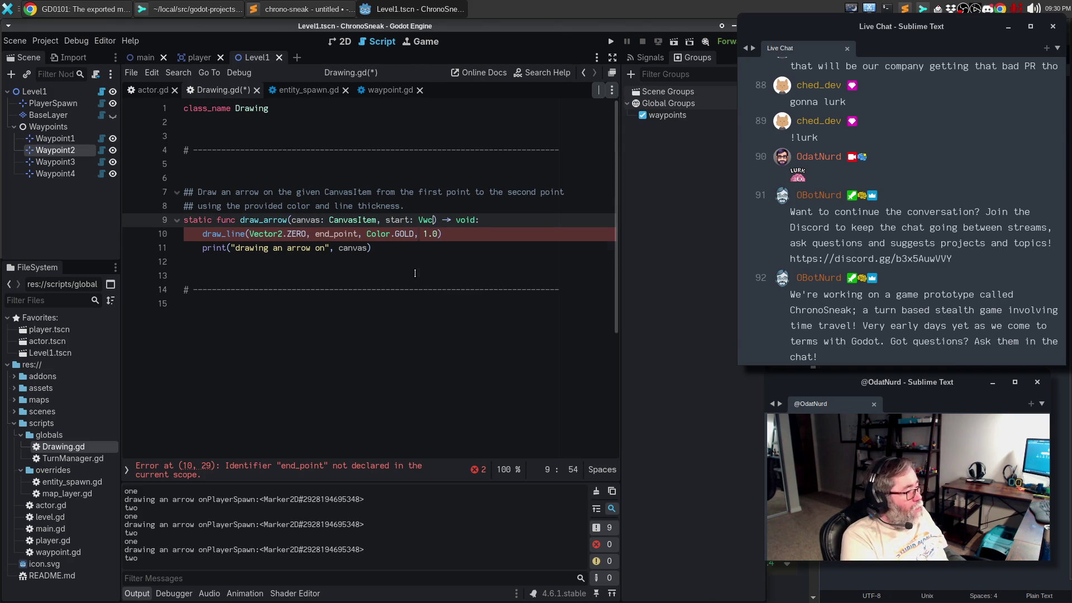
{"action": "key", "text": "Return"}
{"action": "type", "text": ", "}
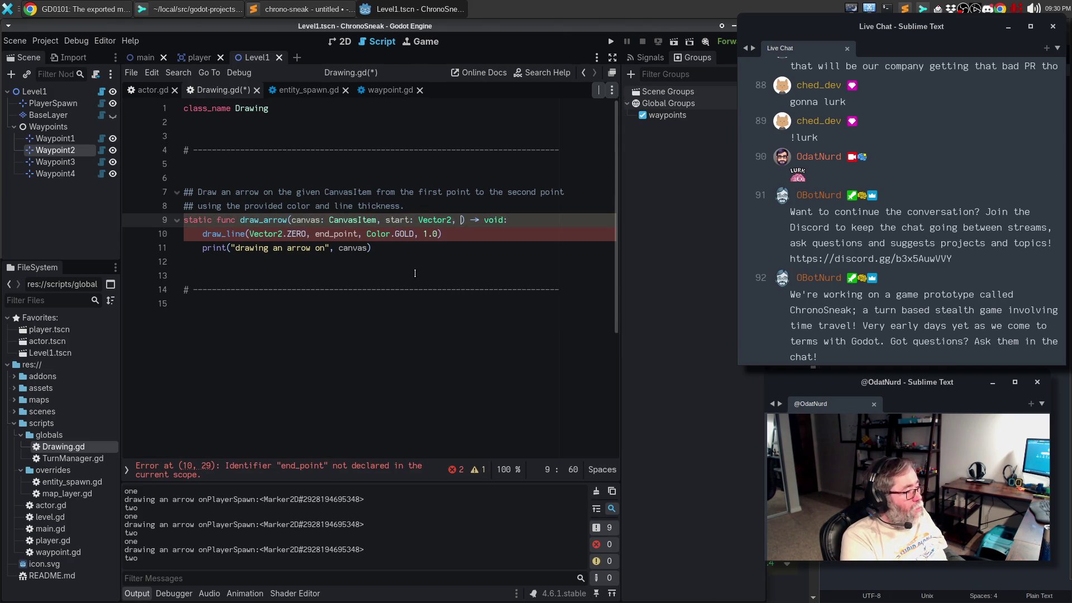
{"action": "type", "text": "end: c"}
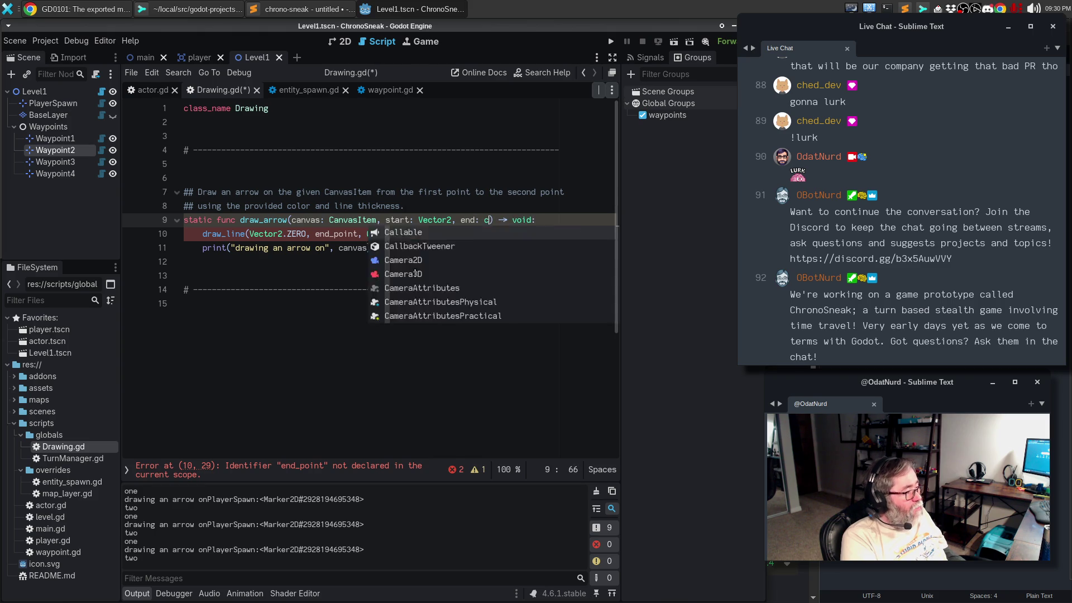
{"action": "key", "text": "BackSpace"}
{"action": "type", "text": "Vec"}
{"action": "key", "text": "Return"}
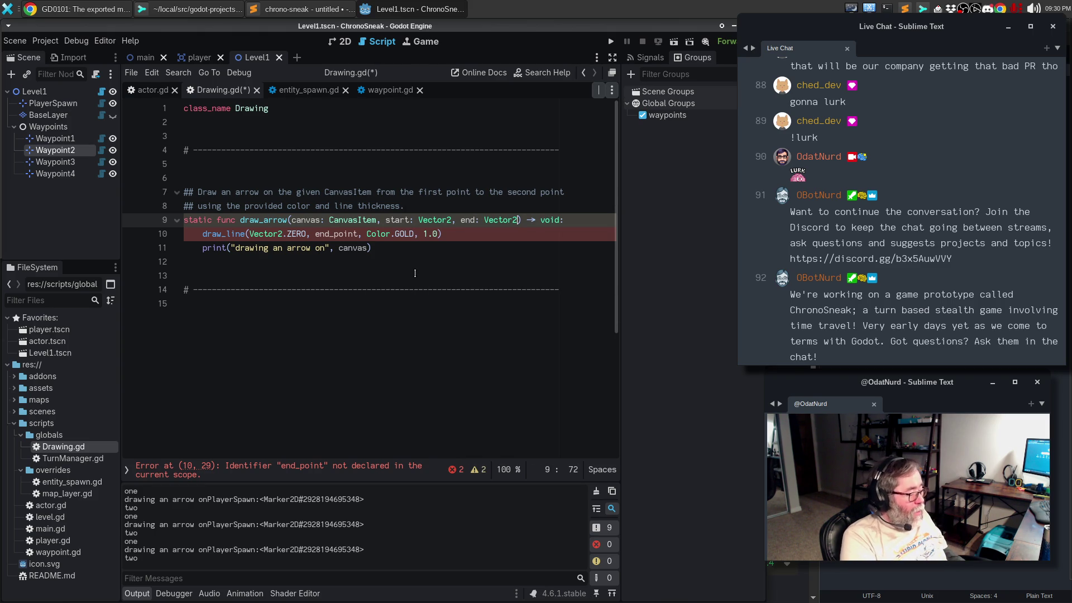
Step: Wrap the signature onto a second line and add color: Color and width: int parameters
{"action": "type", "text": ","}
{"action": "key", "text": "Return"}
{"action": "key", "text": "Tab"}
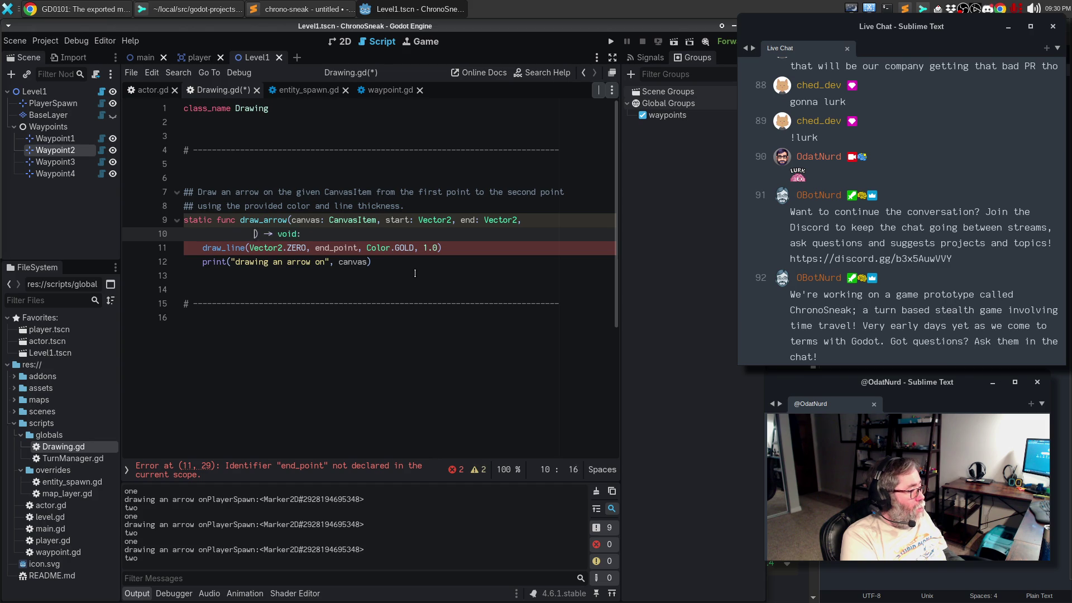
{"action": "type", "text": "color:"}
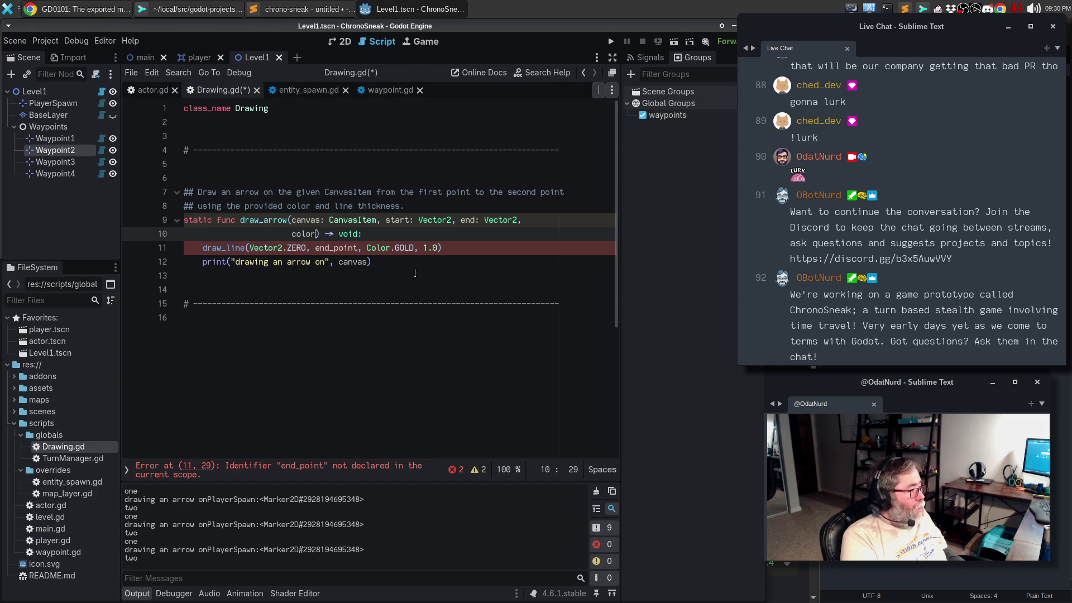
{"action": "type", "text": " Color"}
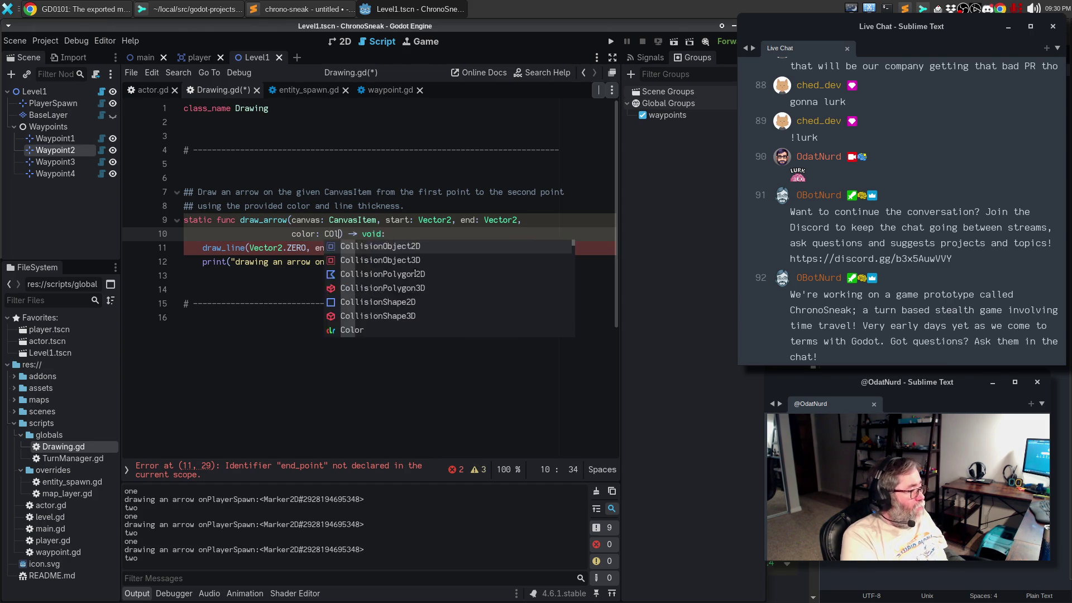
{"action": "type", "text": ", "}
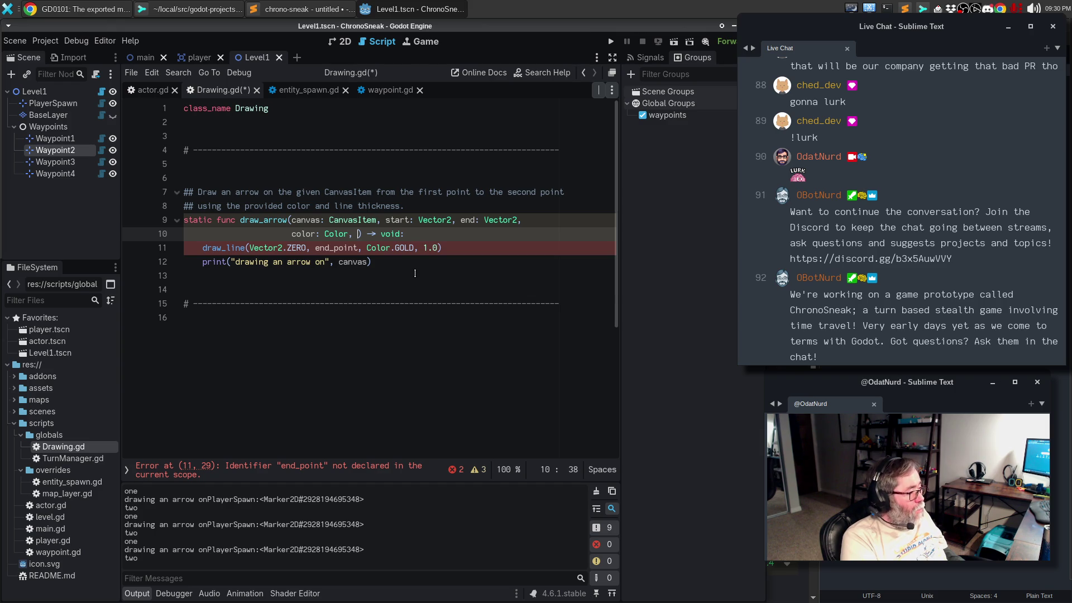
{"action": "type", "text": "width:"}
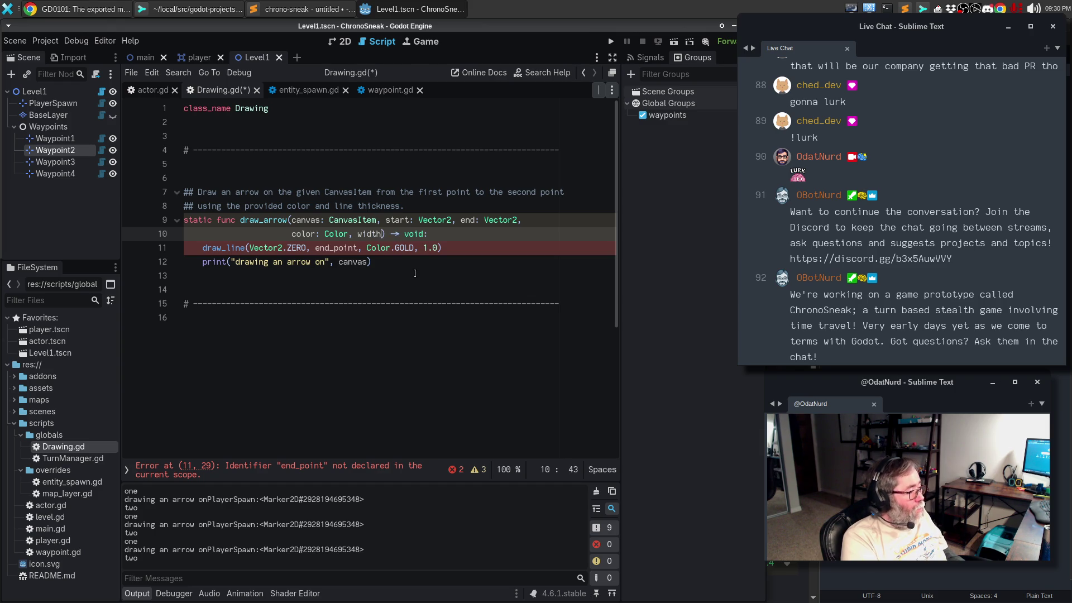
{"action": "key", "text": "BackSpace"}
{"action": "type", "text": ":in"}
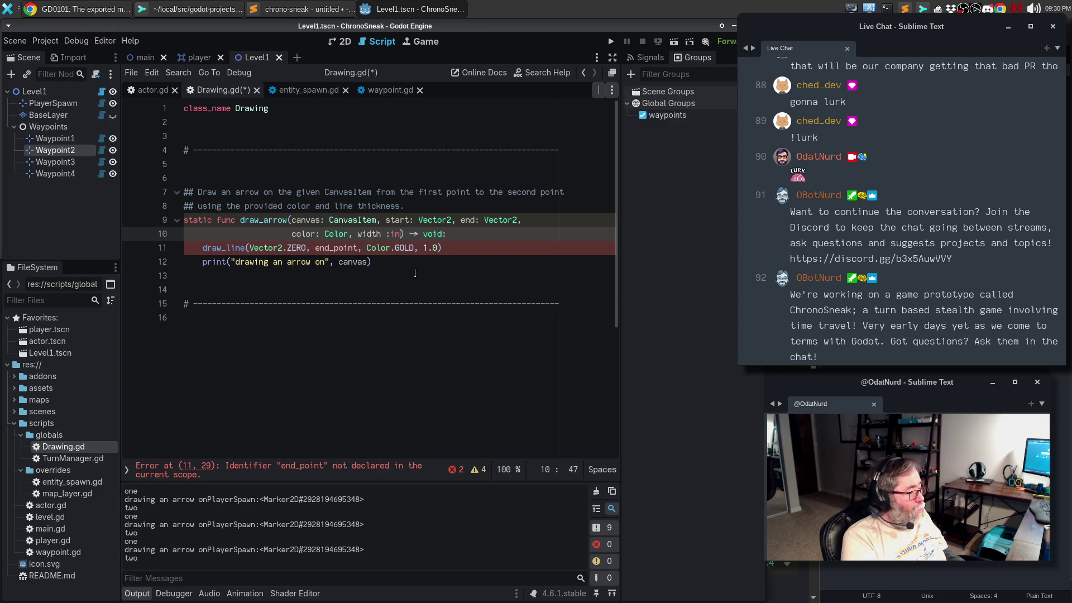
{"action": "key", "text": "BackSpace"}
{"action": "key", "text": "BackSpace"}
{"action": "type", "text": ": int=2"}
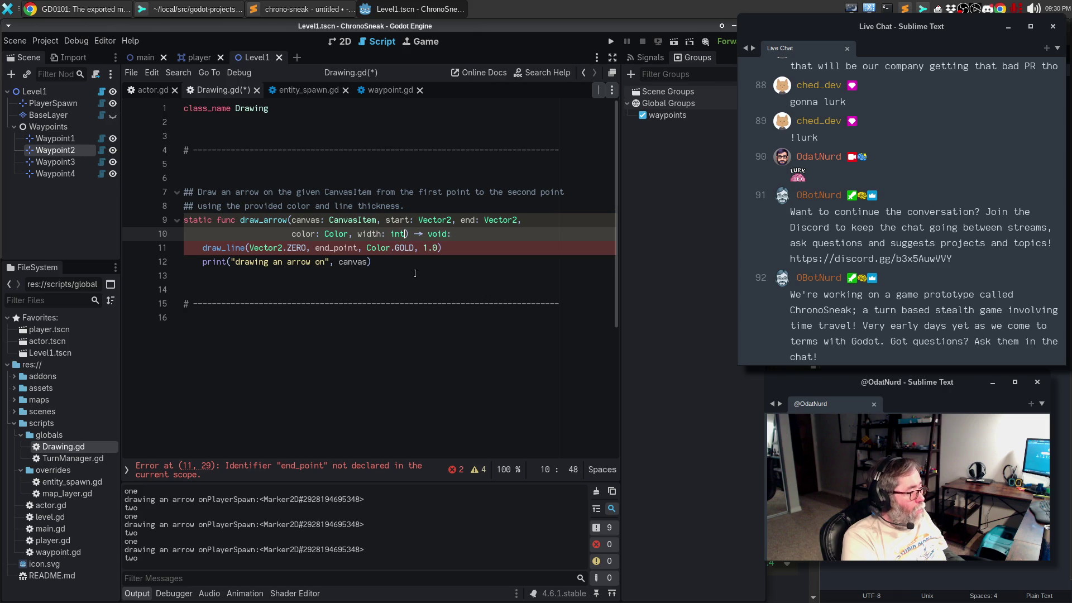
{"action": "type", "text": ".0"}
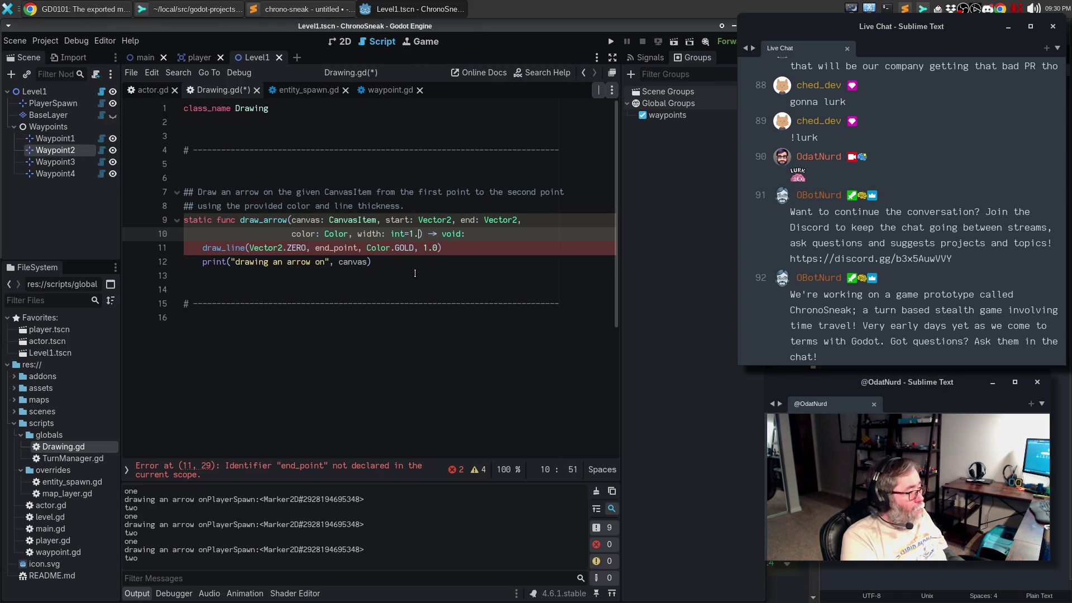
{"action": "key", "text": "Down"}
Step: Replace draw_line's hard-coded 1.0 and Color.GOLD arguments with width and color
{"action": "key", "text": "End"}
{"action": "key", "text": "BackSpace"}
{"action": "key", "text": "BackSpace"}
{"action": "key", "text": "BackSpace"}
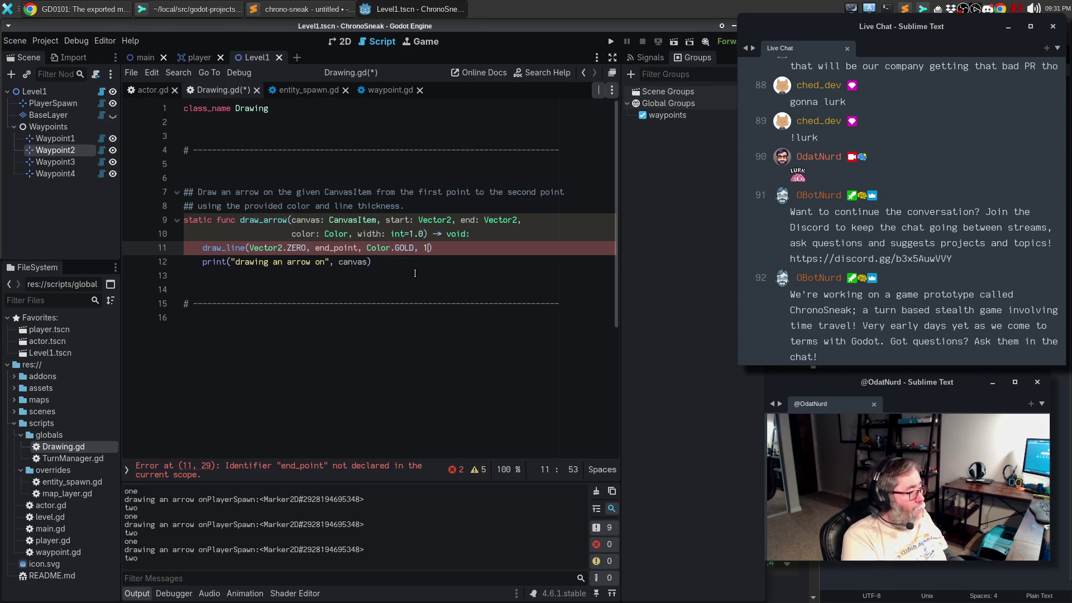
{"action": "type", "text": "width"}
{"action": "key", "text": "Left"}
{"action": "key", "text": "Left"}
{"action": "key", "text": "Left"}
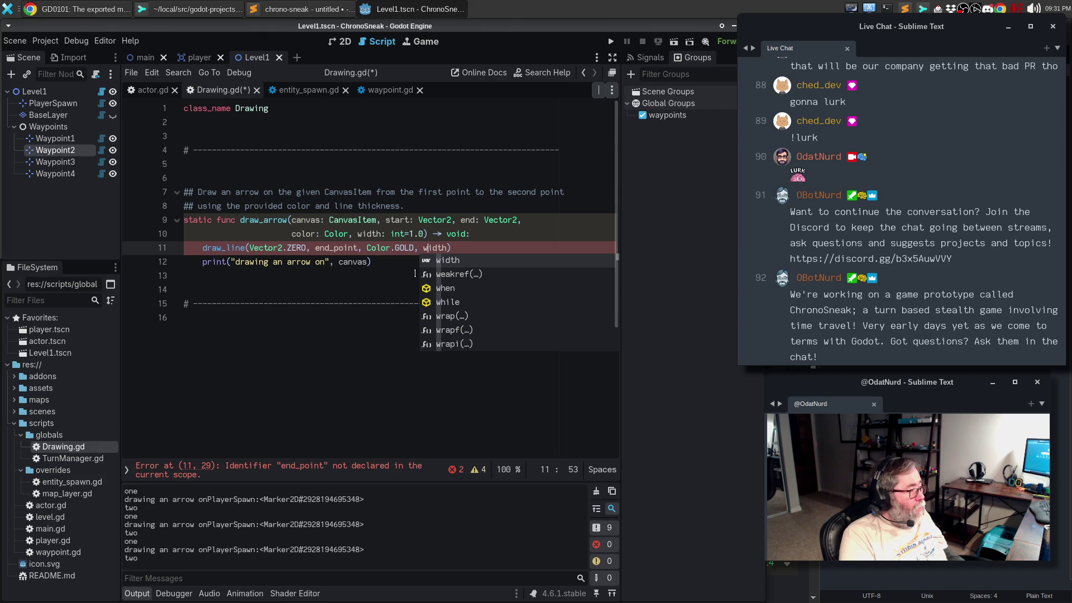
{"action": "key", "text": "Left"}
{"action": "key", "text": "Left"}
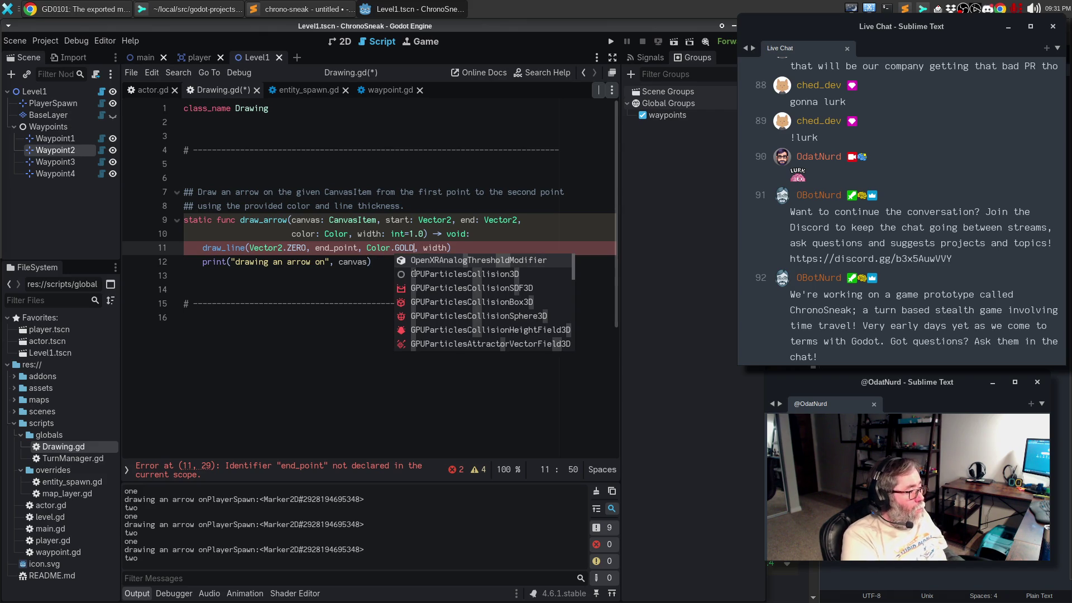
{"action": "key", "text": "BackSpace"}
{"action": "key", "text": "BackSpace"}
{"action": "key", "text": "BackSpace"}
{"action": "type", "text": "col"}
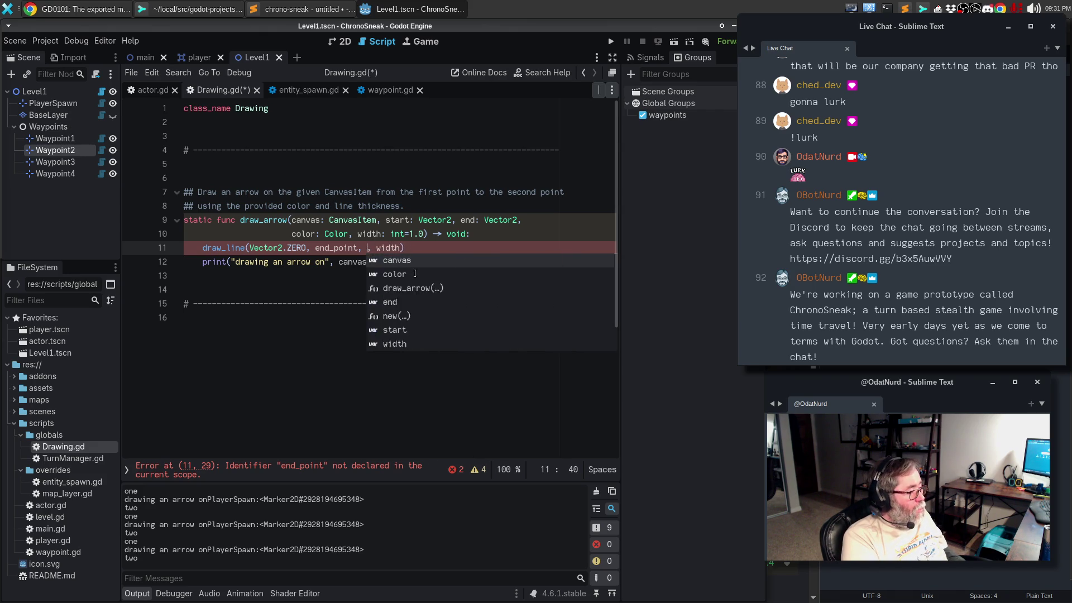
{"action": "type", "text": "or"}
{"action": "key", "text": "ctrl+Left"}
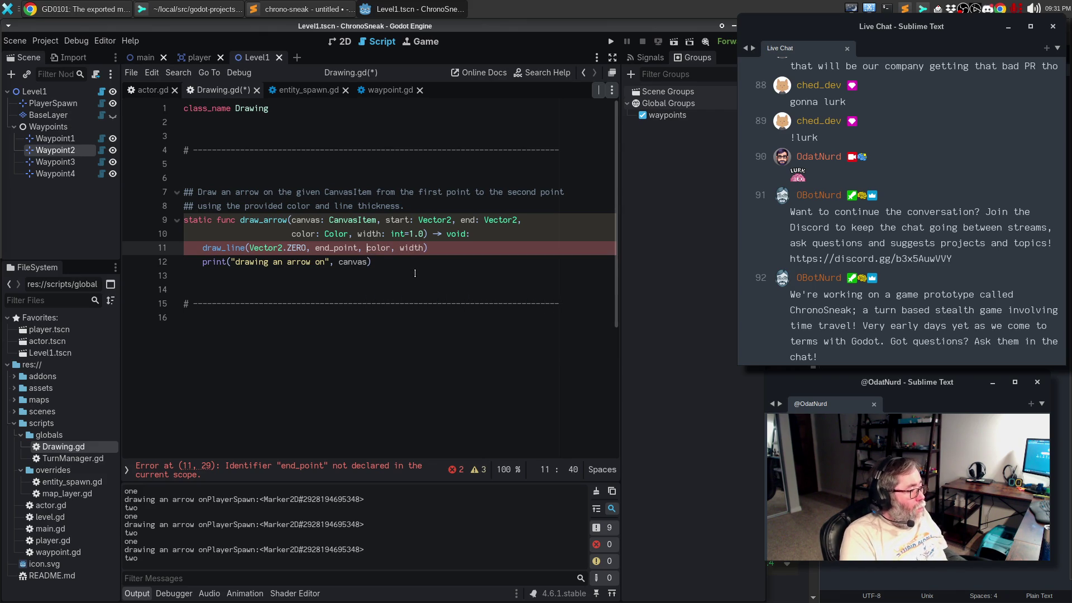
{"action": "key", "text": "BackSpace"}
{"action": "key", "text": "BackSpace"}
{"action": "key", "text": "BackSpace"}
Step: Use start and end instead of Vector2.ZERO and end_point as draw_line's endpoints
{"action": "key", "text": "Left"}
{"action": "key", "text": "Left"}
{"action": "key", "text": "ctrl+space"}
{"action": "key", "text": "Left"}
{"action": "key", "text": "Left"}
{"action": "key", "text": "Left"}
{"action": "key", "text": "BackSpace"}
{"action": "key", "text": "BackSpace"}
{"action": "key", "text": "BackSpace"}
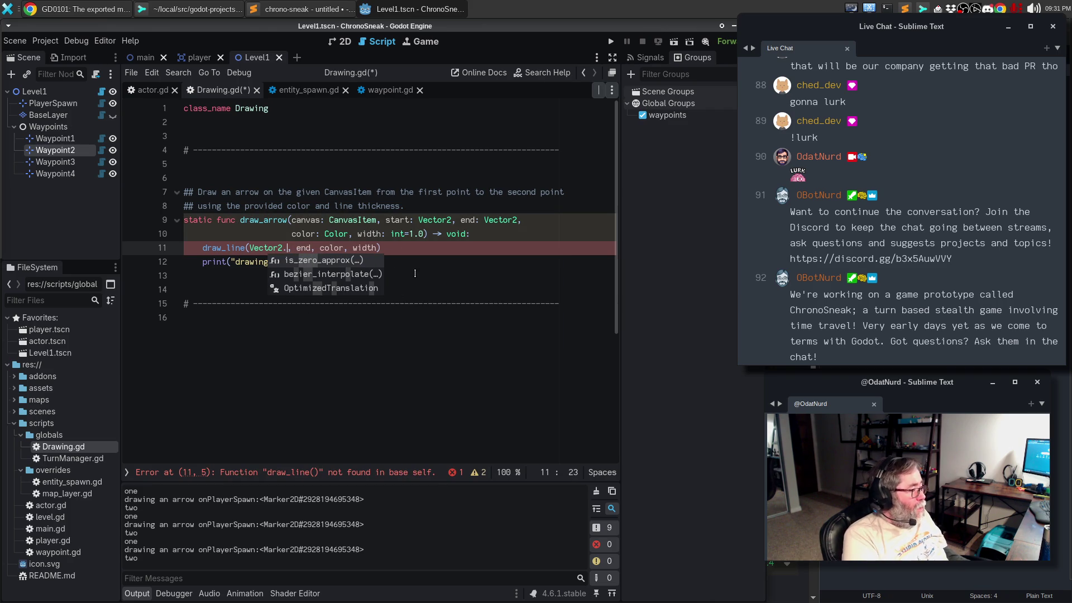
{"action": "type", "text": "start"}
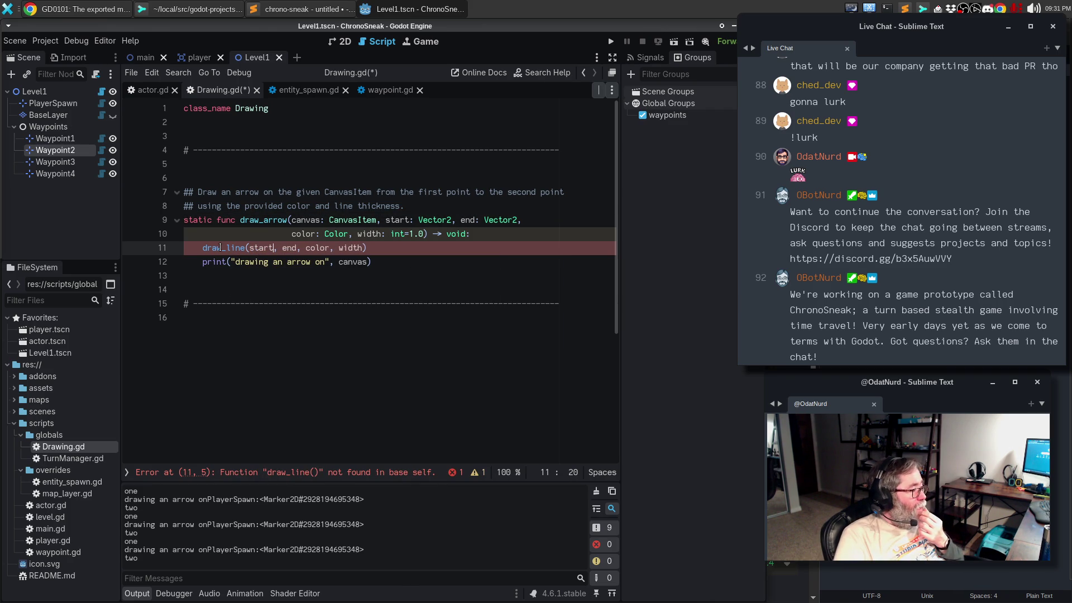
Step: Prefix the draw_line call with canvas. so it draws on the canvas
{"action": "left_click", "coordinate": [336, 275]}
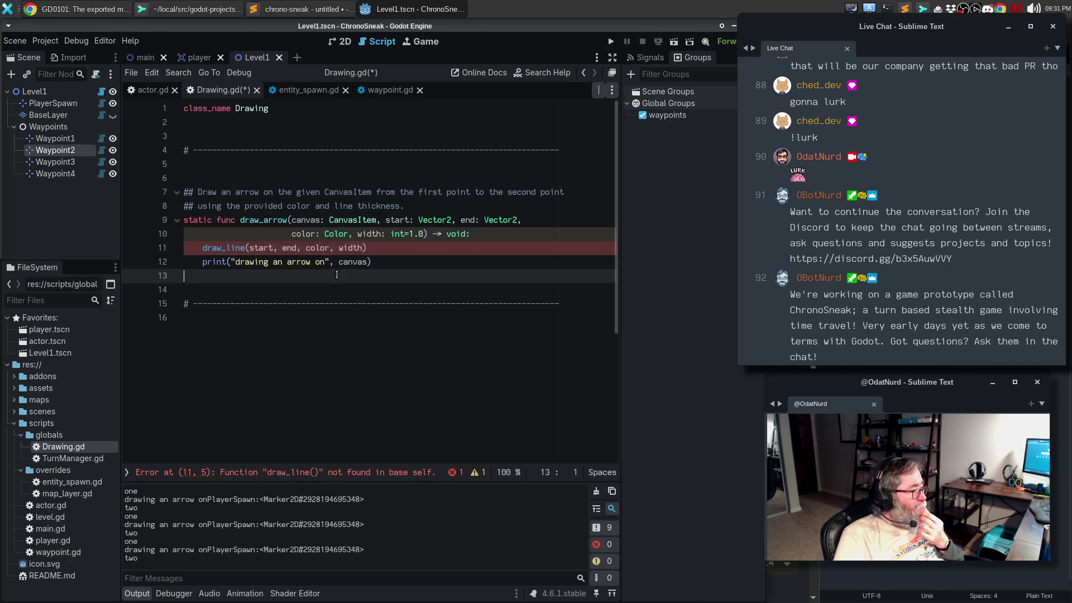
{"action": "left_click", "coordinate": [393, 252]}
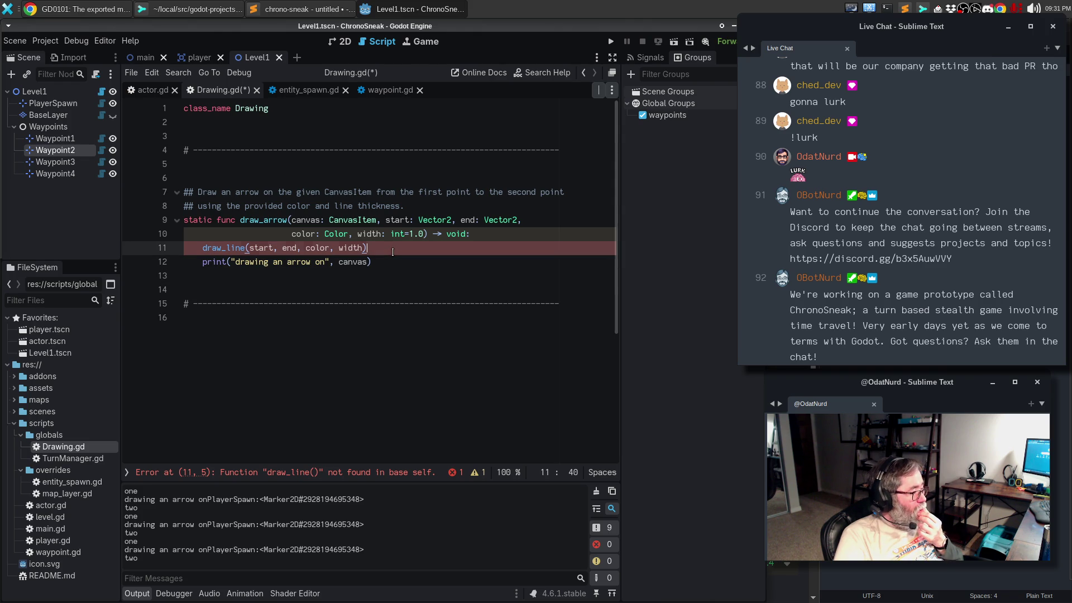
{"action": "key", "text": "Home"}
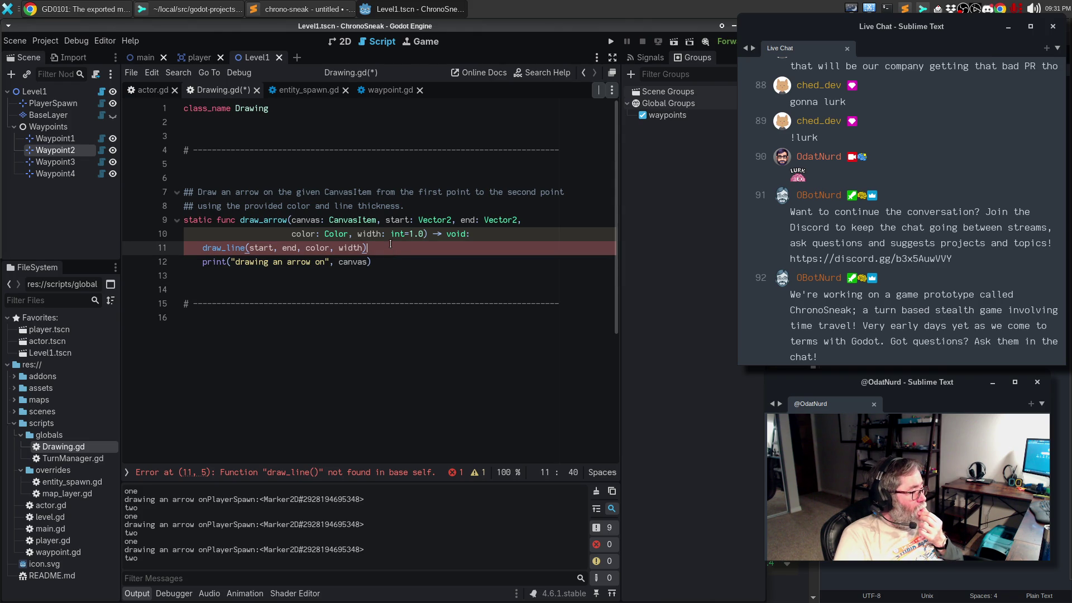
{"action": "type", "text": "canvas."}
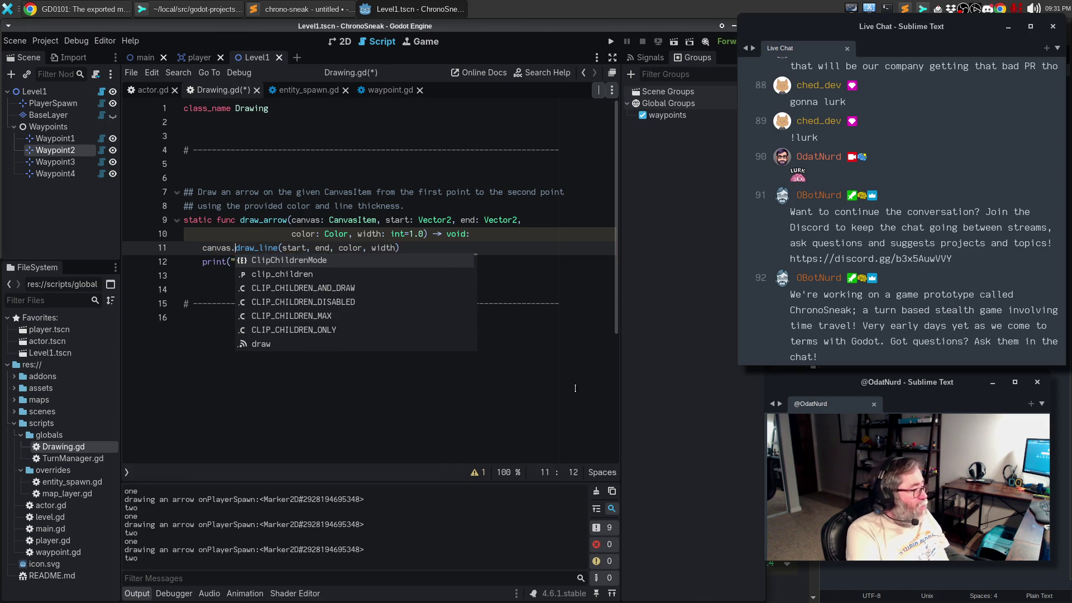
{"action": "key", "text": "Escape"}
Step: Delete the debug print statement from draw_arrow
{"action": "left_click_drag", "start_coordinate": [409, 260], "coordinate": [166, 262]}
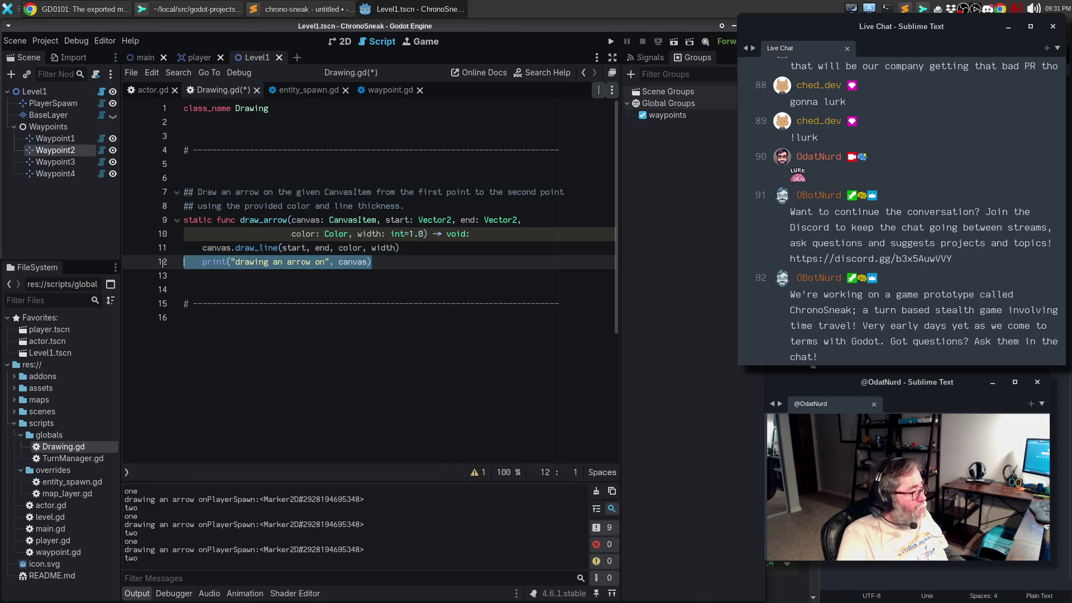
{"action": "key", "text": "BackSpace"}
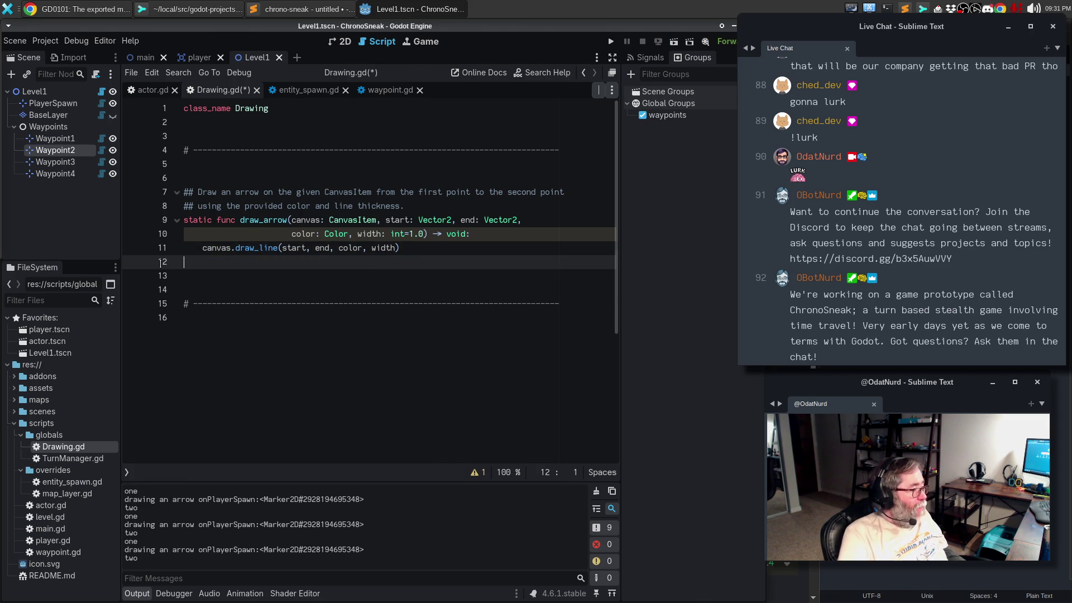
{"action": "left_click", "coordinate": [295, 322]}
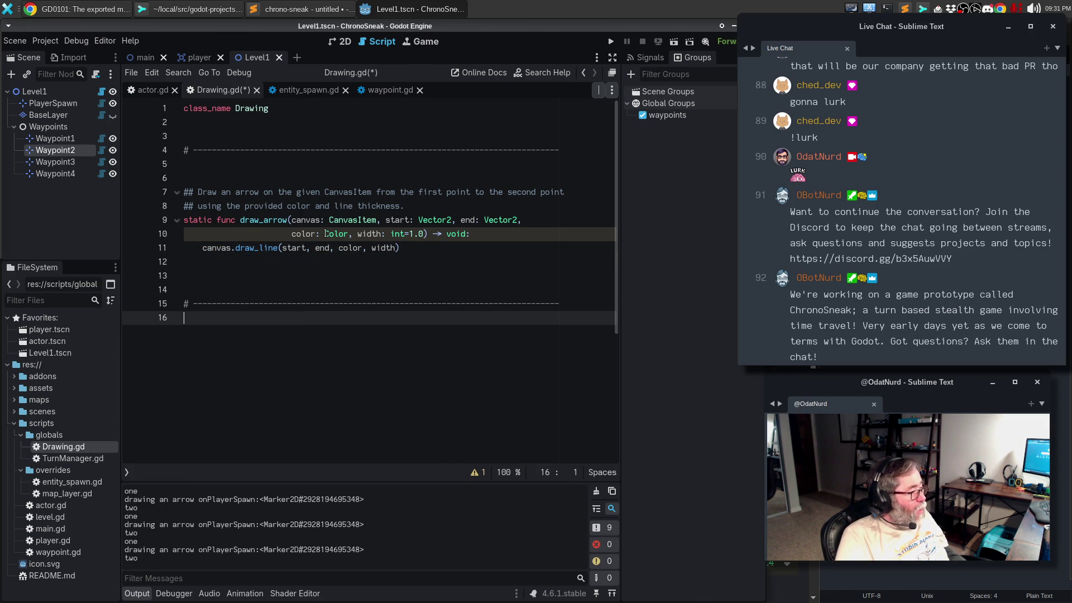
{"action": "mouse_move", "coordinate": [326, 234]}
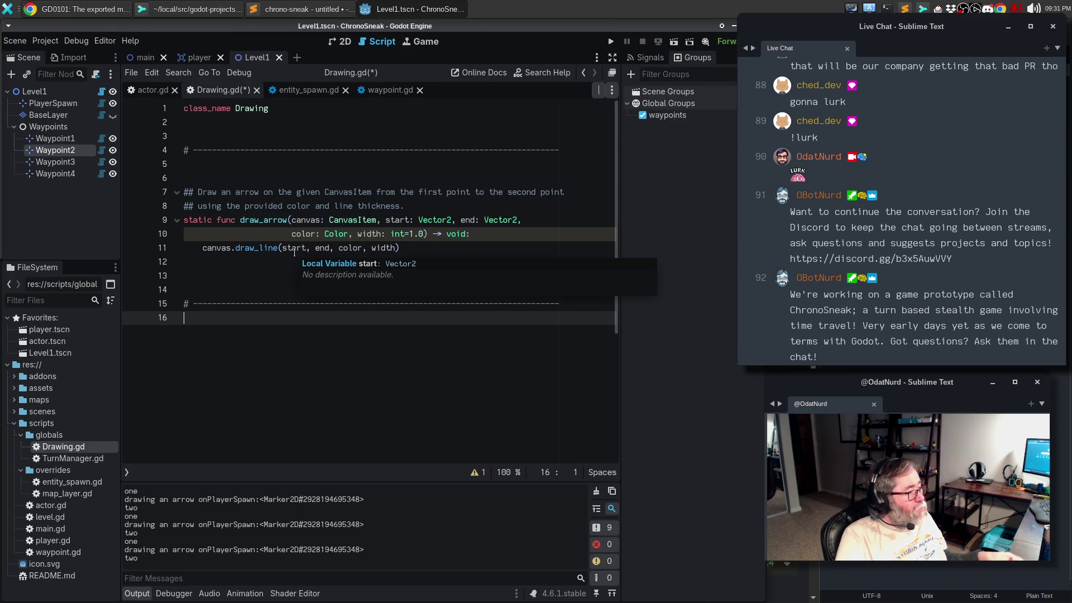
Step: Rewrite the width parameter on line 10 as width: float = 1.0, replacing the broken := default
{"action": "left_click", "coordinate": [424, 233]}
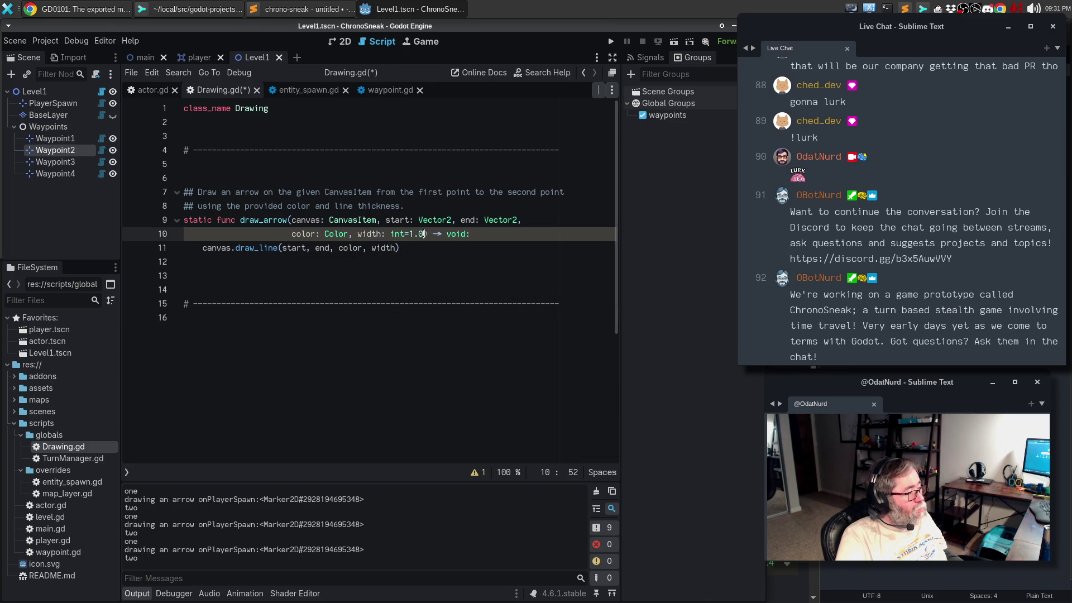
{"action": "key", "text": "BackSpace"}
{"action": "key", "text": "BackSpace"}
{"action": "key", "text": "BackSpace"}
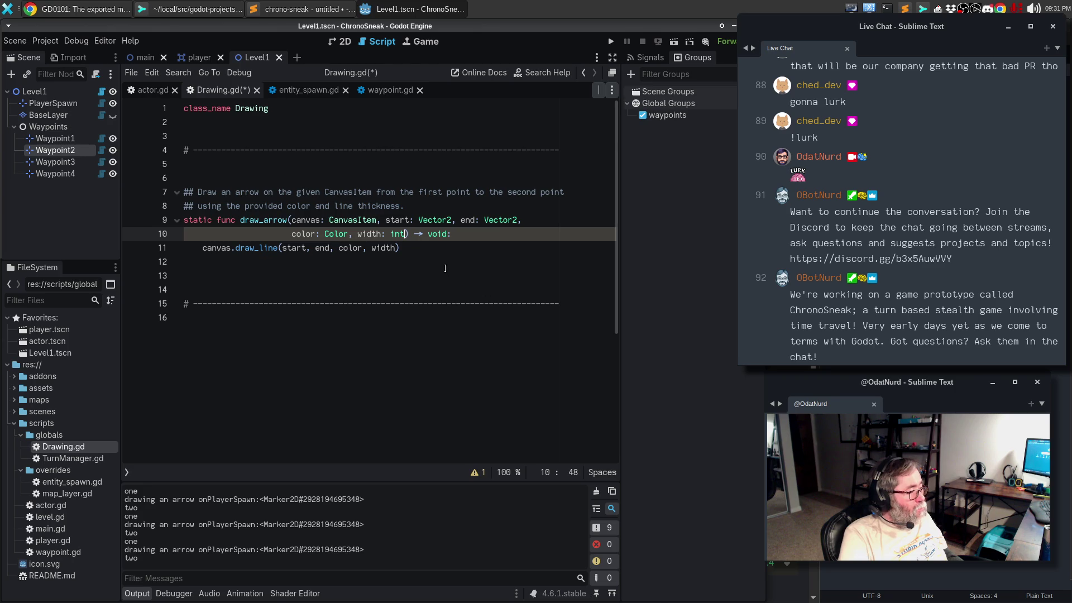
{"action": "key", "text": "BackSpace"}
{"action": "key", "text": "BackSpace"}
{"action": "key", "text": "BackSpace"}
{"action": "type", "text": "float := 1.0"}
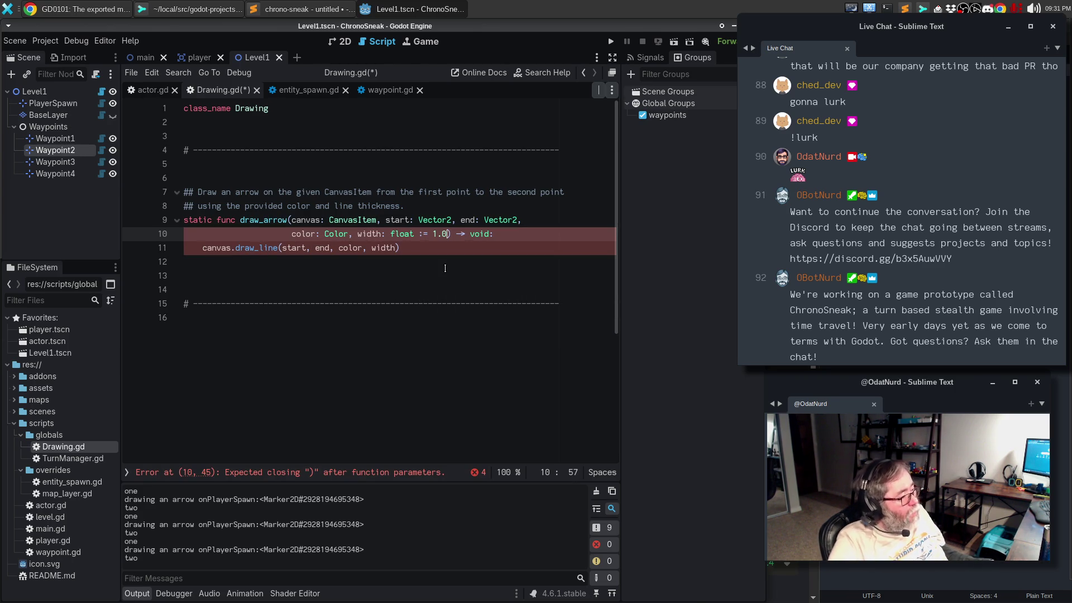
{"action": "left_click", "coordinate": [445, 269]}
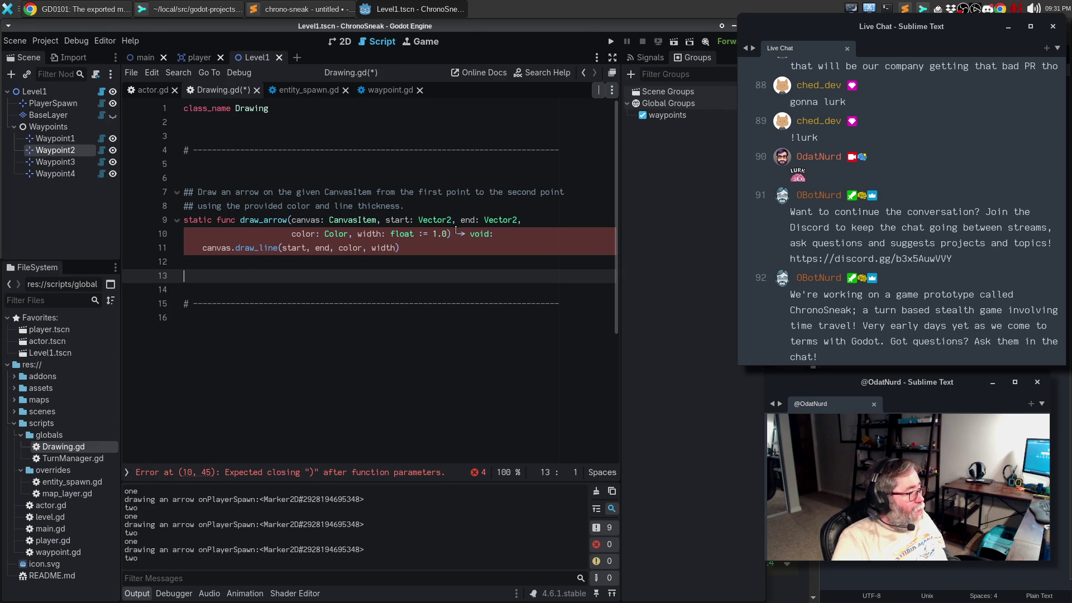
{"action": "left_click_drag", "start_coordinate": [447, 233], "coordinate": [401, 233]}
{"action": "key", "text": "BackSpace"}
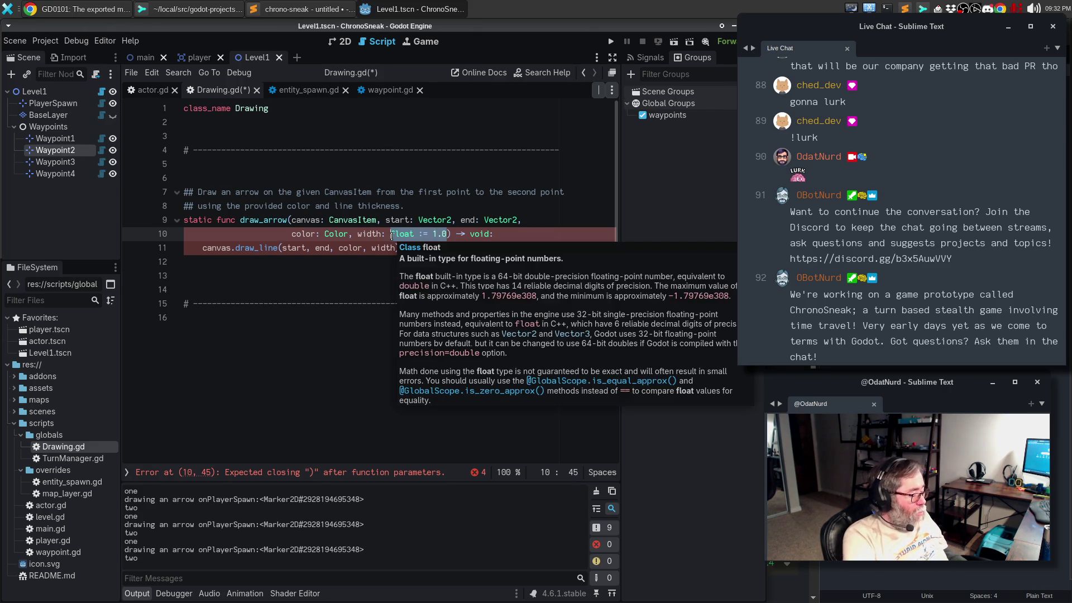
{"action": "type", "text": "oat"}
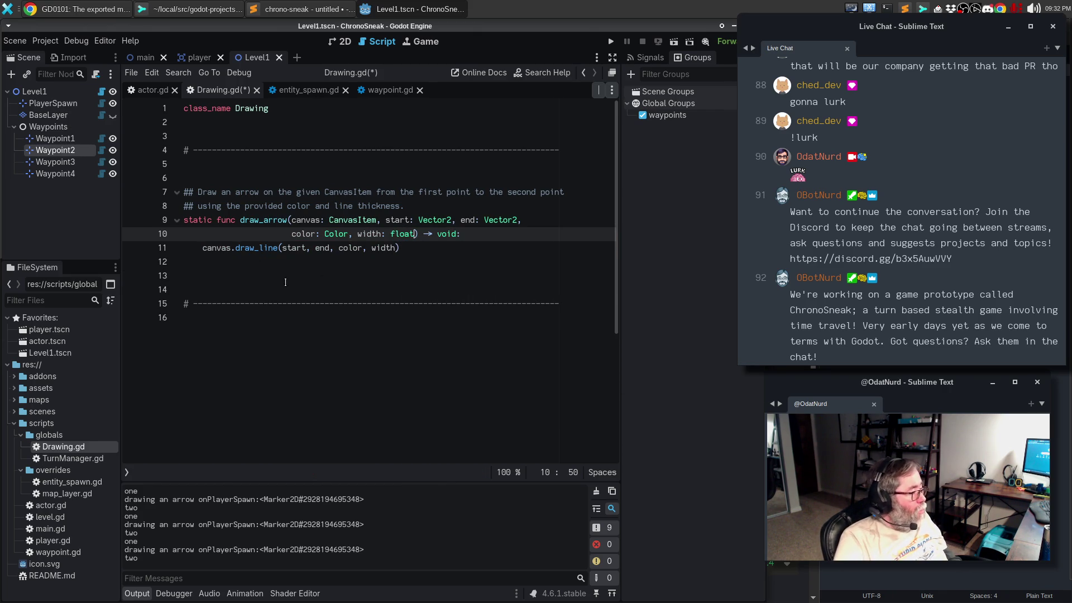
{"action": "mouse_move", "coordinate": [256, 251]}
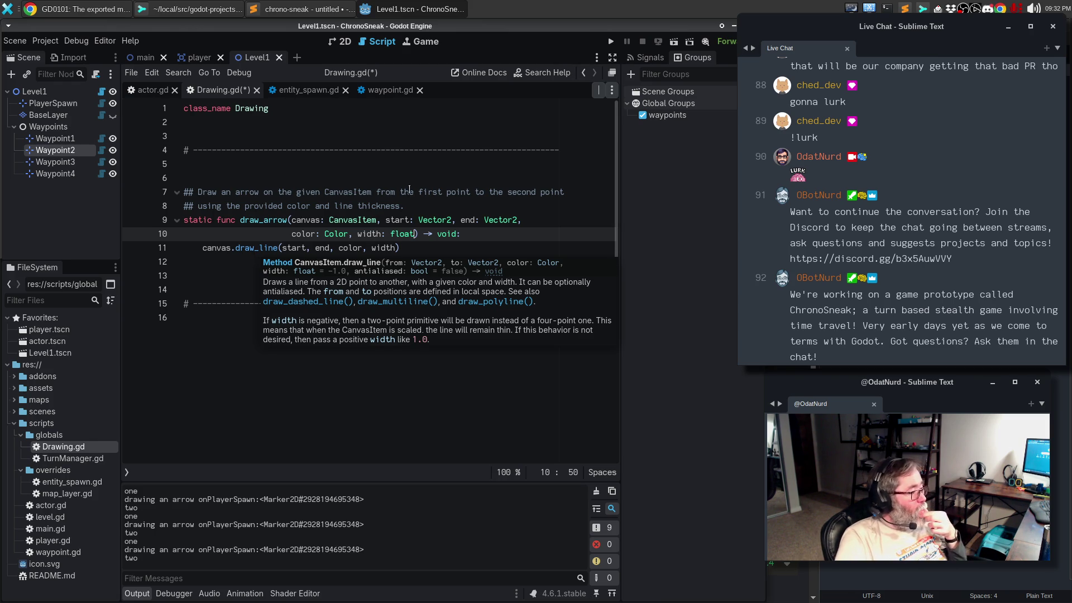
{"action": "type", "text": "= 1.0"}
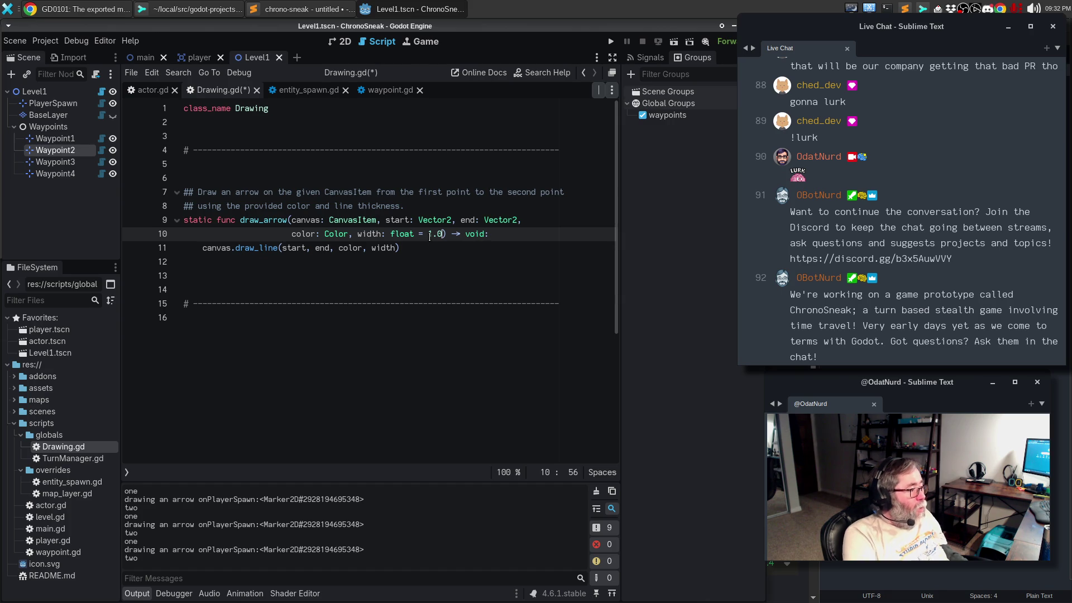
{"action": "left_click", "coordinate": [423, 274]}
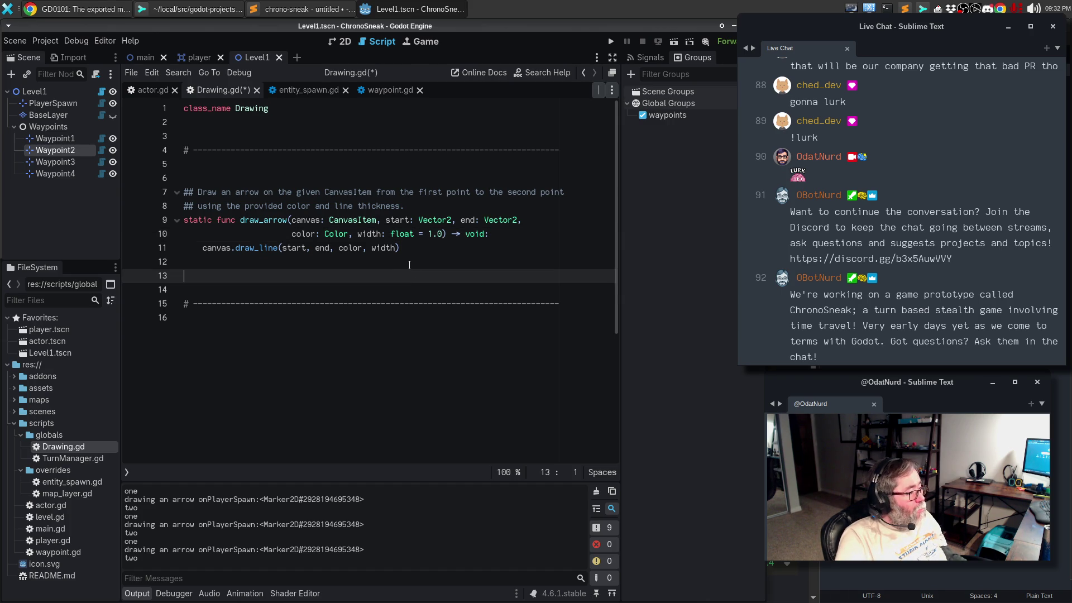
{"action": "left_click", "coordinate": [552, 238]}
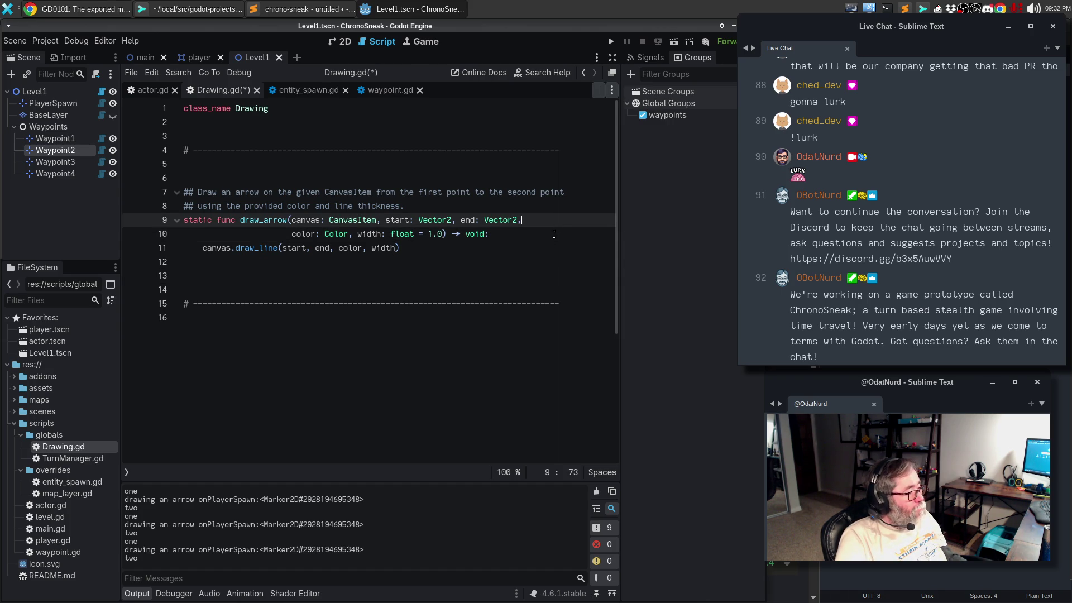
Step: Insert '# First, draw the main line of the arrow' above draw_line, correcting the 'deaw' typo
{"action": "key", "text": "Return"}
{"action": "key", "text": "BackSpace"}
{"action": "key", "text": "BackSpace"}
{"action": "key", "text": "BackSpace"}
{"action": "type", "text": "# First, deaw the main"}
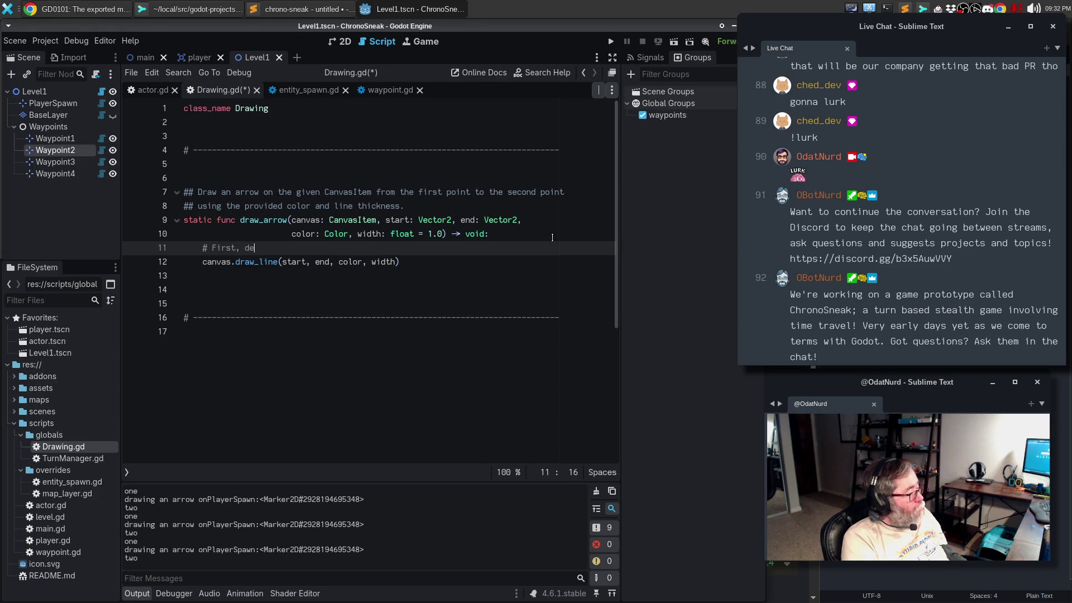
{"action": "key", "text": "BackSpace"}
{"action": "key", "text": "BackSpace"}
{"action": "key", "text": "BackSpace"}
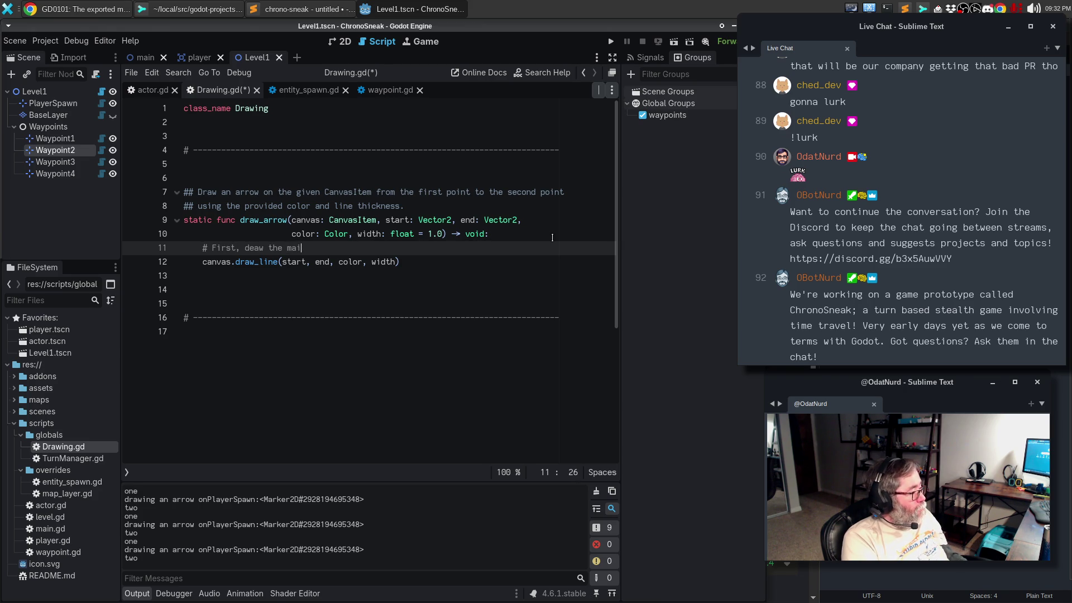
{"action": "type", "text": "raw the main line"}
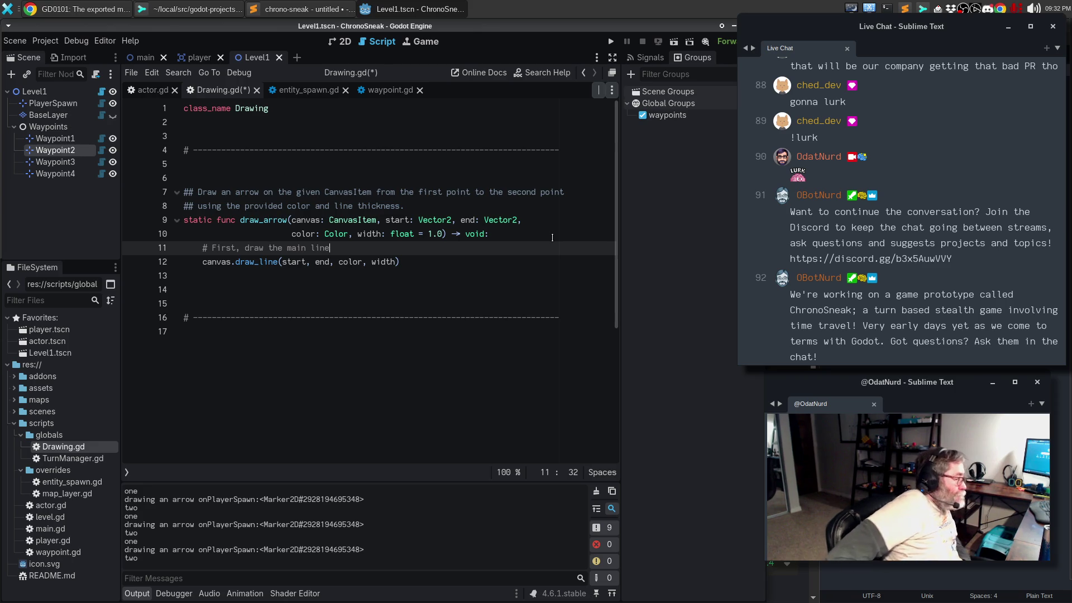
{"action": "type", "text": " of the arrow"}
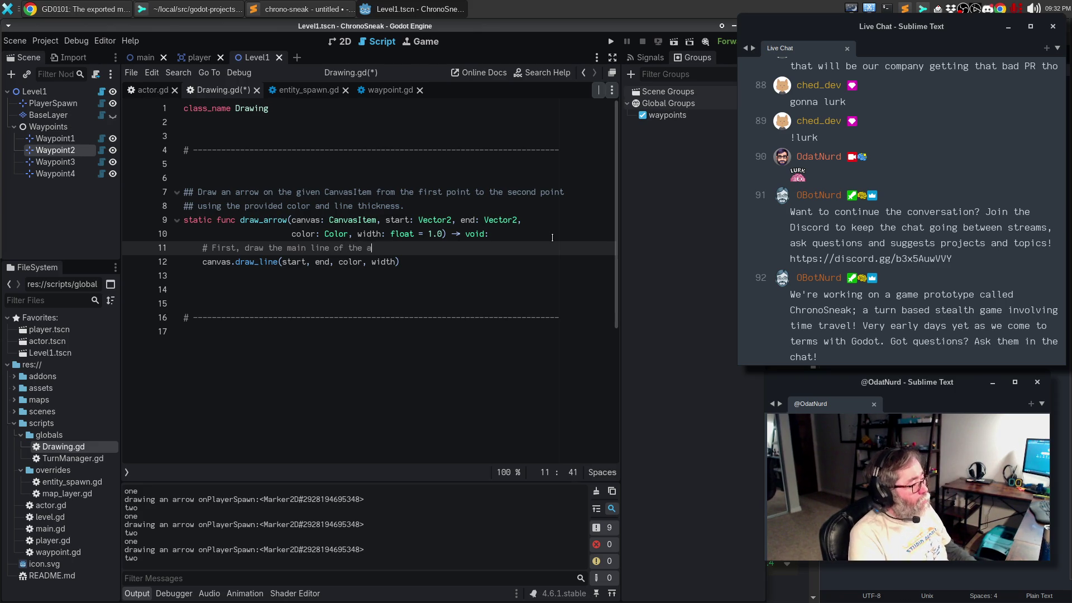
{"action": "key", "text": "Down"}
{"action": "key", "text": "End"}
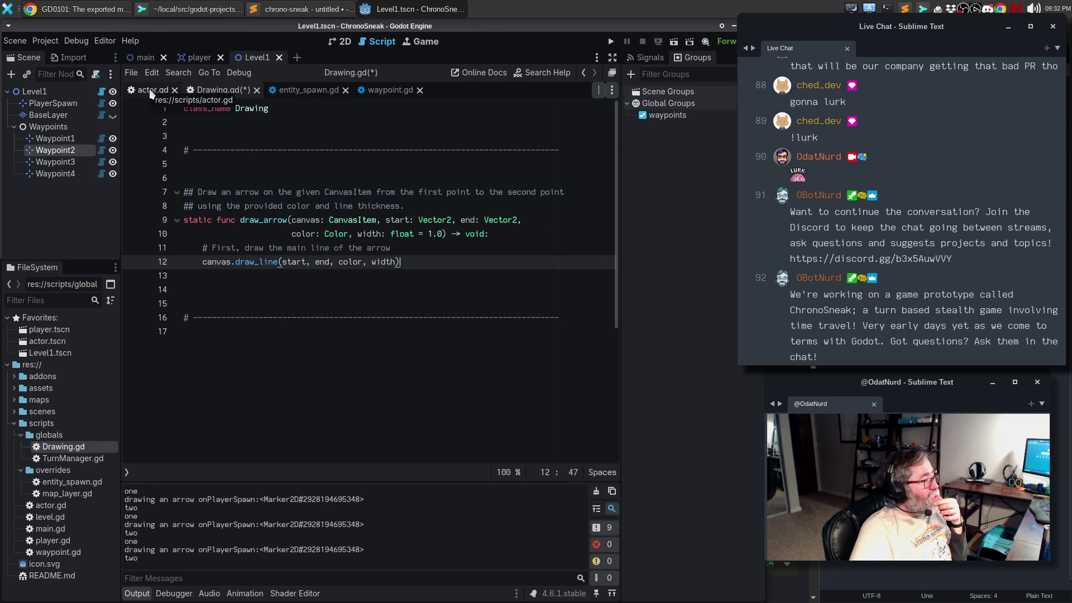
{"action": "left_click", "coordinate": [318, 96]}
Step: Select the angle, arrow_left/right and gold line code (lines 81–91) in entity_spawn.gd
{"action": "scroll", "coordinate": [308, 291], "scroll_direction": "down", "scroll_amount": 3}
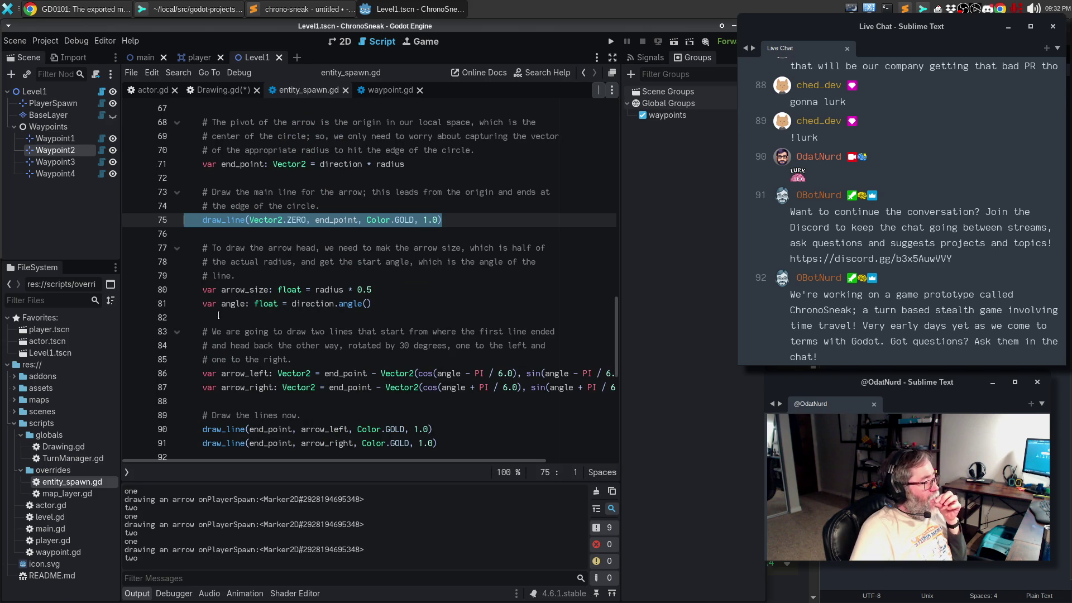
{"action": "triple_click", "coordinate": [241, 304]}
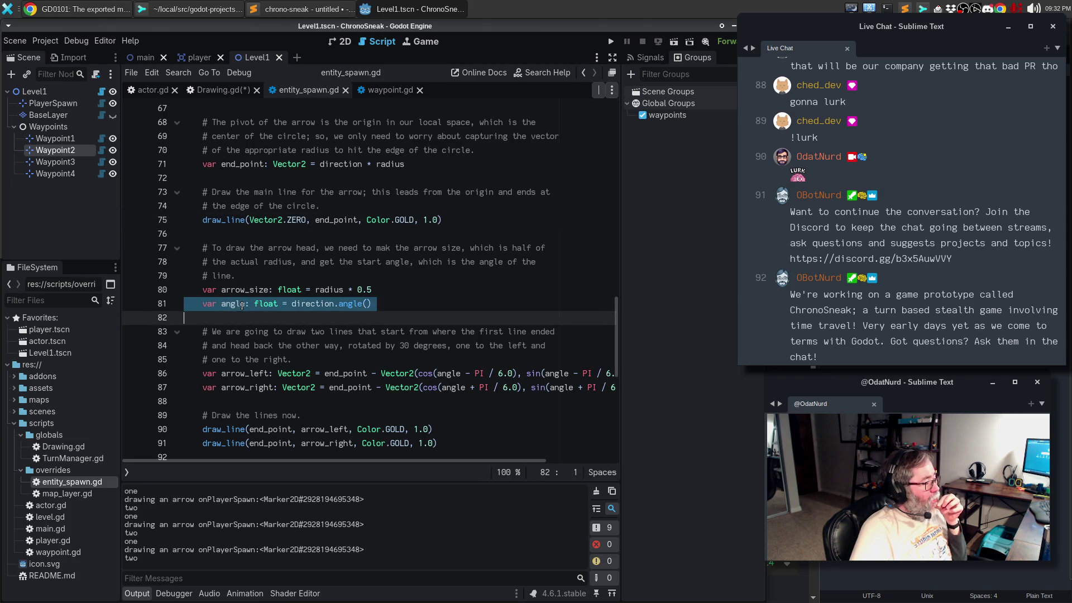
{"action": "left_click_drag", "start_coordinate": [241, 307], "coordinate": [228, 357]}
{"action": "key", "text": "ctrl+c"}
{"action": "scroll", "coordinate": [240, 324], "scroll_direction": "down", "scroll_amount": 2}
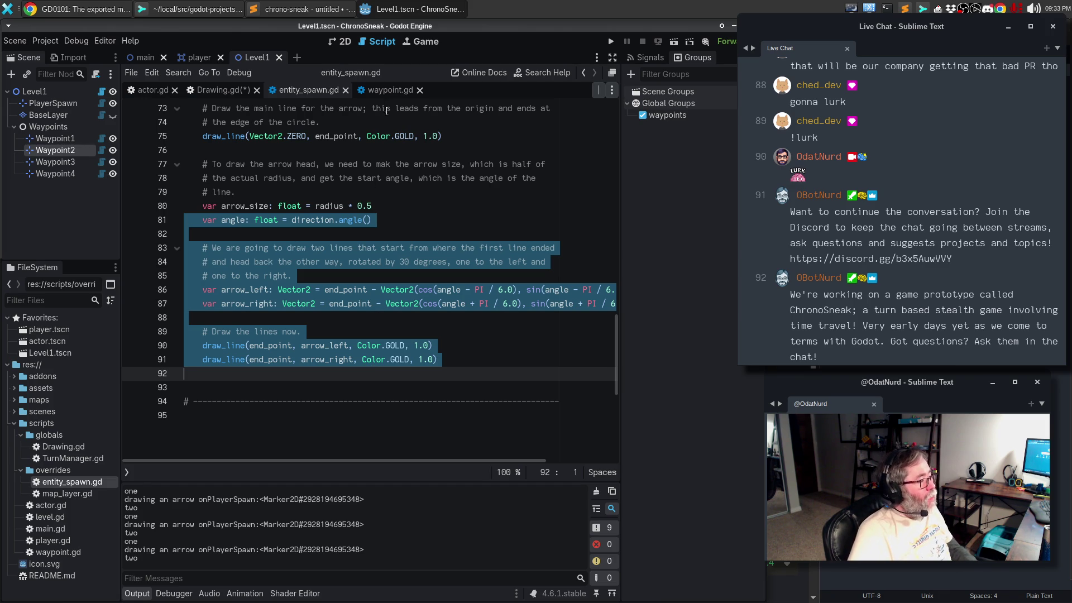
Step: Paste the arrowhead code onto blank line 14 of draw_arrow in Drawing.gd
{"action": "left_click", "coordinate": [221, 90]}
{"action": "left_click", "coordinate": [265, 287]}
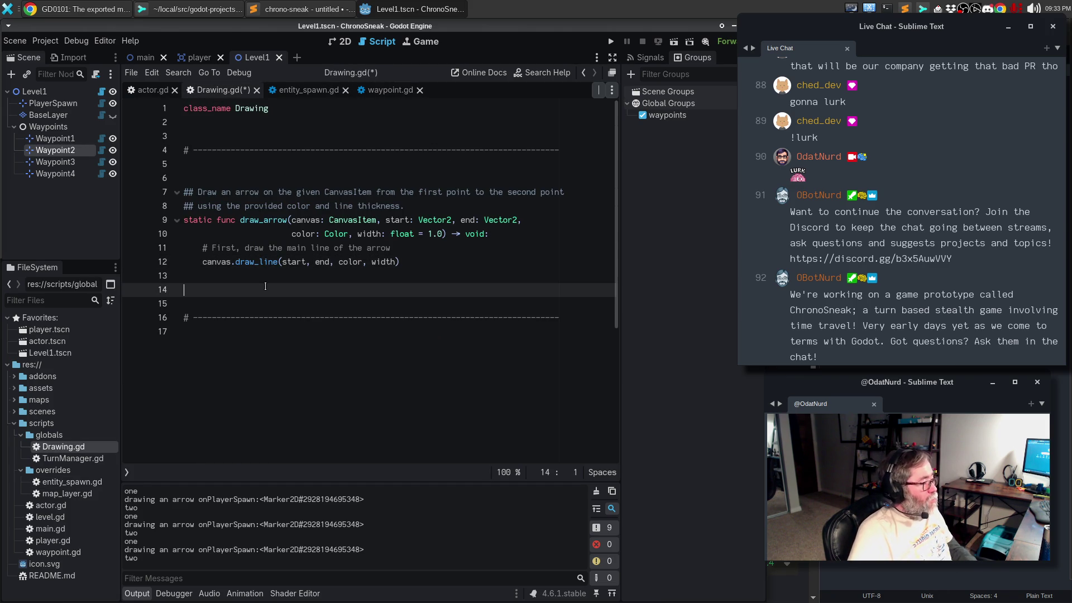
{"action": "key", "text": "ctrl+v"}
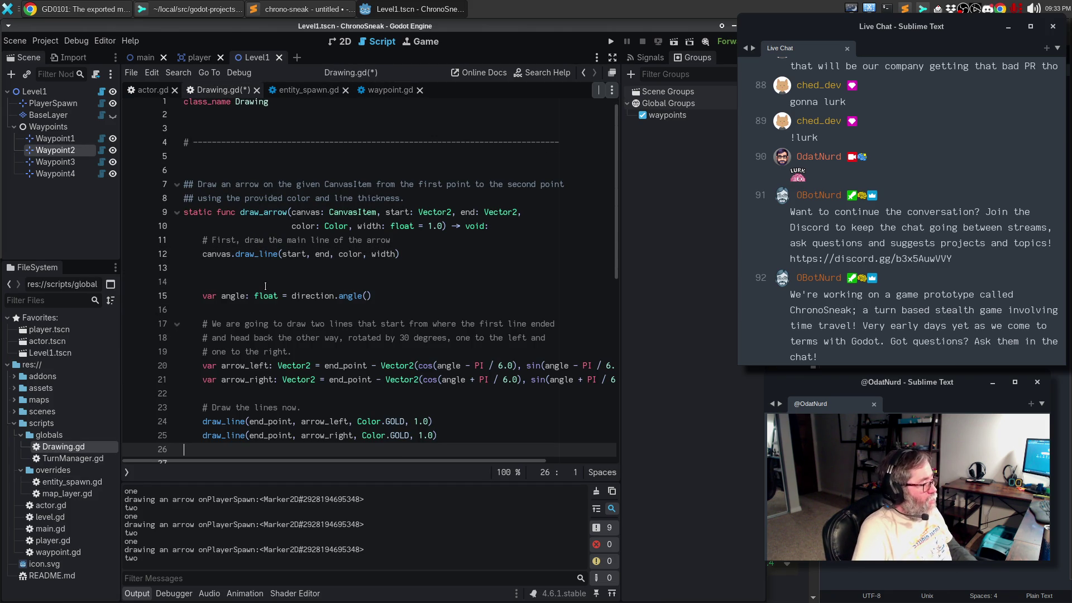
{"action": "left_click", "coordinate": [265, 287]}
{"action": "scroll", "coordinate": [475, 420], "scroll_direction": "up", "scroll_amount": 1}
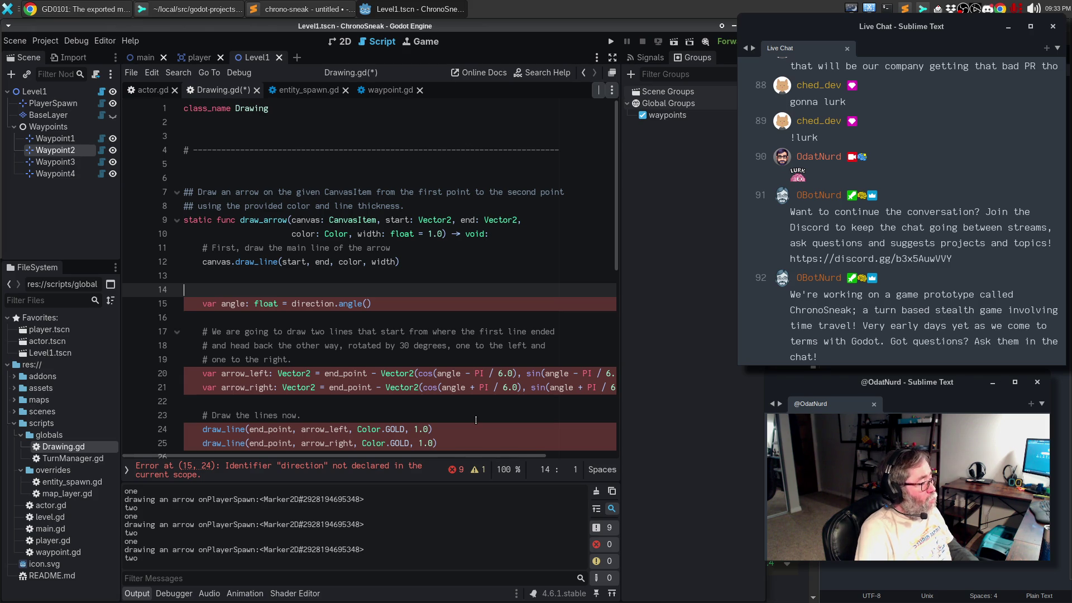
Step: Add '# Measure the angle between the start and the end points' above the angle calculation
{"action": "key", "text": "BackSpace"}
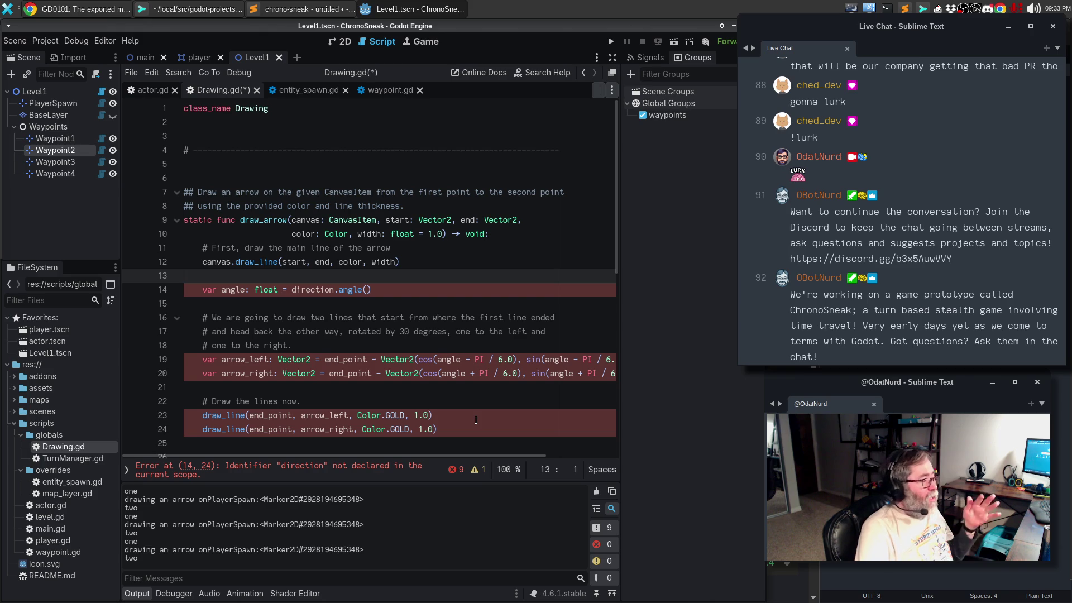
{"action": "key", "text": "Return"}
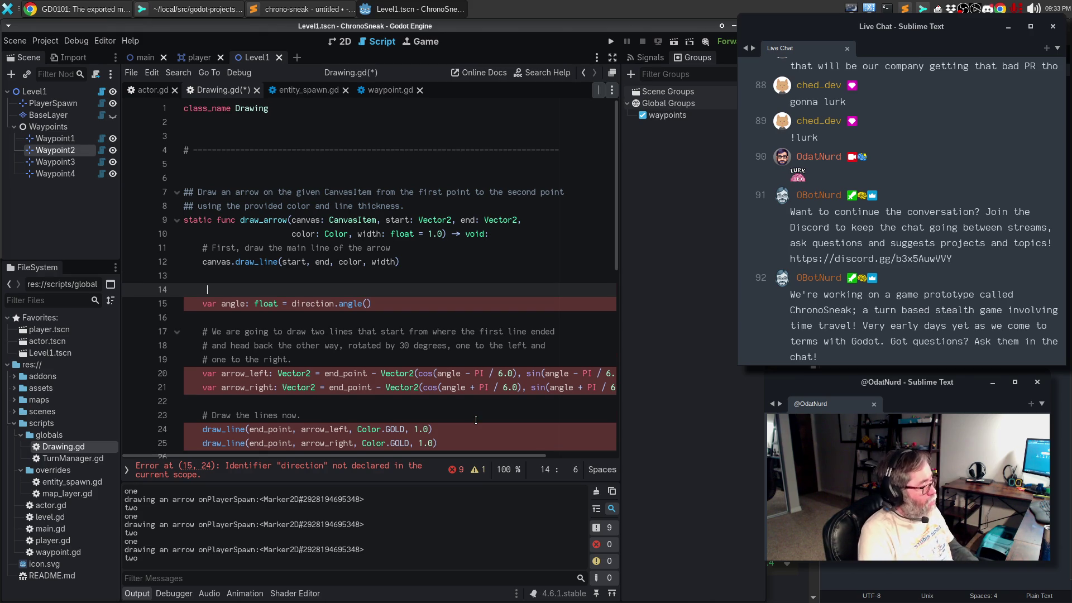
{"action": "type", "text": "# Measure the angle between the start and the end points"}
{"action": "key", "text": "Up"}
{"action": "key", "text": "Up"}
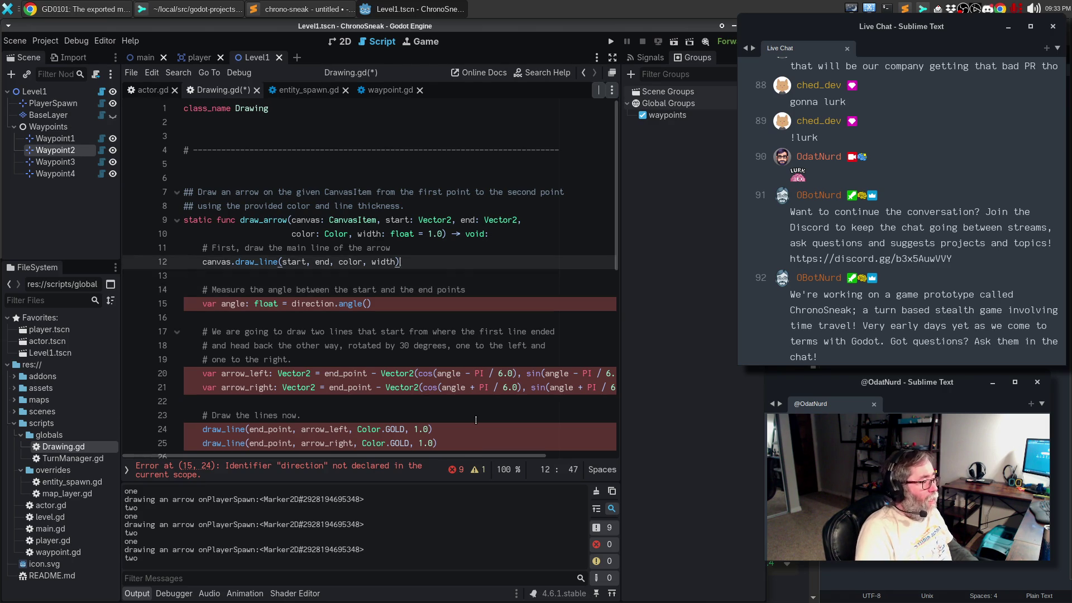
{"action": "key", "text": "Up"}
{"action": "key", "text": "Up"}
{"action": "key", "text": "ctrl+Left"}
{"action": "key", "text": "ctrl+Left"}
{"action": "key", "text": "ctrl+Left"}
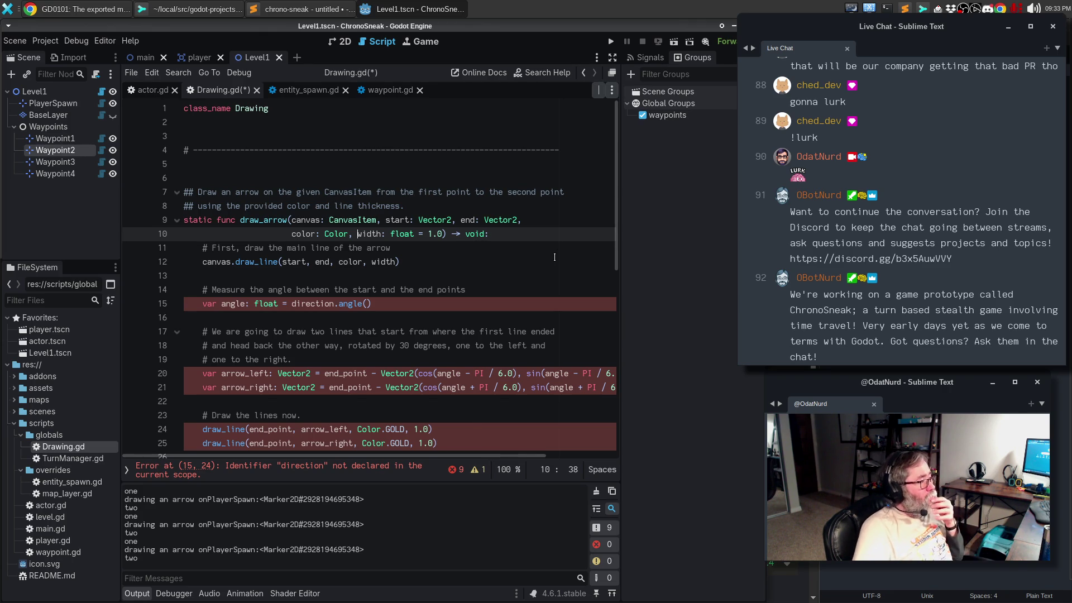
Step: Look over entity_spawn.gd and waypoint.gd, then return to blank line 13 in Drawing.gd
{"action": "left_click", "coordinate": [309, 94]}
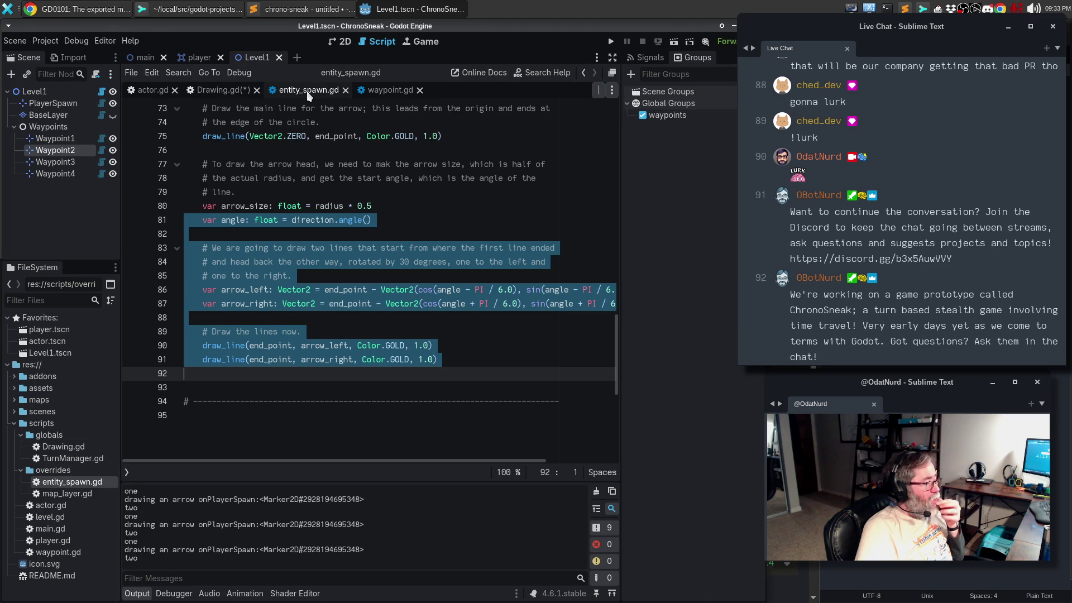
{"action": "scroll", "coordinate": [430, 216], "scroll_direction": "up", "scroll_amount": 12}
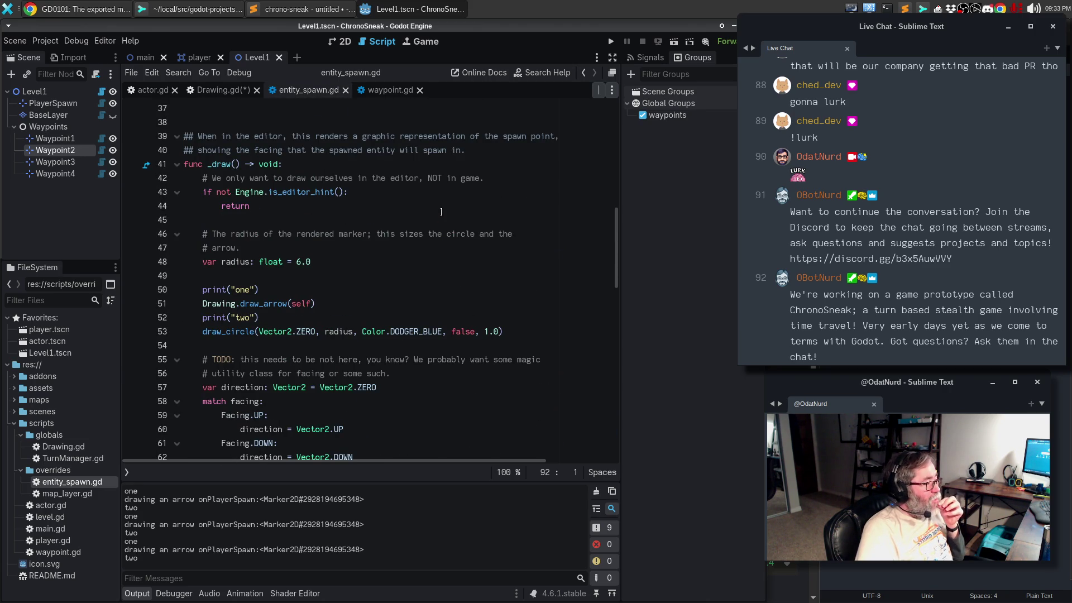
{"action": "scroll", "coordinate": [442, 211], "scroll_direction": "down", "scroll_amount": 7}
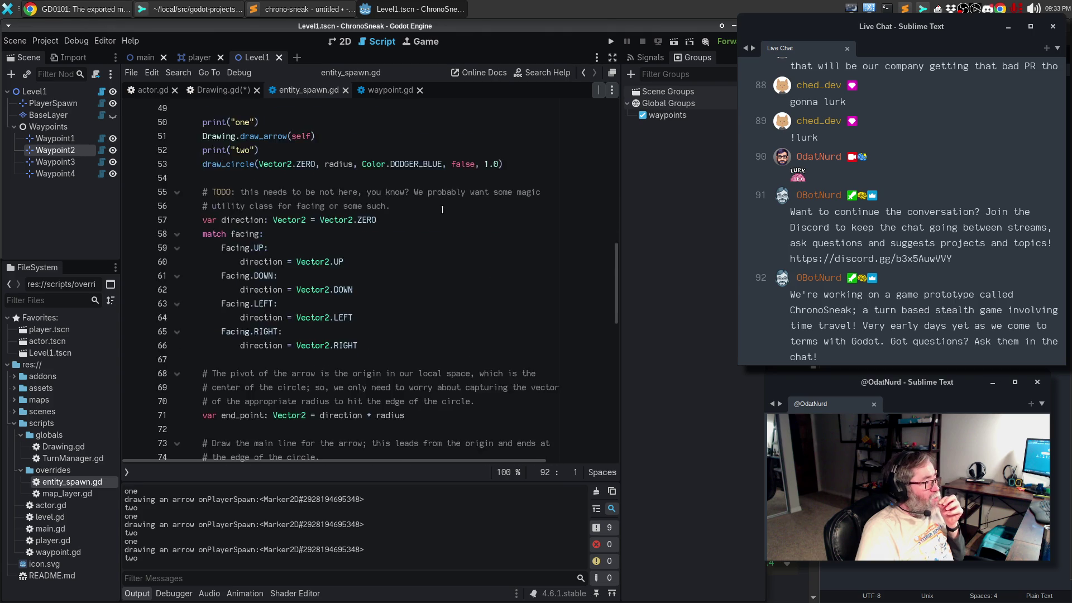
{"action": "left_click", "coordinate": [378, 92]}
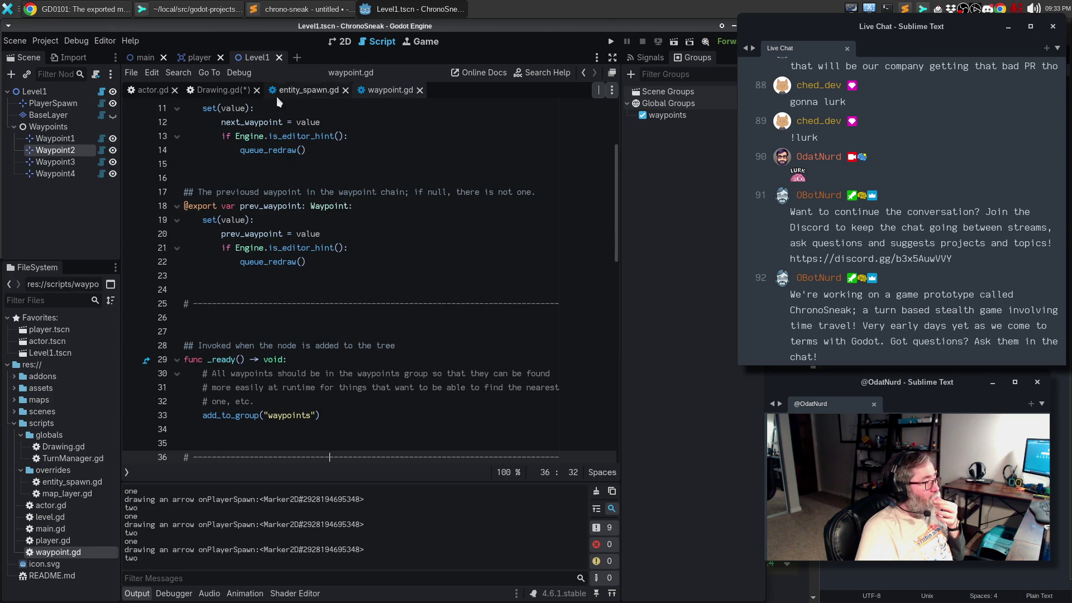
{"action": "left_click", "coordinate": [223, 90]}
{"action": "left_click", "coordinate": [377, 263]}
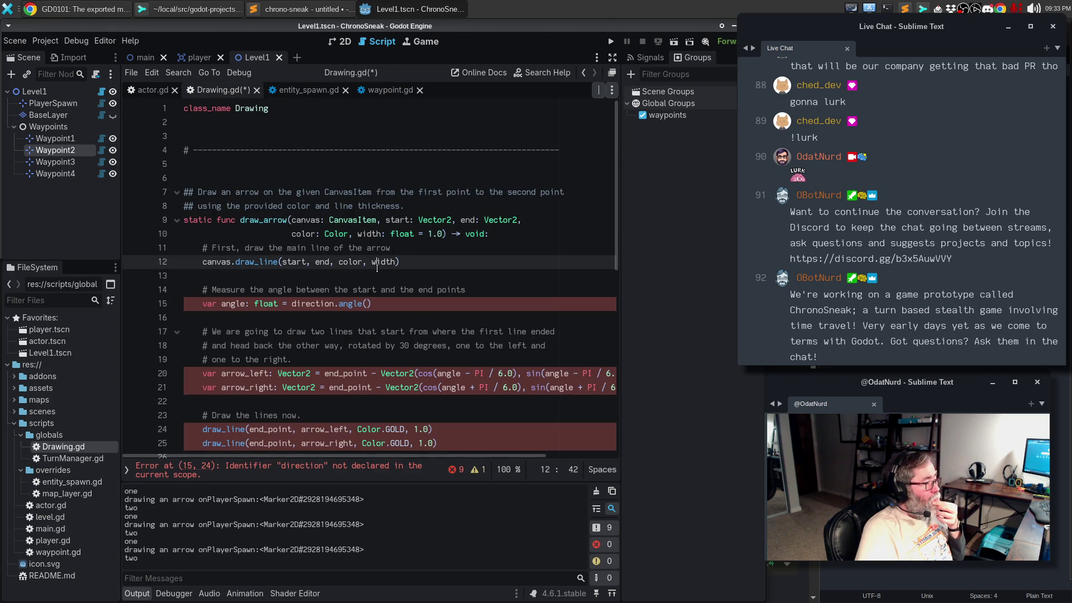
{"action": "left_click", "coordinate": [380, 274]}
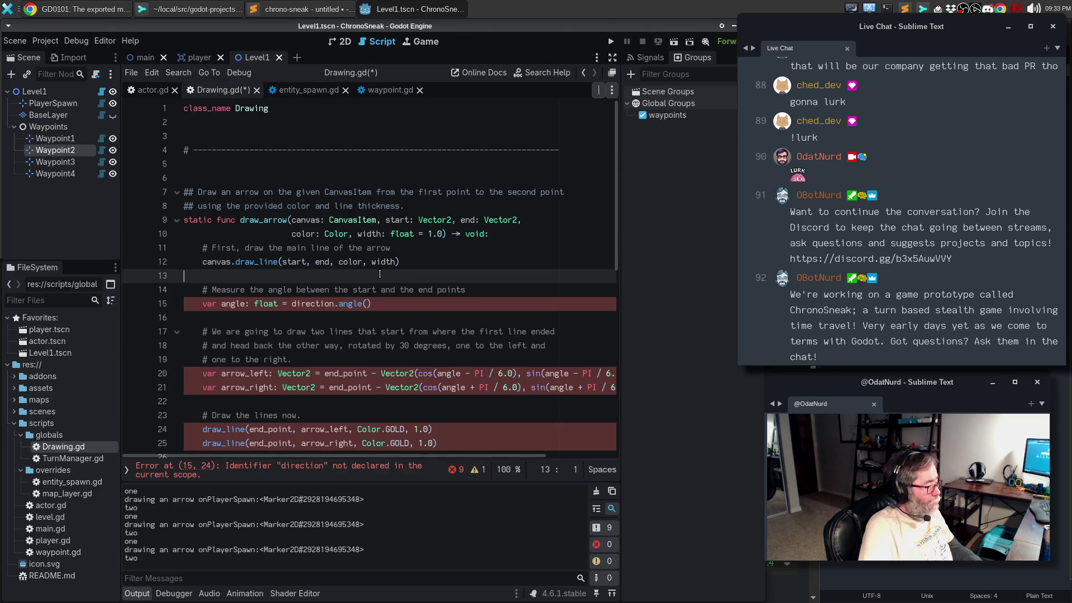
Step: Declare const arrow_size := 3.0 and move it to the top of draw_arrow
{"action": "key", "text": "Return"}
{"action": "type", "text": "const arrow_size :="}
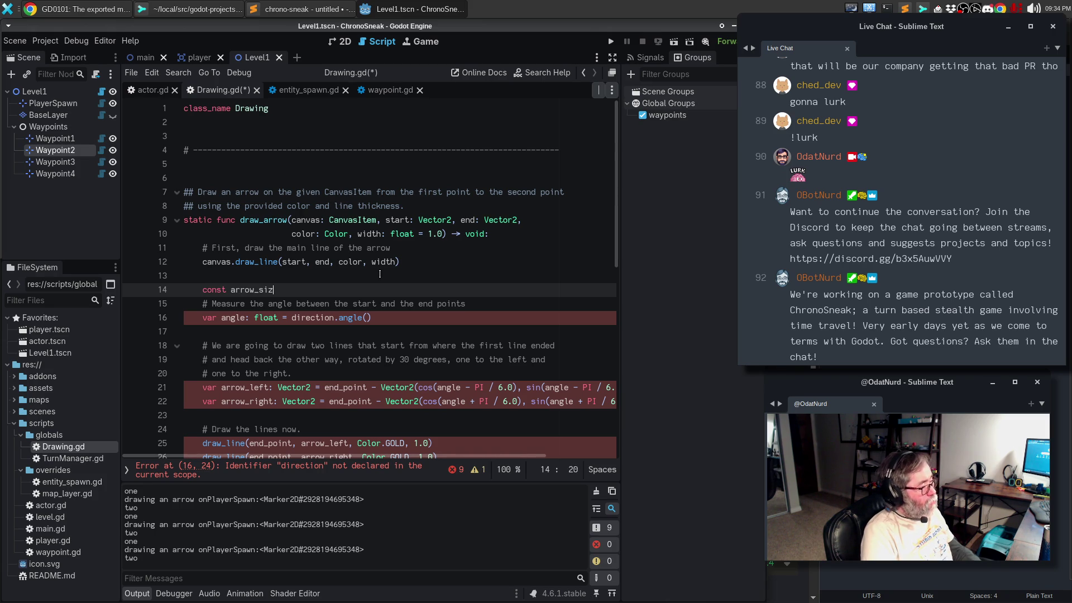
{"action": "type", "text": " 3"}
{"action": "key", "text": "Return"}
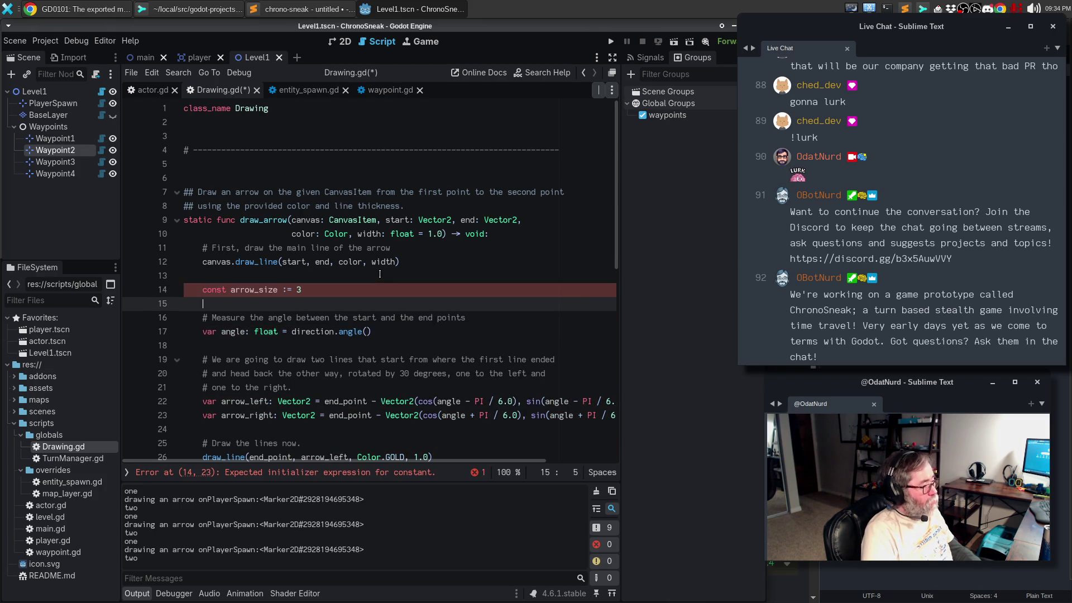
{"action": "key", "text": "Up"}
{"action": "type", "text": ".0"}
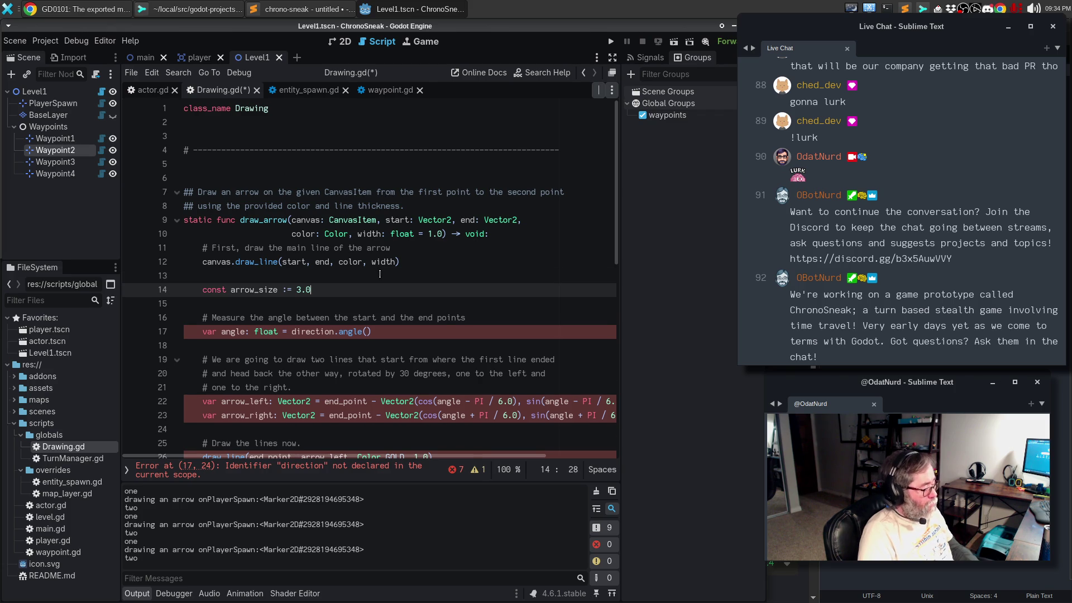
{"action": "key", "text": "alt+Up"}
{"action": "key", "text": "alt+Up"}
{"action": "key", "text": "alt+Up"}
{"action": "key", "text": "Return"}
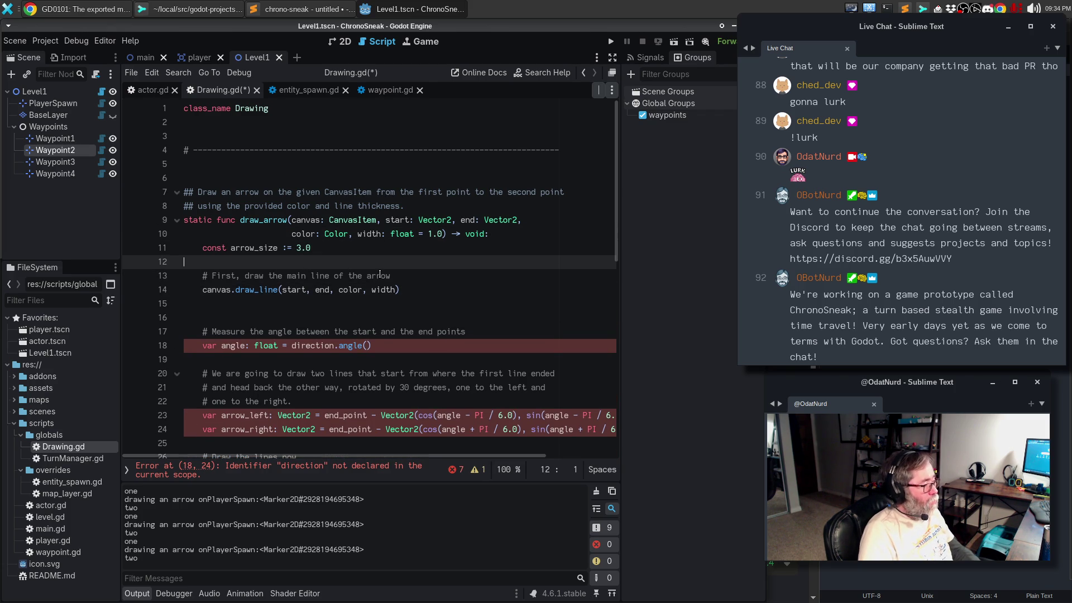
Step: Comment the constant '# The relative size of the arrowhead when drawn.' and save Drawing.gd
{"action": "key", "text": "Up"}
{"action": "key", "text": "ctrl+shift+Return"}
{"action": "key", "text": "Home"}
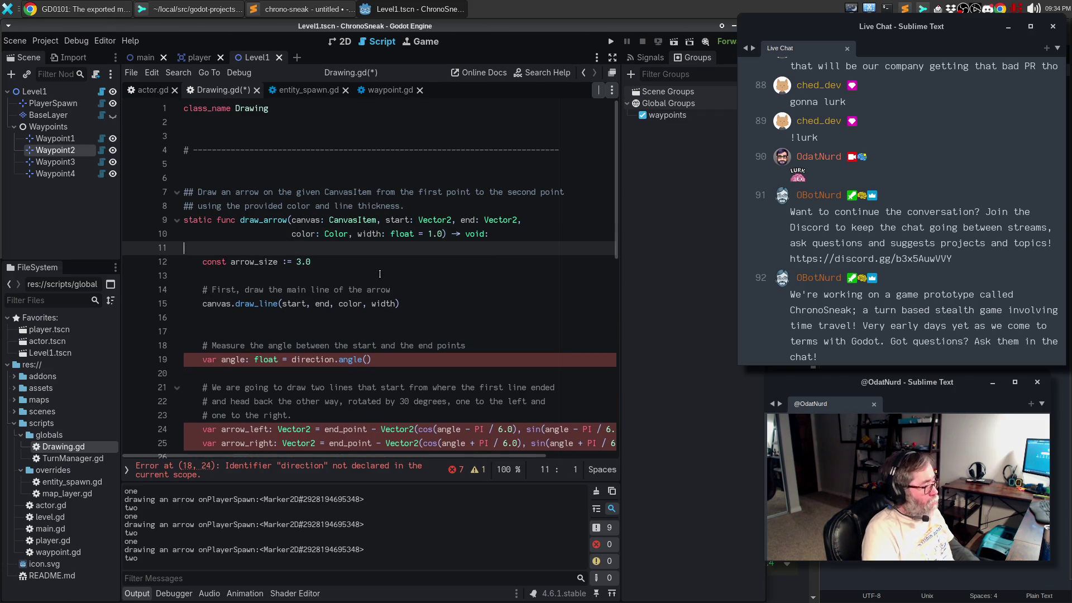
{"action": "type", "text": "# The rel"}
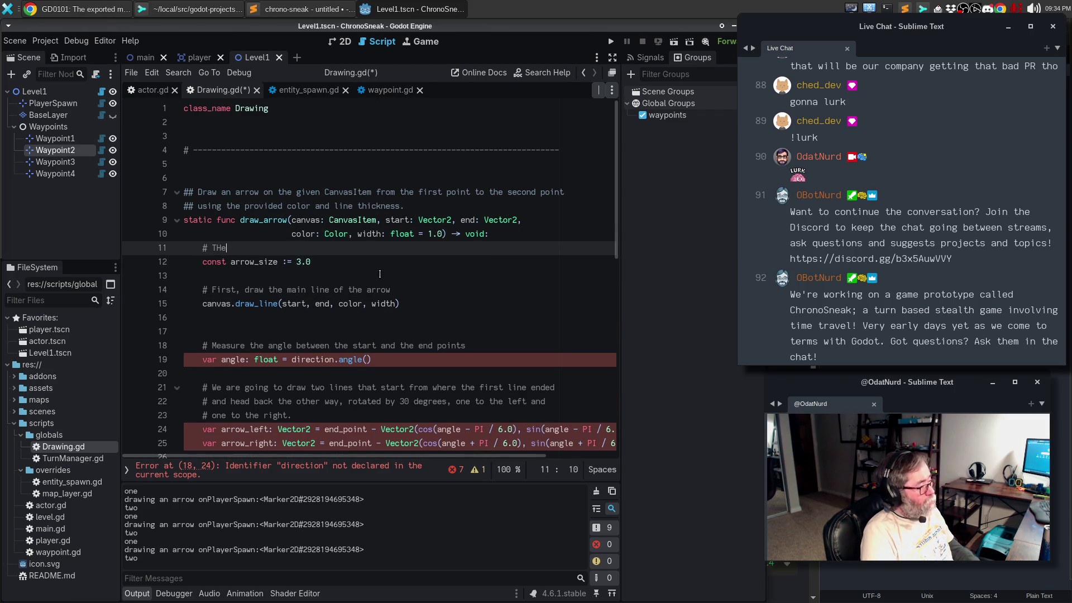
{"action": "type", "text": "ative siz"}
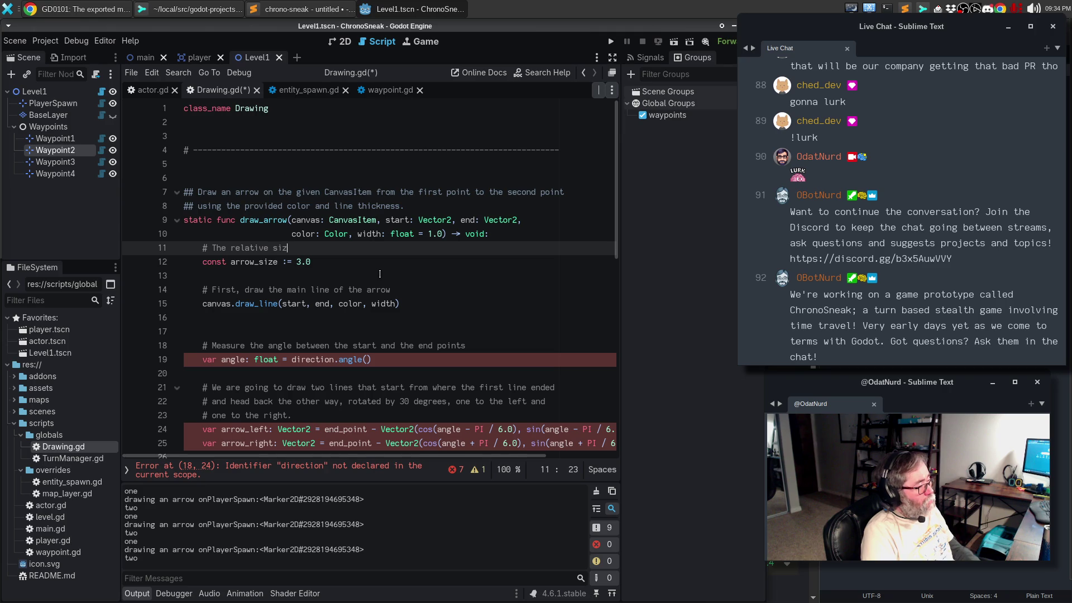
{"action": "type", "text": "e of the arrows"}
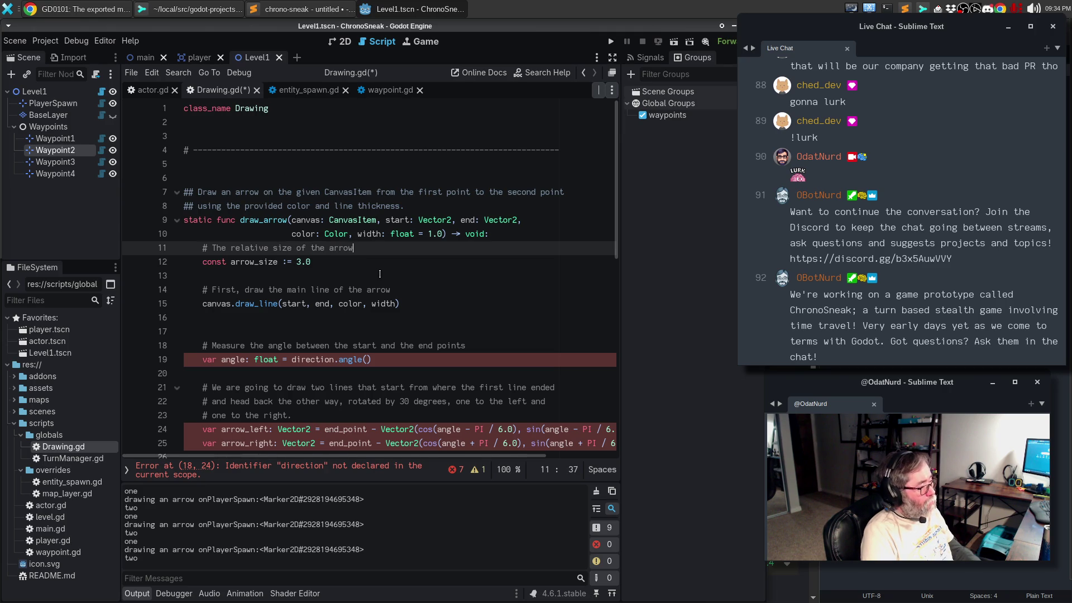
{"action": "key", "text": "BackSpace"}
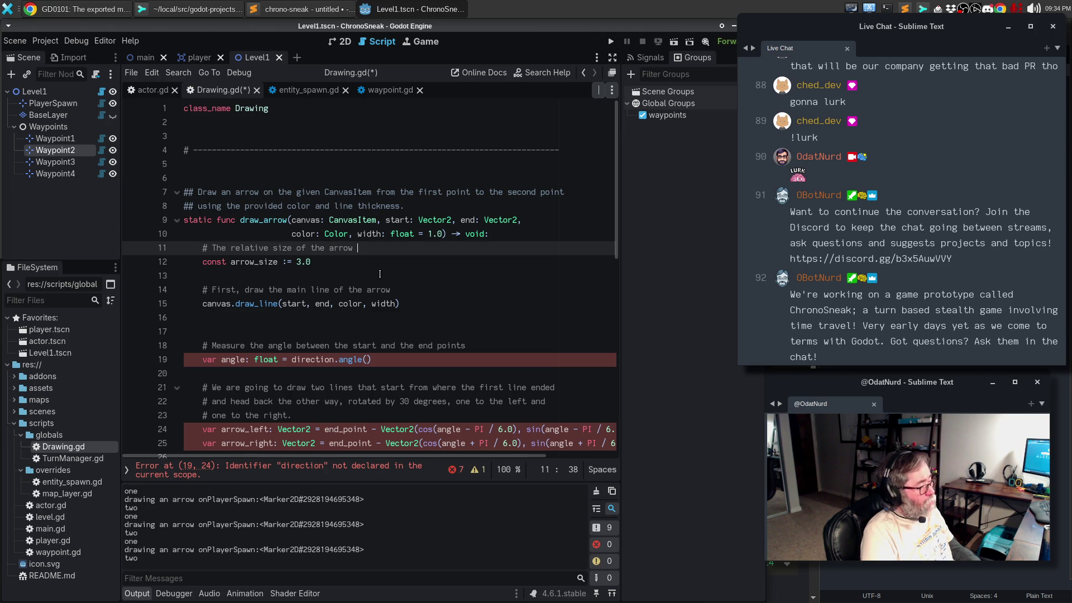
{"action": "type", "text": "head when dr"}
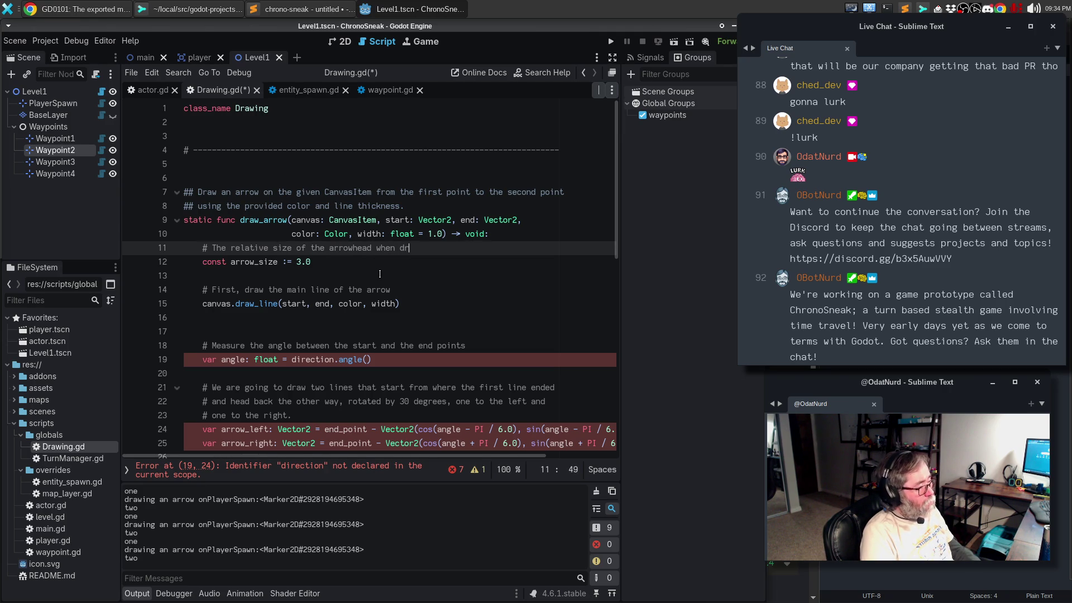
{"action": "type", "text": "awn."}
{"action": "key", "text": "ctrl+s"}
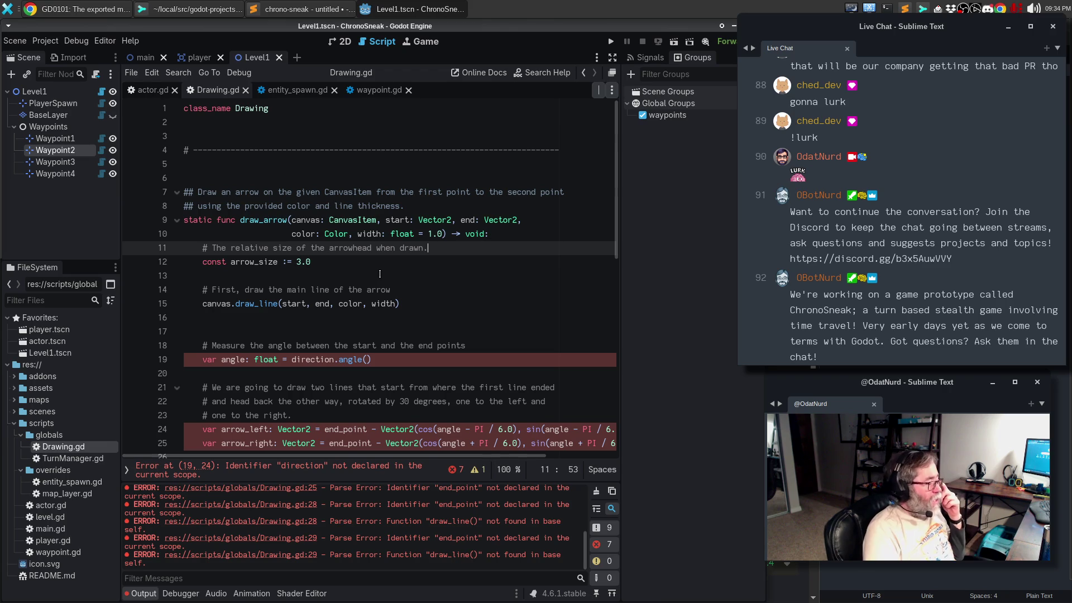
{"action": "left_click", "coordinate": [439, 232]}
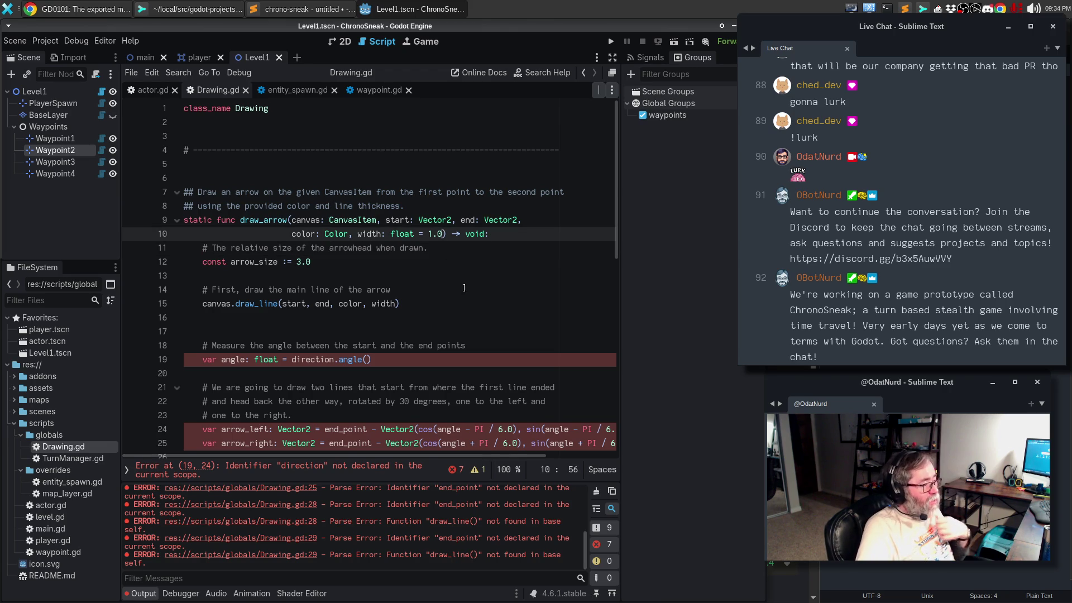
Step: Add an arrow_size: Float = 3.0 parameter on a new line after width's default
{"action": "type", "text": ","}
{"action": "key", "text": "Return"}
{"action": "type", "text": "arrow_size) -> void:"}
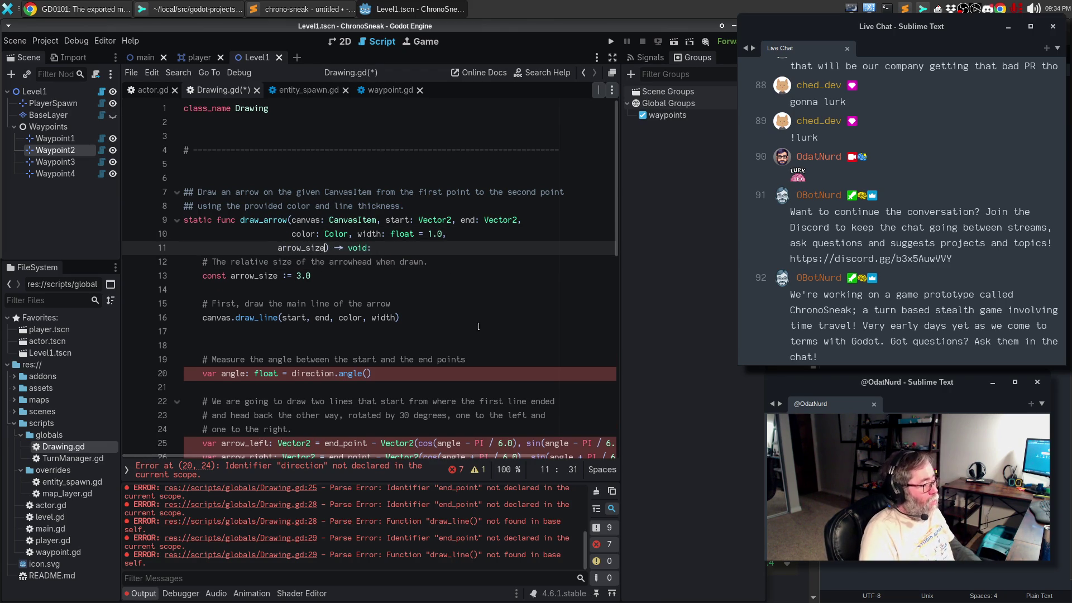
{"action": "key", "text": "Home"}
{"action": "key", "text": "End"}
{"action": "key", "text": "Home"}
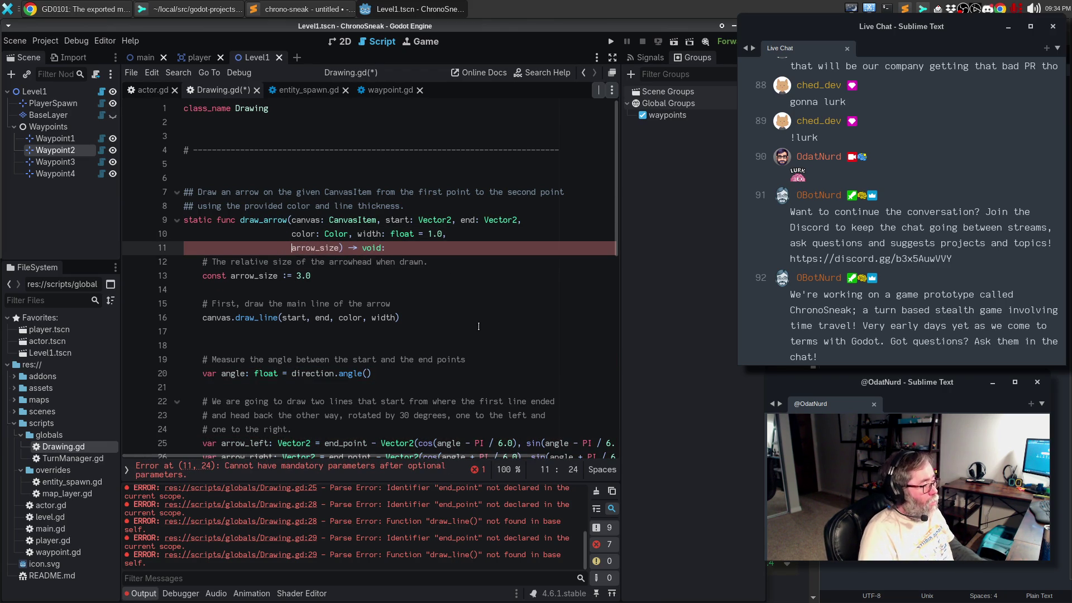
{"action": "key", "text": "ctrl+Right"}
{"action": "type", "text": ":"}
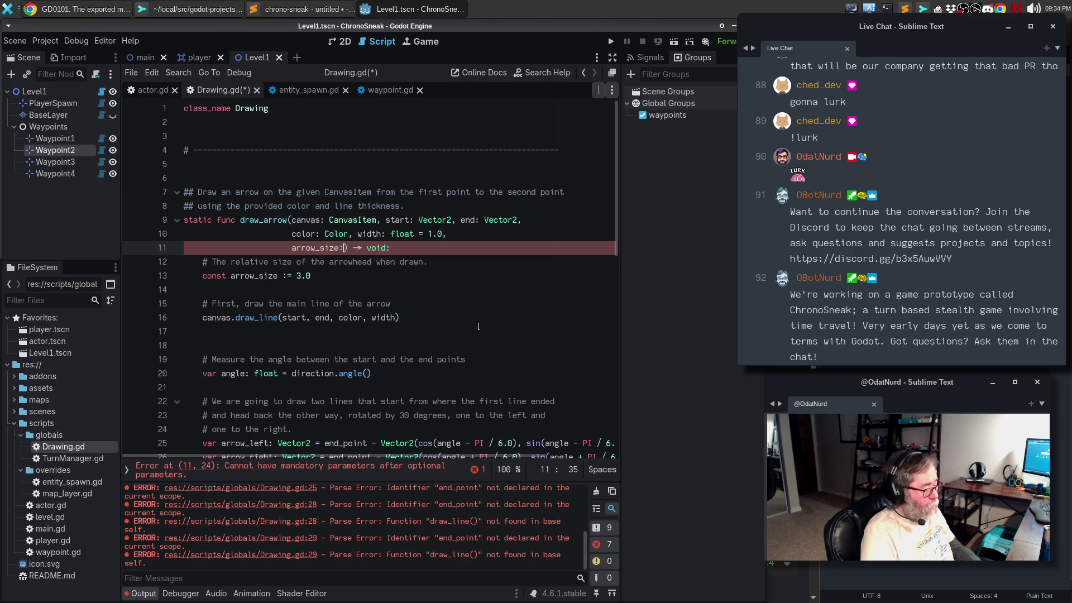
{"action": "type", "text": " Float = 3.0"}
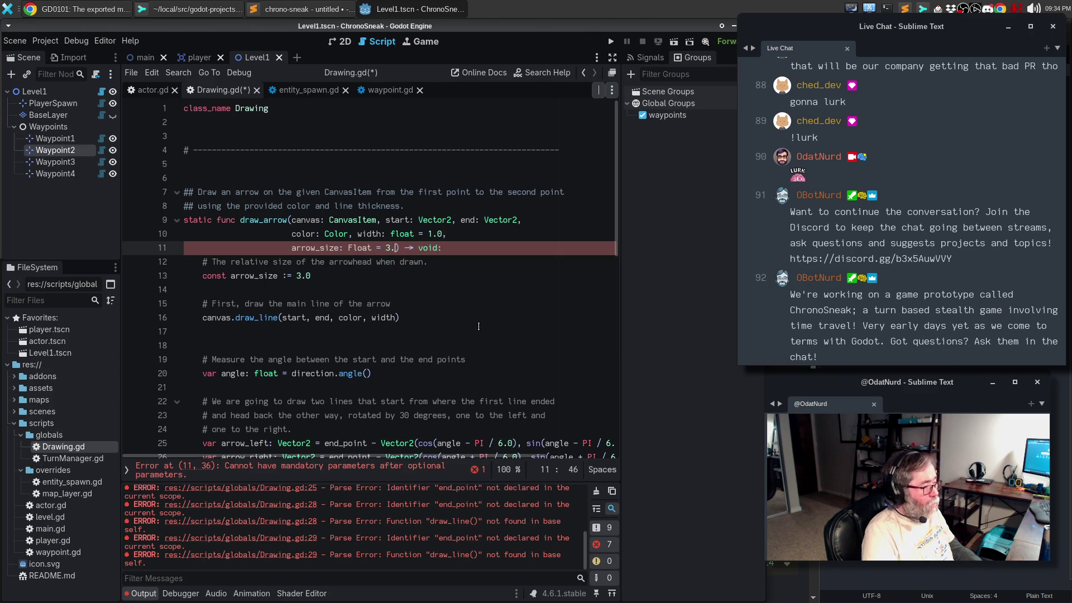
Step: Delete the old arrow_size constant, its comment and the leftover blank line
{"action": "key", "text": "Down"}
{"action": "key", "text": "Down"}
{"action": "key", "text": "Up"}
{"action": "key", "text": "Home"}
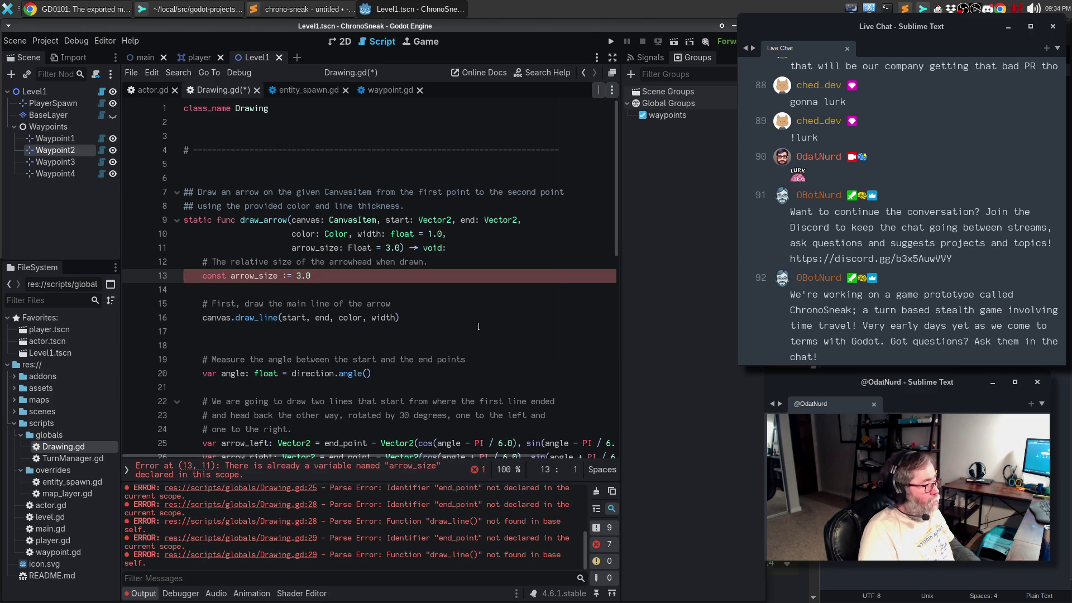
{"action": "key", "text": "shift+Down"}
{"action": "key", "text": "shift+Down"}
{"action": "key", "text": "BackSpace"}
{"action": "key", "text": "BackSpace"}
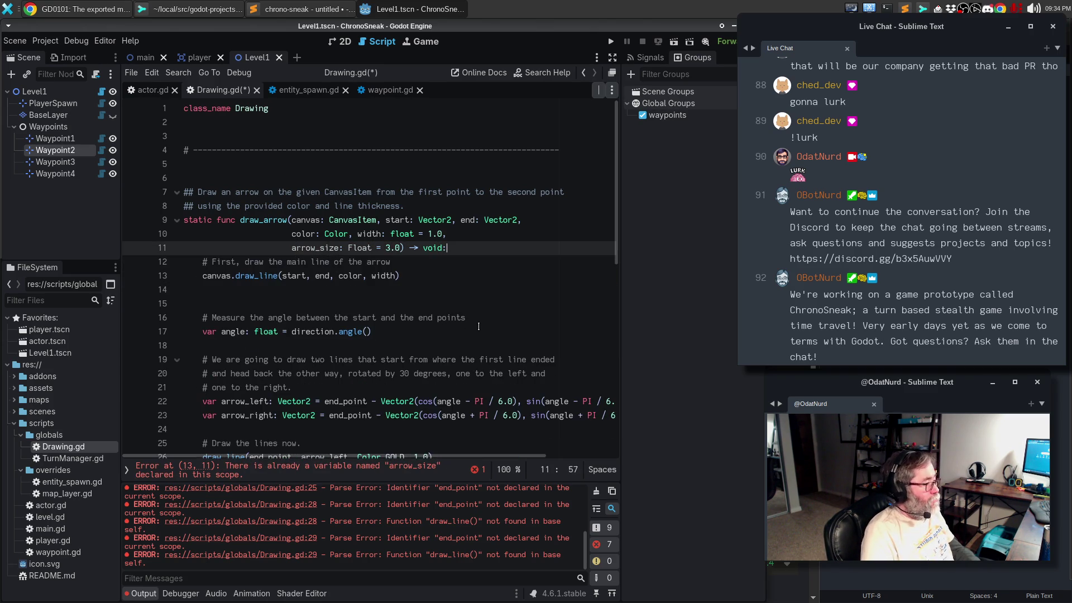
{"action": "key", "text": "Down"}
{"action": "key", "text": "Down"}
{"action": "key", "text": "Down"}
{"action": "key", "text": "BackSpace"}
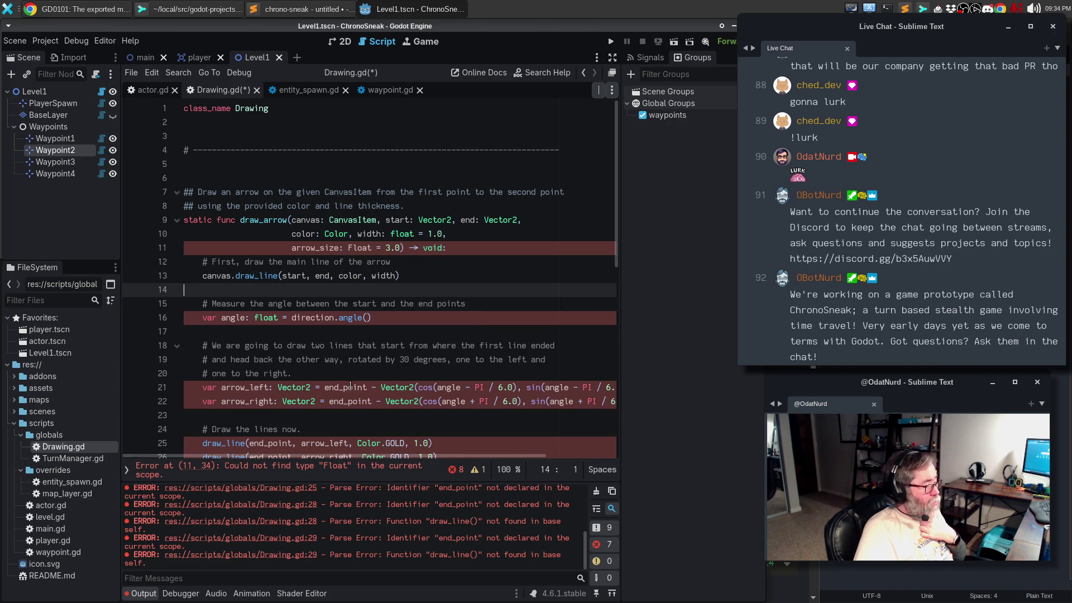
Step: Rename both end_point occurrences in the arrowhead lines to end
{"action": "double_click", "coordinate": [346, 387]}
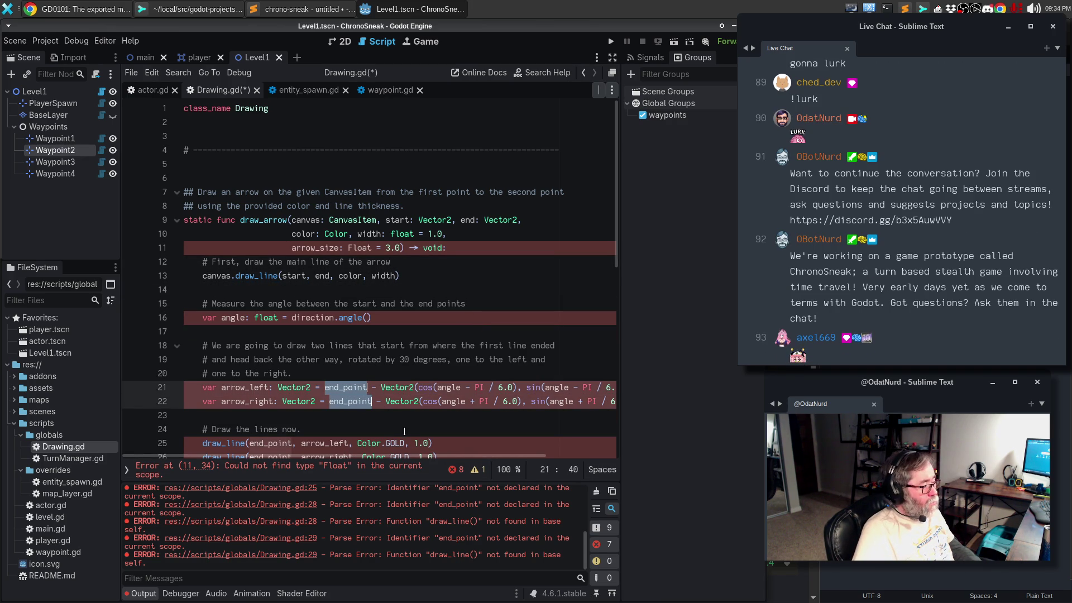
{"action": "scroll", "coordinate": [404, 431], "scroll_direction": "down", "scroll_amount": 3}
{"action": "key", "text": "ctrl+d"}
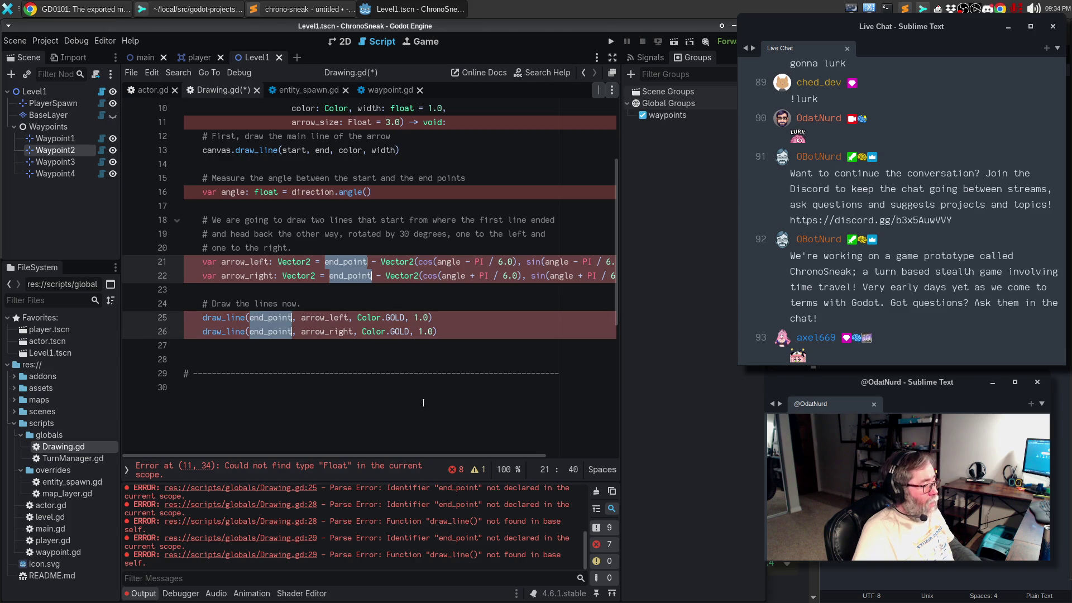
{"action": "type", "text": "end"}
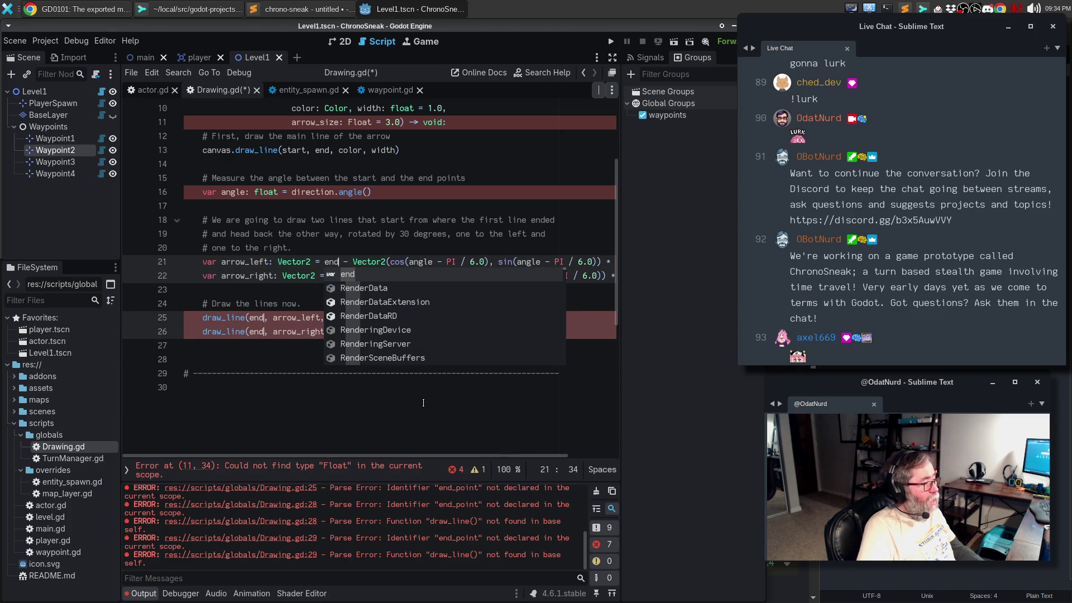
{"action": "key", "text": "Escape"}
{"action": "key", "text": "Escape"}
Step: Prefix both gold arrowhead draw_line calls with canvas
{"action": "key", "text": "Down"}
{"action": "key", "text": "Down"}
{"action": "key", "text": "Up"}
{"action": "key", "text": "Up"}
{"action": "key", "text": "Up"}
{"action": "key", "text": "Home"}
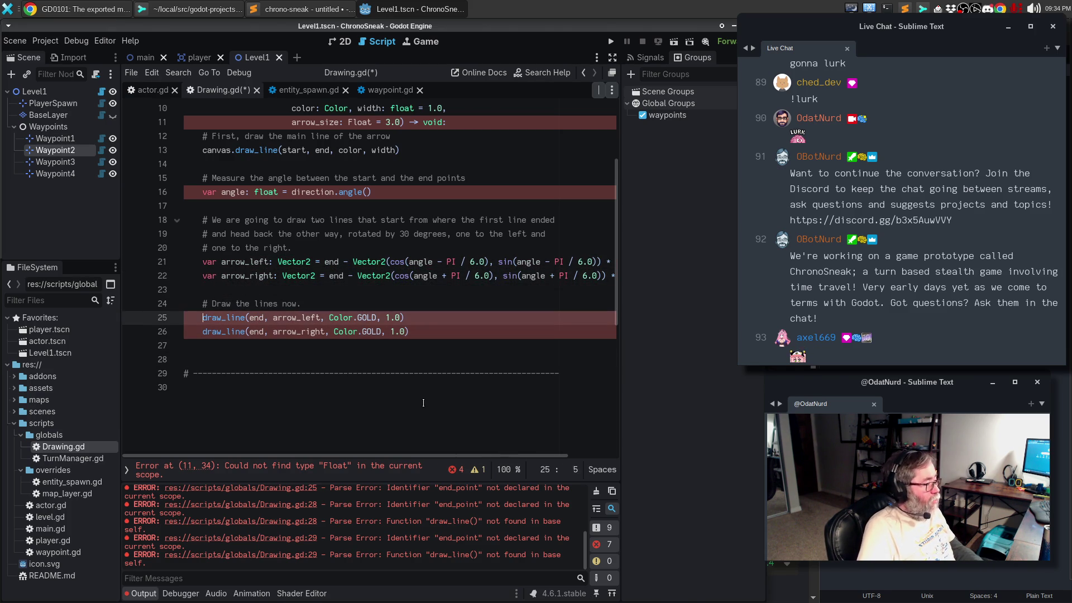
{"action": "key", "text": "shift+alt+Down"}
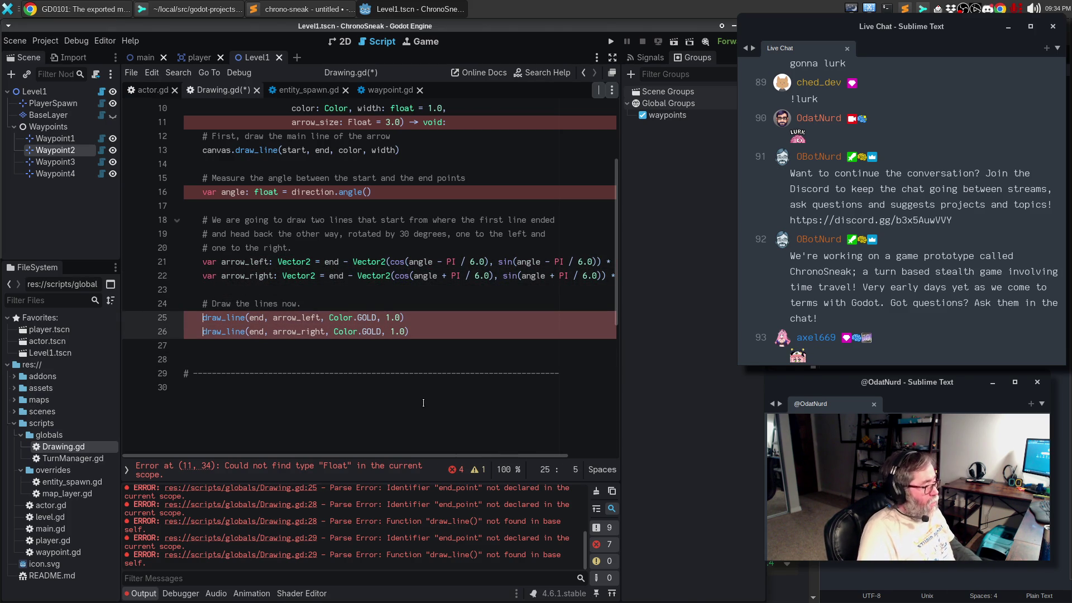
{"action": "type", "text": "canvas."}
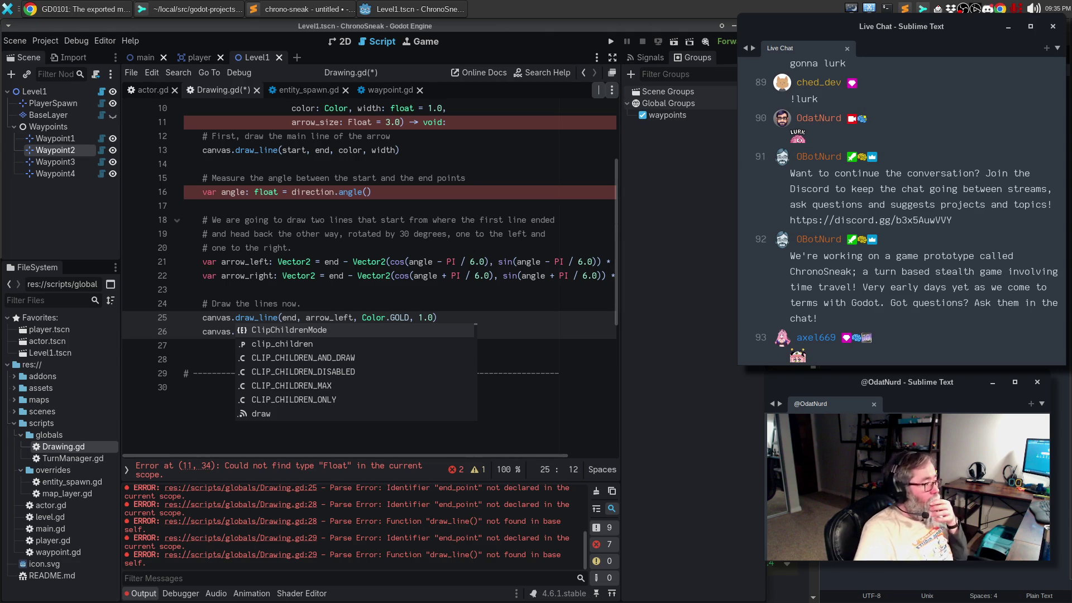
{"action": "type", "text": "draw_line(end, arrow_right, Color.GOLD, 1.0)"}
{"action": "left_click", "coordinate": [407, 276]}
Step: Change the arrow_size type from Float to lowercase float
{"action": "scroll", "coordinate": [454, 254], "scroll_direction": "up", "scroll_amount": 2}
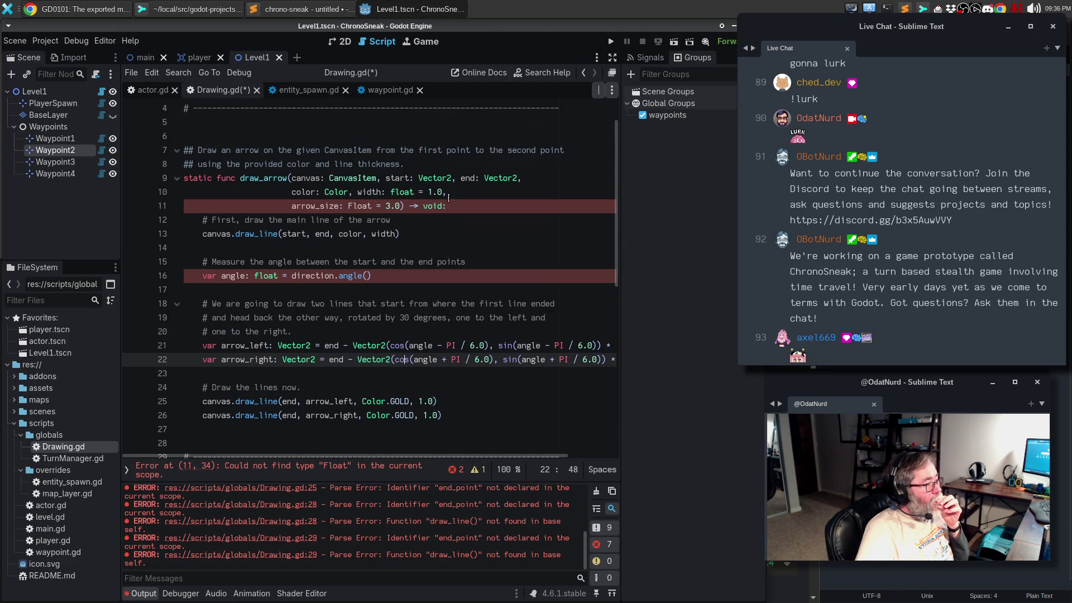
{"action": "left_click", "coordinate": [352, 210]}
{"action": "key", "text": "BackSpace"}
{"action": "type", "text": "f"}
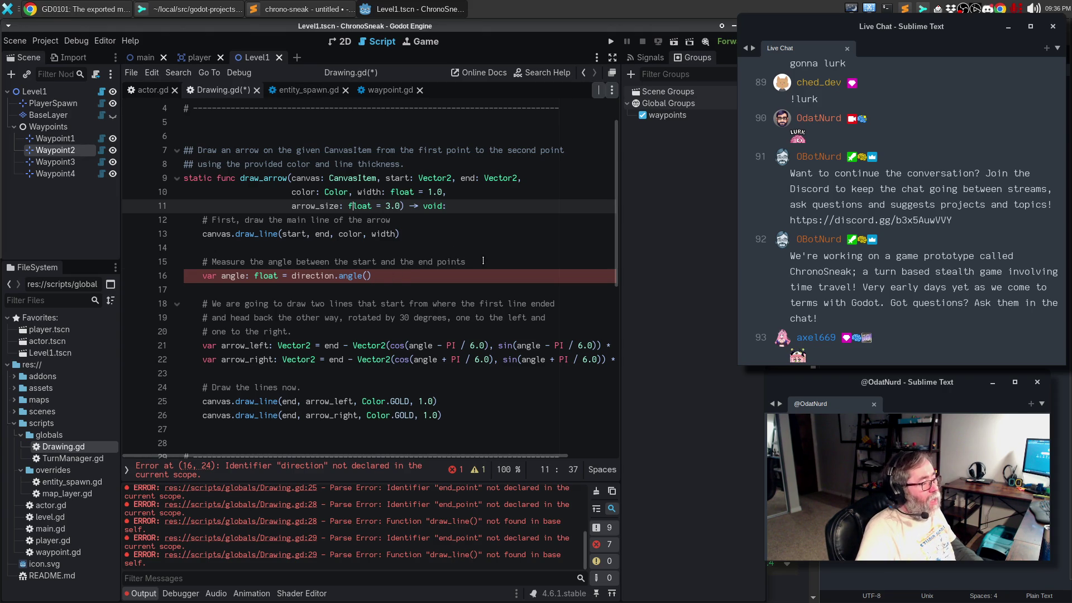
{"action": "left_click", "coordinate": [81, 8]}
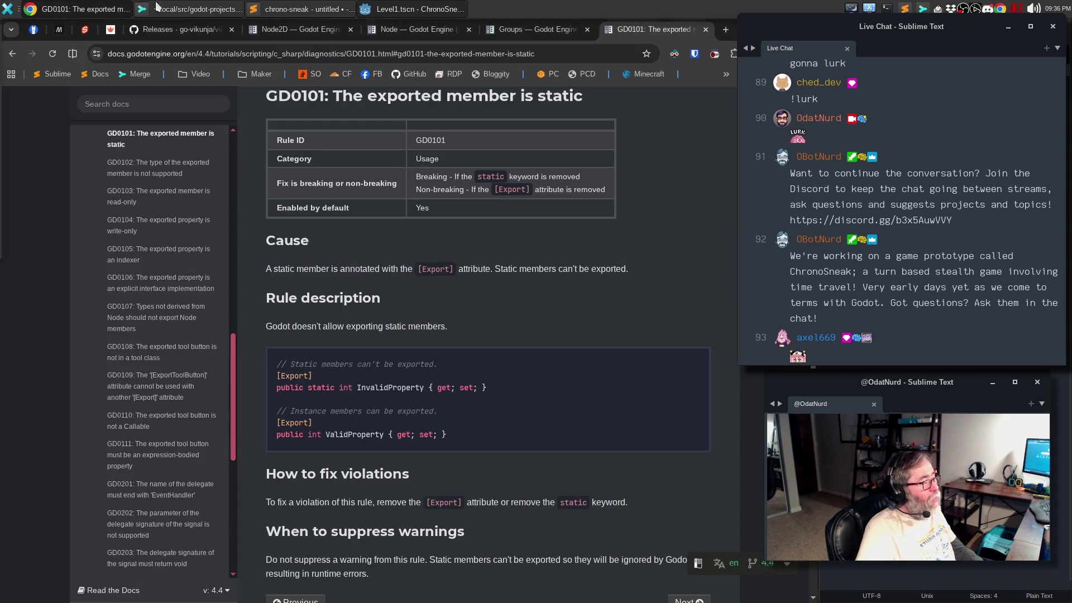
Step: Search the web for 'godot angle between two'
{"action": "left_click", "coordinate": [579, 51]}
{"action": "key", "text": "Escape"}
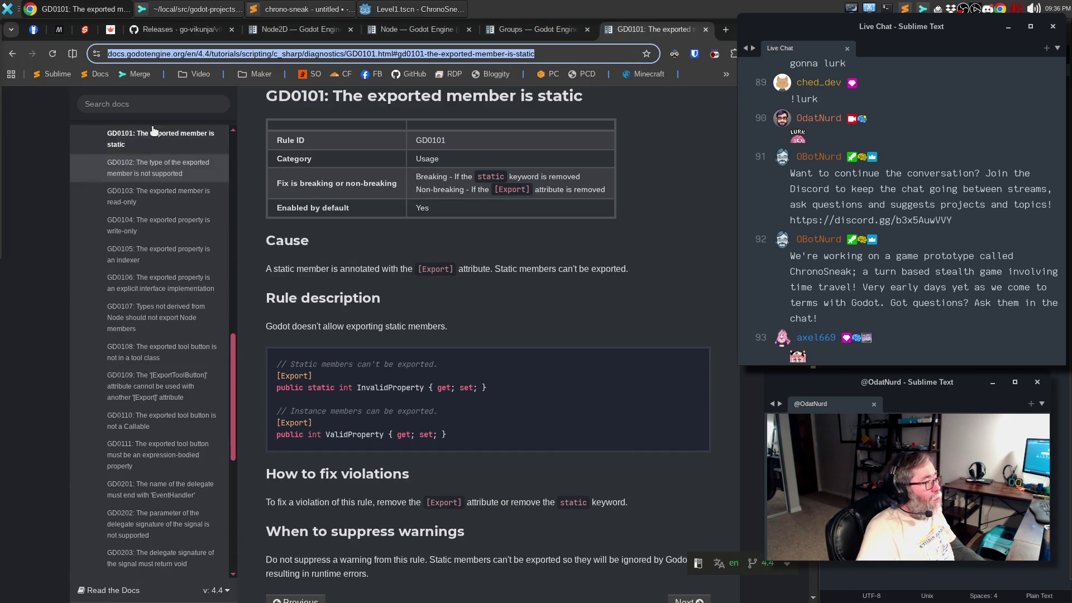
{"action": "type", "text": "g"}
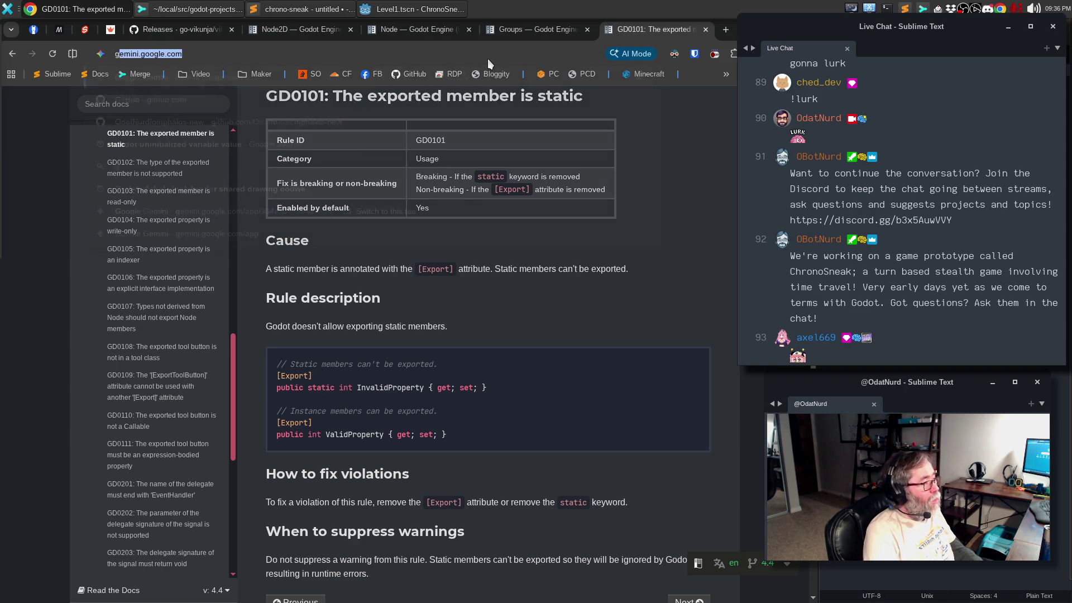
{"action": "type", "text": "odot"}
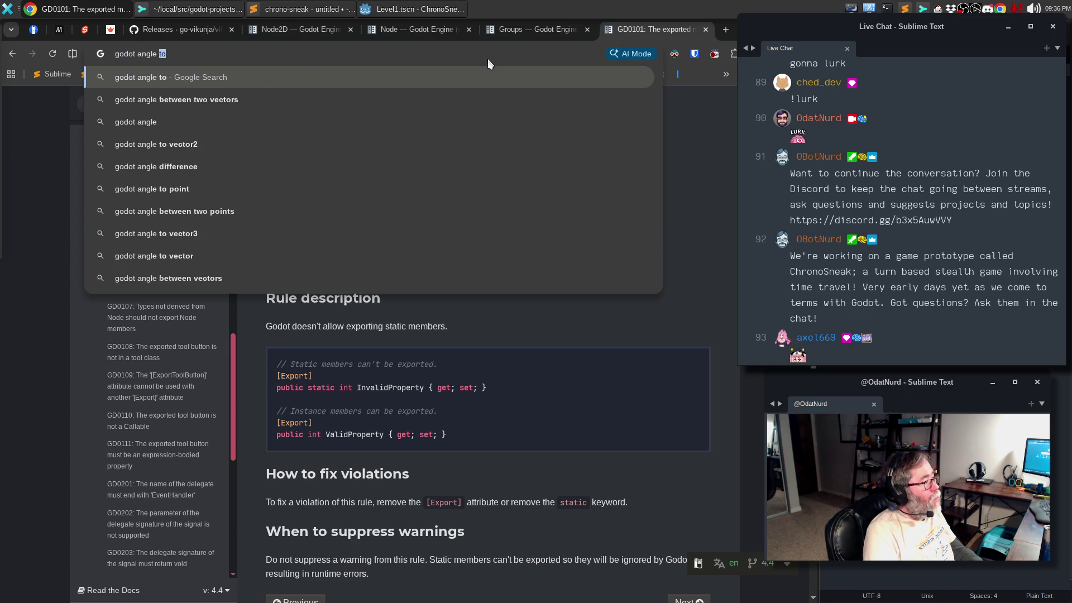
{"action": "type", "text": " angle between two"}
{"action": "key", "text": "Return"}
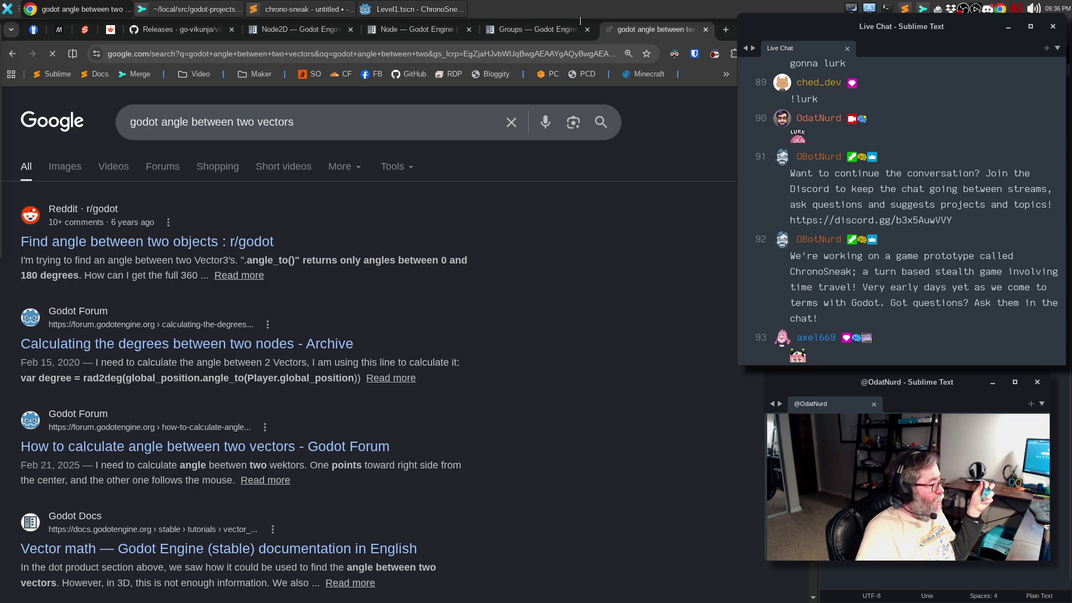
Step: Read the Reddit thread about angle_to_point, then return to the Godot Node docs tab
{"action": "left_click", "coordinate": [191, 240]}
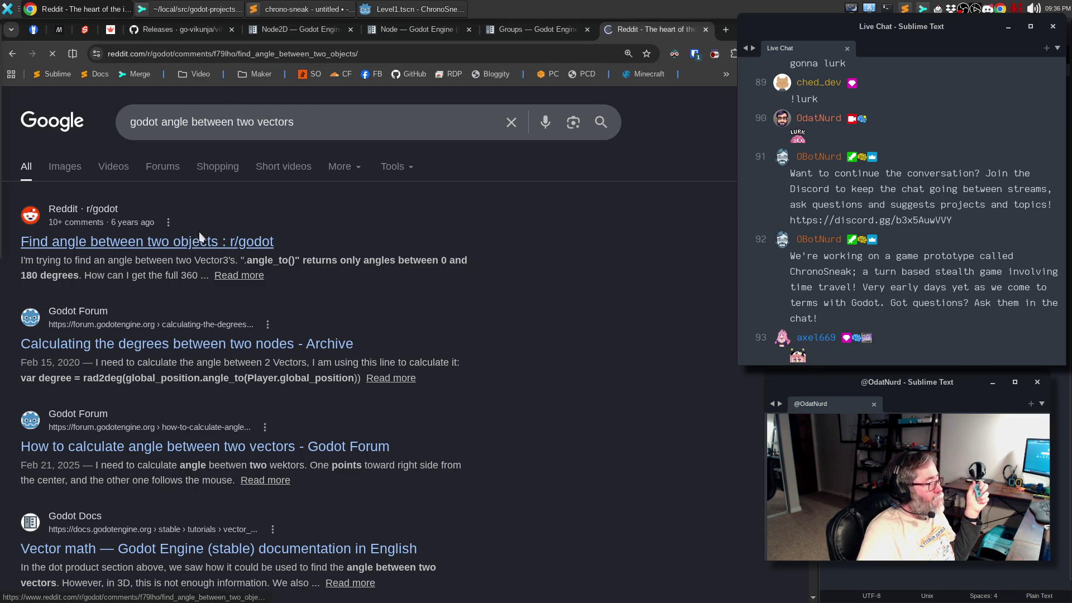
{"action": "scroll", "coordinate": [203, 352], "scroll_direction": "down", "scroll_amount": 6}
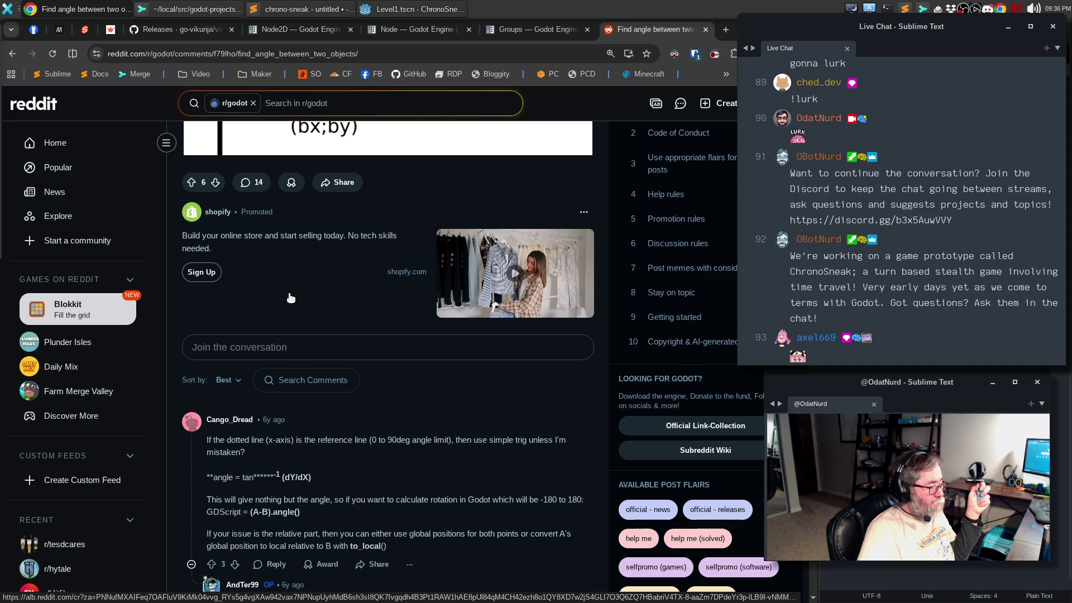
{"action": "scroll", "coordinate": [290, 297], "scroll_direction": "down", "scroll_amount": 6}
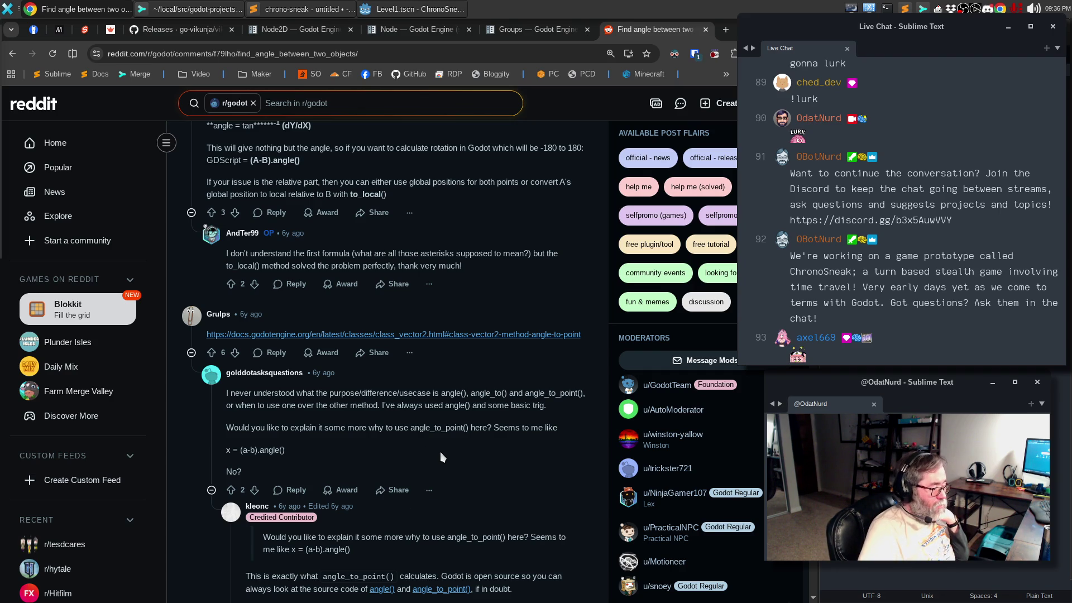
{"action": "scroll", "coordinate": [443, 457], "scroll_direction": "down", "scroll_amount": 2}
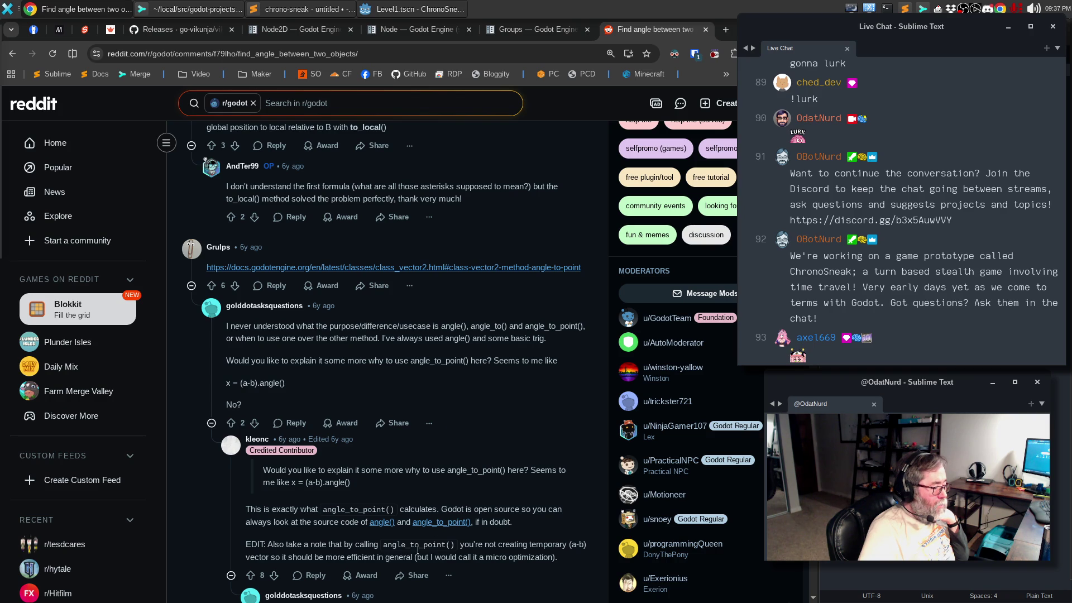
{"action": "left_click", "coordinate": [403, 26]}
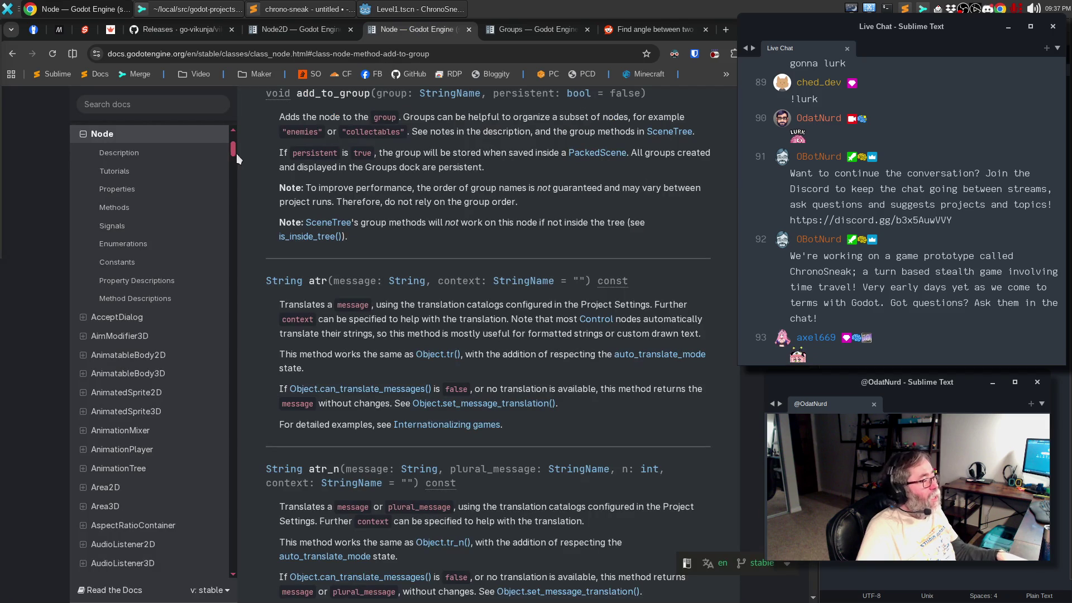
Step: Look up Vector2.angle_to_point in the docs and view its returned-angle illustration
{"action": "left_click", "coordinate": [149, 104]}
{"action": "type", "text": "ang"}
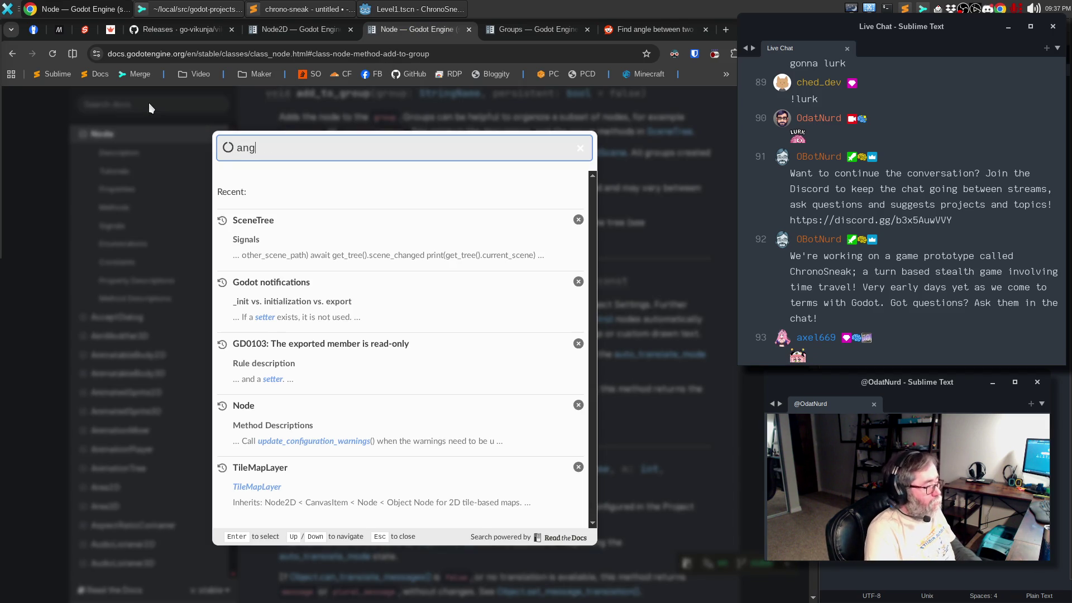
{"action": "type", "text": "le_to_point"}
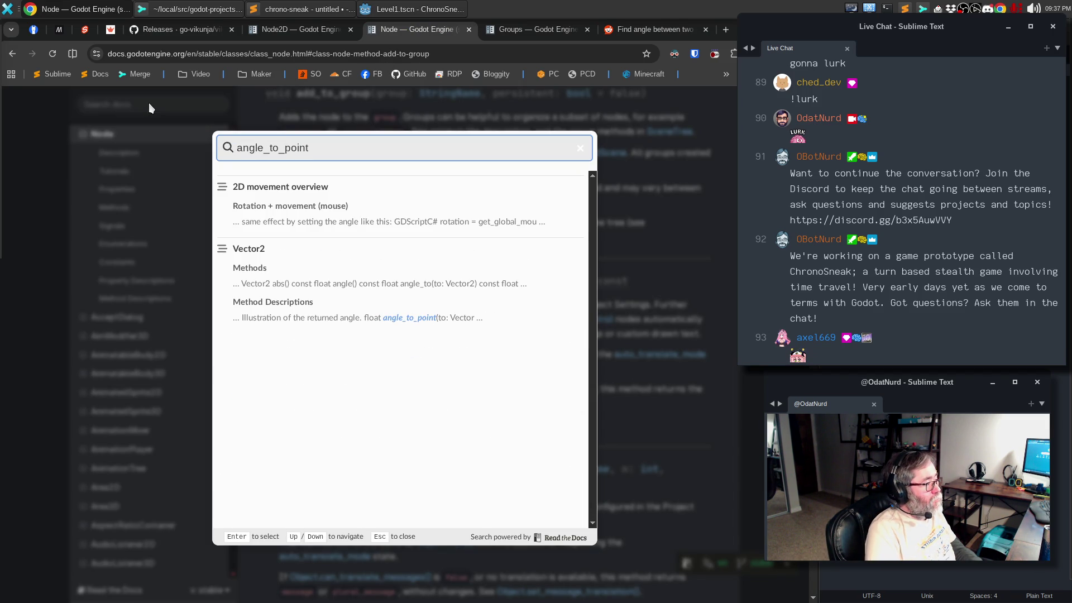
{"action": "left_click", "coordinate": [398, 318]}
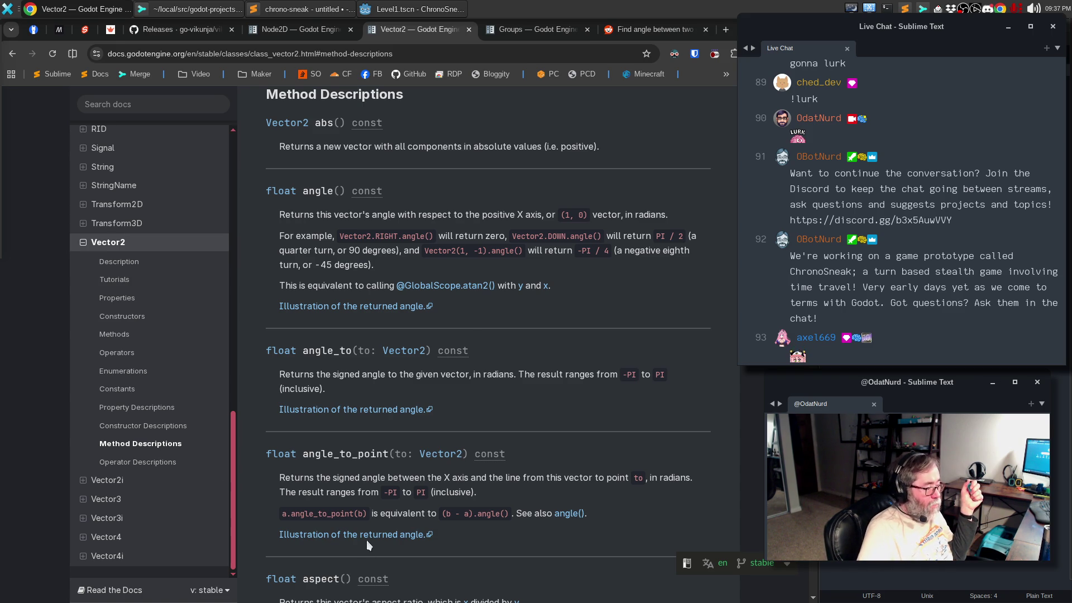
{"action": "scroll", "coordinate": [366, 541], "scroll_direction": "down", "scroll_amount": 3}
{"action": "left_click", "coordinate": [380, 401]}
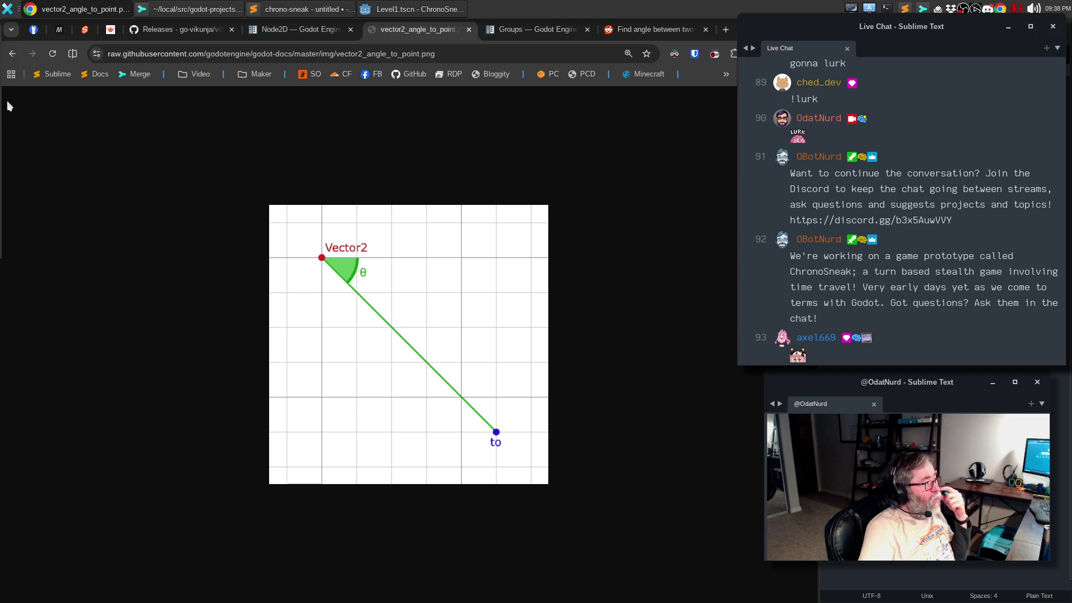
Step: Go back to the Vector2 docs page, then return to Drawing.gd in the Godot editor
{"action": "left_click", "coordinate": [12, 45]}
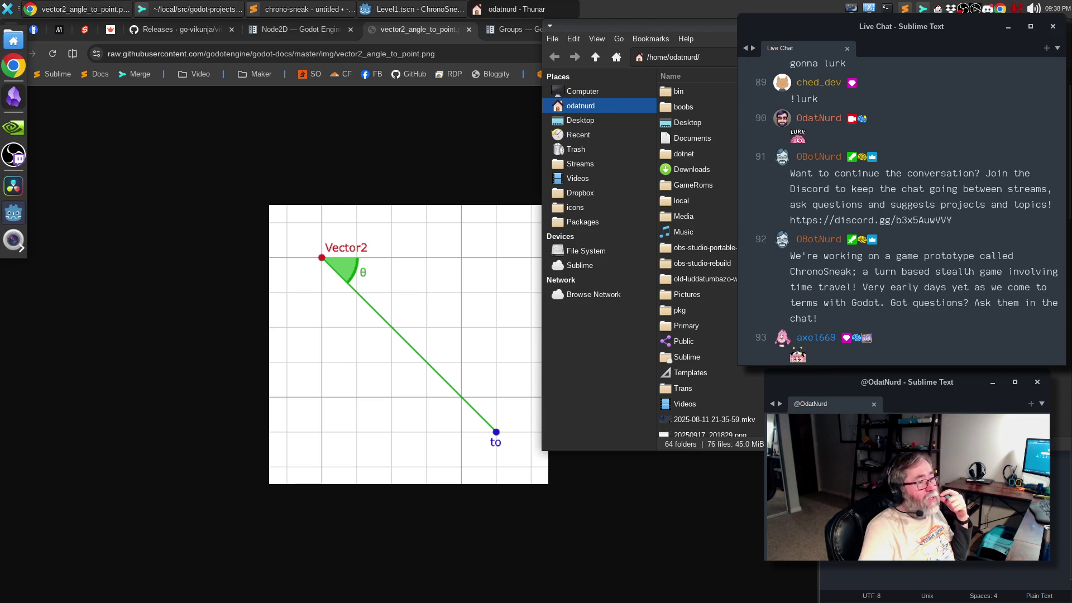
{"action": "key", "text": "ctrl+w"}
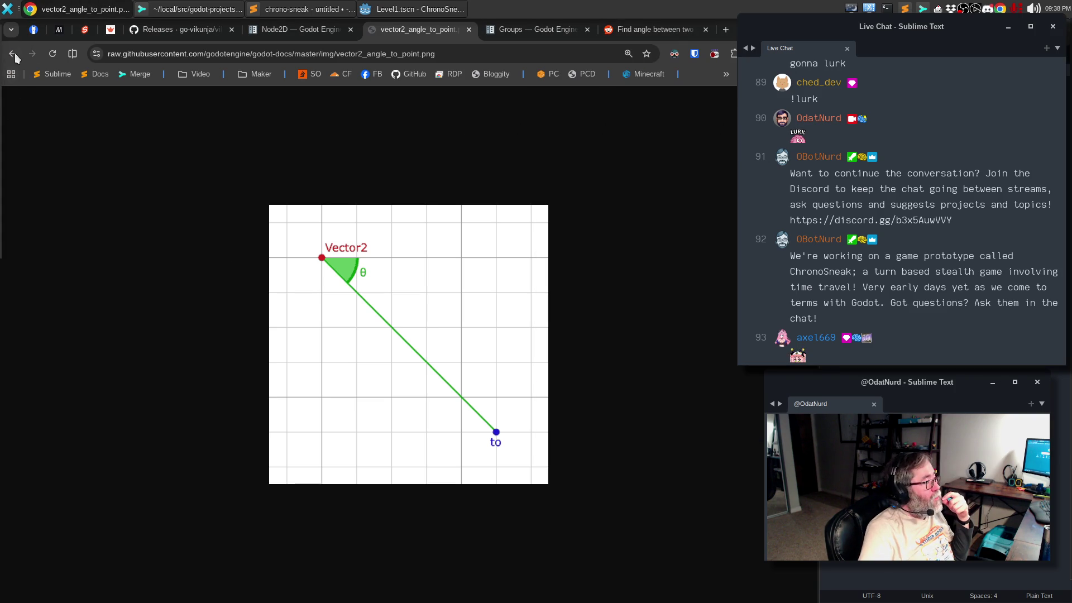
{"action": "left_click", "coordinate": [13, 55]}
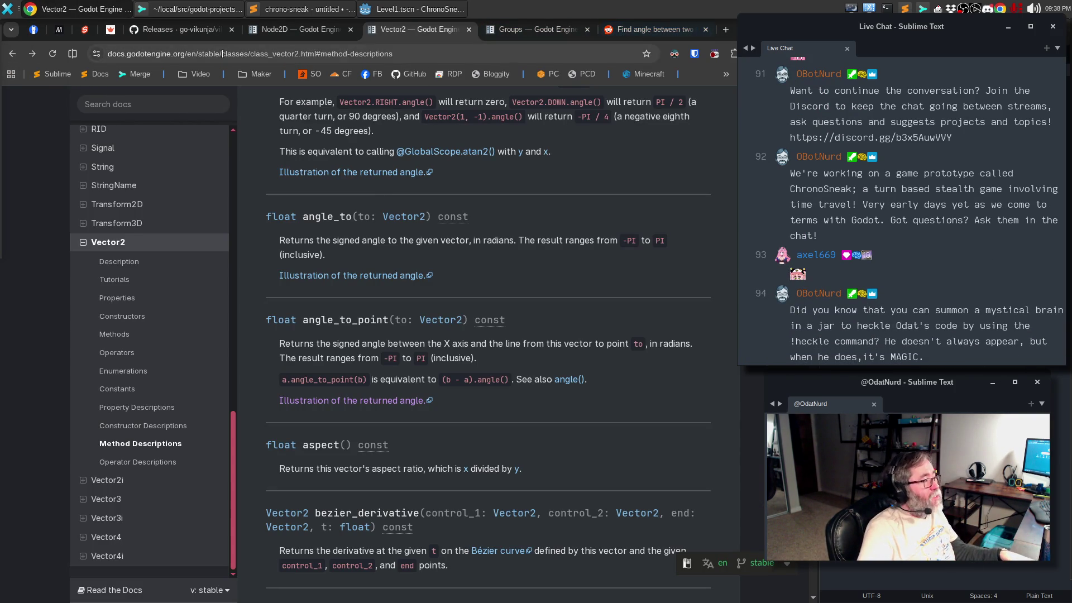
{"action": "left_click", "coordinate": [411, 8]}
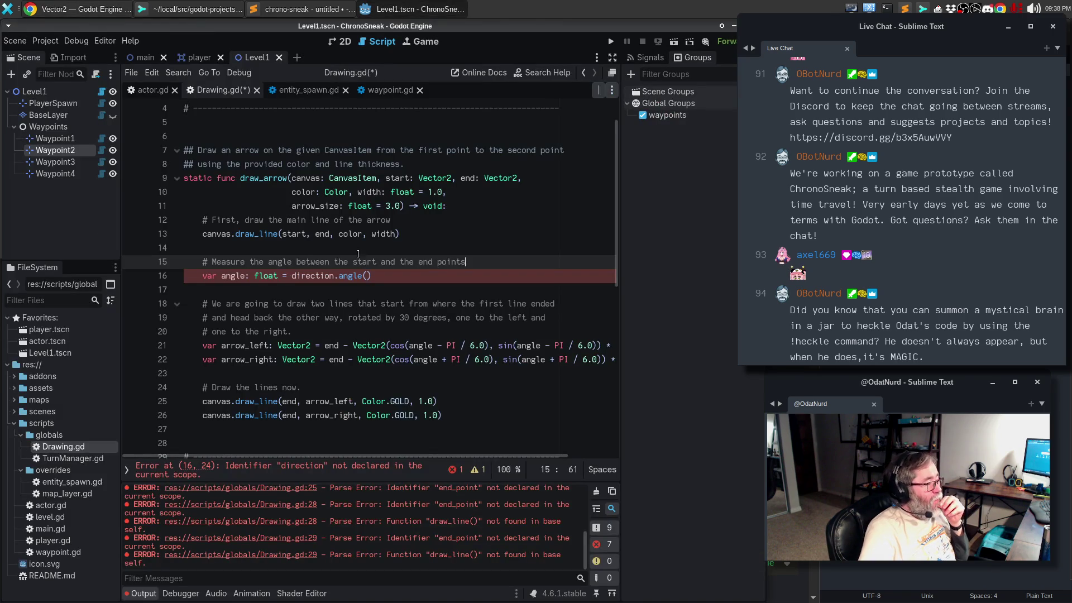
Step: Rewrite line 16 as 'var angle := start.angle_to_point(end)' instead of direction.angle()
{"action": "left_click", "coordinate": [254, 276]}
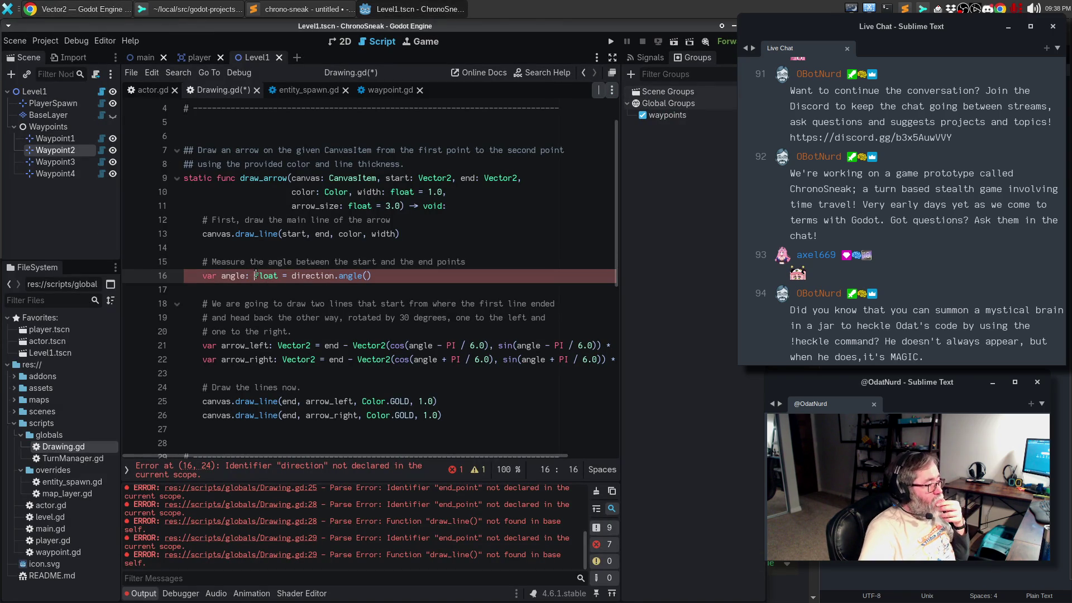
{"action": "left_click", "coordinate": [292, 261]}
{"action": "left_click_drag", "start_coordinate": [254, 276], "coordinate": [282, 276]}
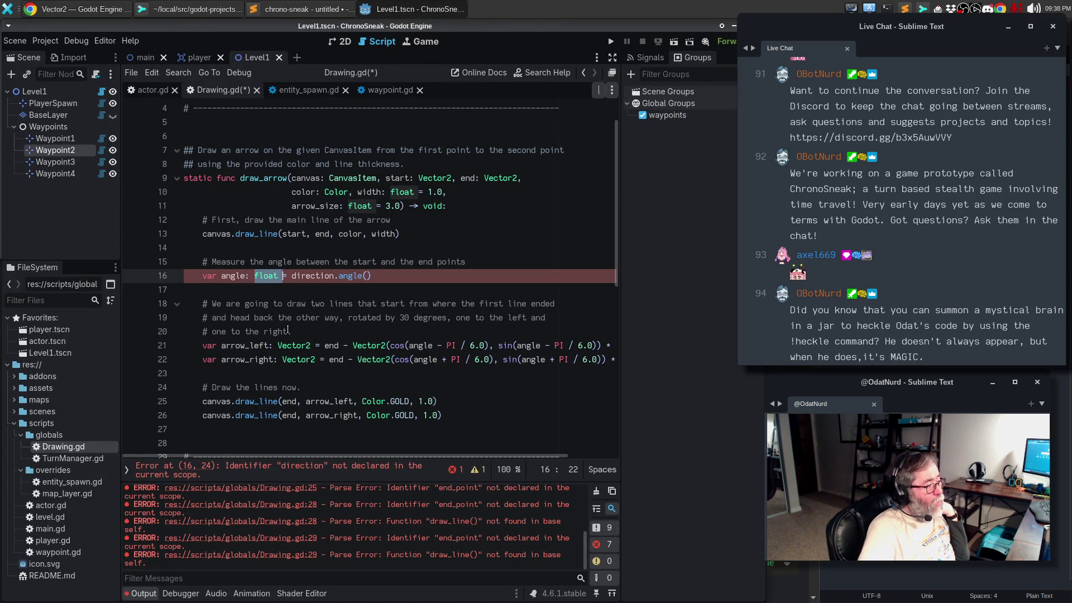
{"action": "key", "text": "BackSpace"}
{"action": "key", "text": "BackSpace"}
{"action": "key", "text": "Left"}
{"action": "key", "text": "End"}
{"action": "key", "text": "BackSpace"}
{"action": "key", "text": "BackSpace"}
{"action": "key", "text": "BackSpace"}
{"action": "key", "text": "ctrl+z"}
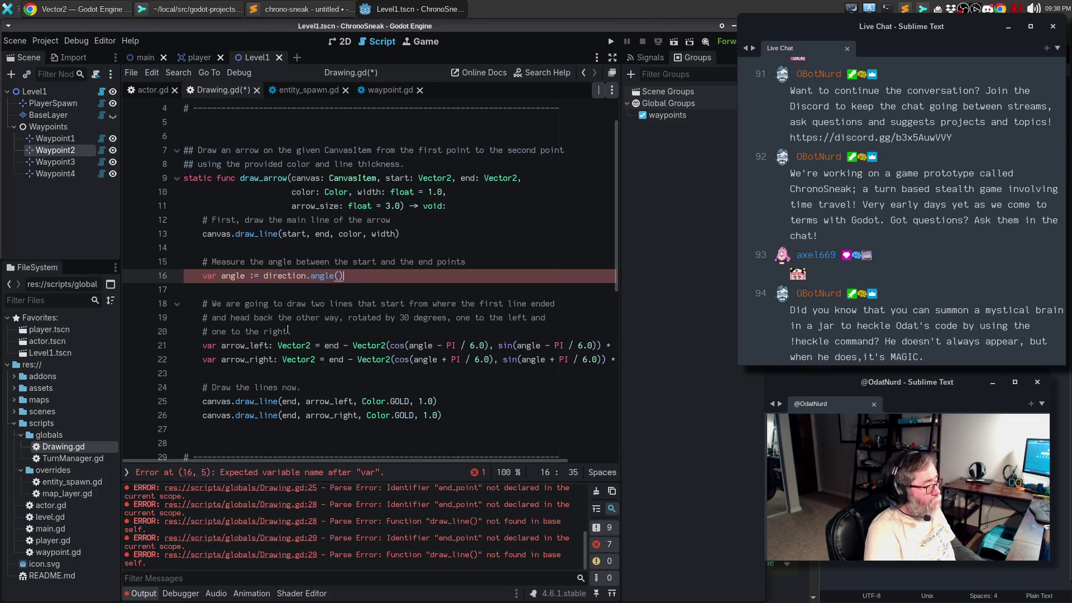
{"action": "key", "text": "BackSpace"}
{"action": "key", "text": "BackSpace"}
{"action": "key", "text": "BackSpace"}
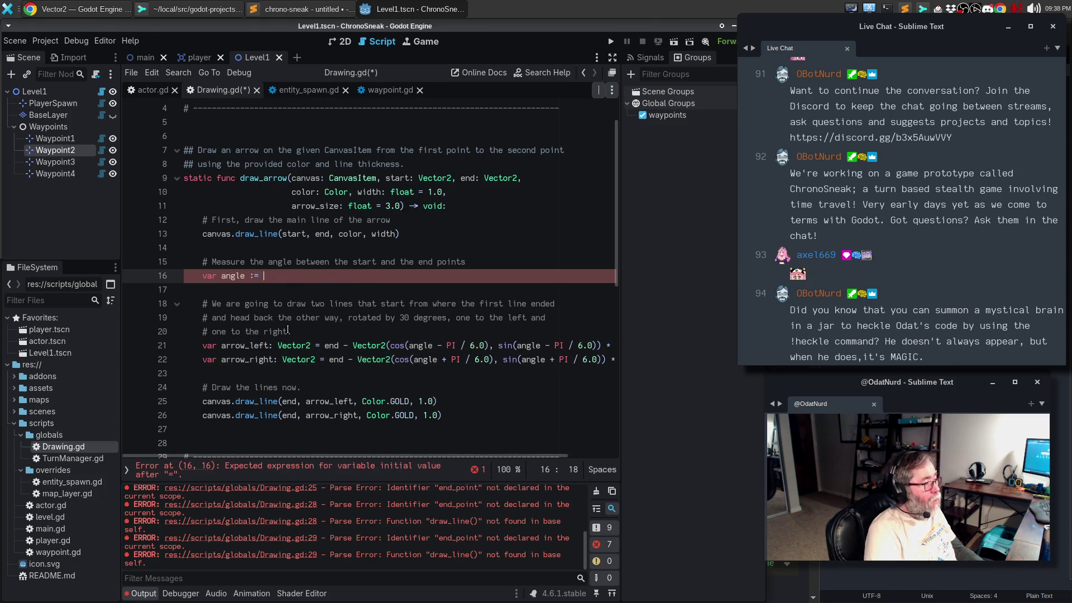
{"action": "type", "text": "start."}
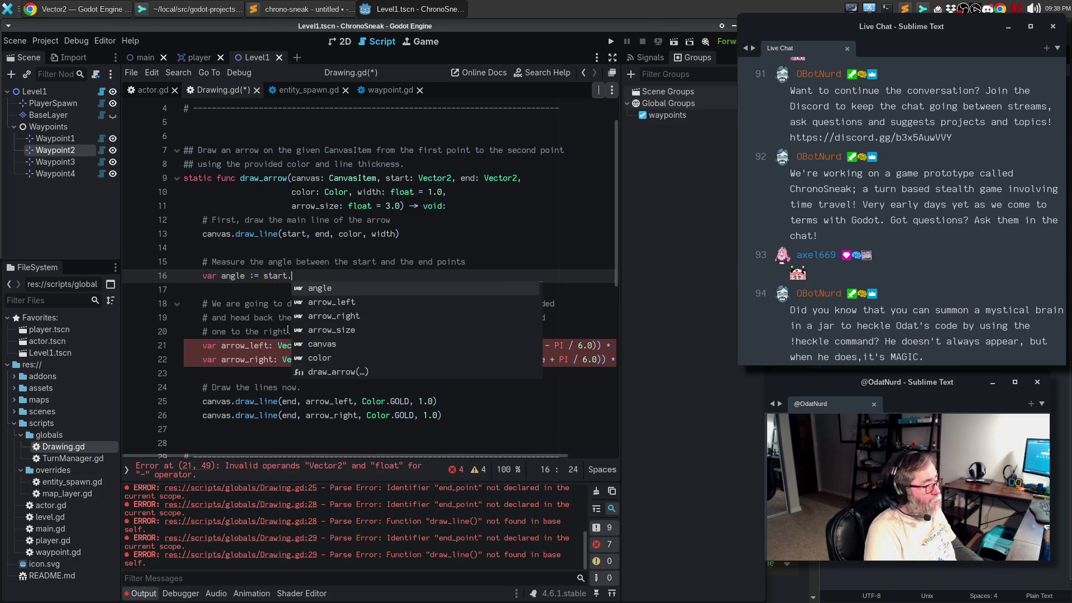
{"action": "type", "text": "angle_to_"}
{"action": "type", "text": "point("}
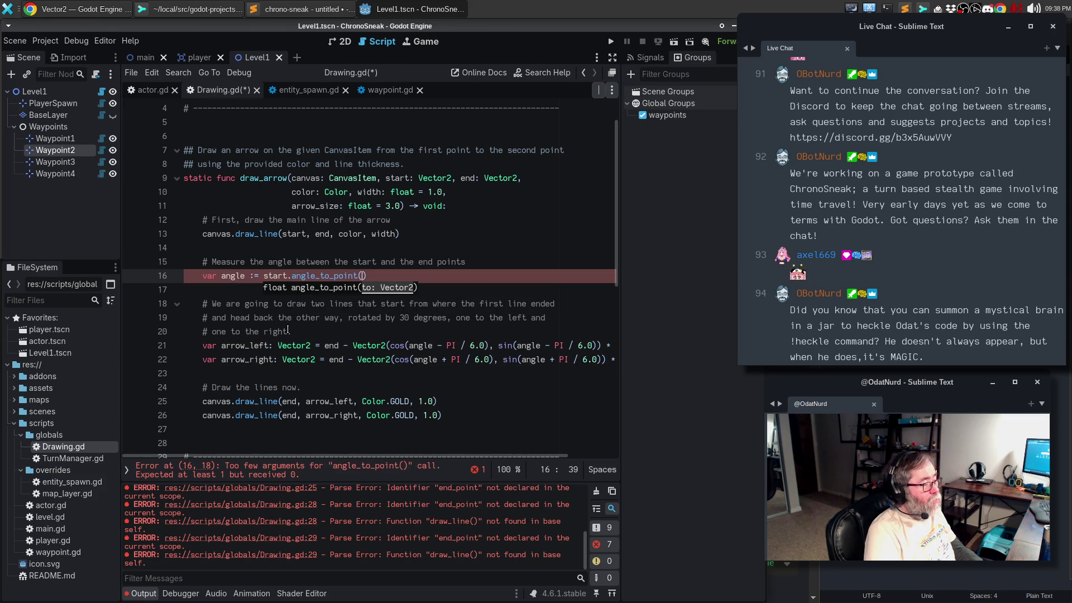
{"action": "type", "text": "end"}
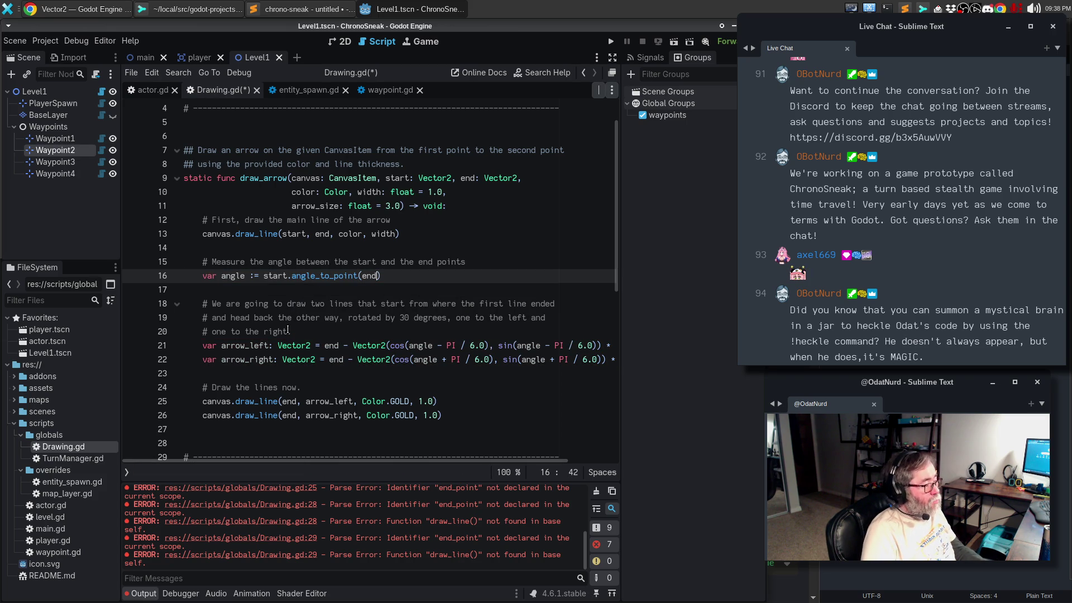
Step: Save Drawing.gd and switch to the entity_spawn.gd script
{"action": "key", "text": "ctrl+s"}
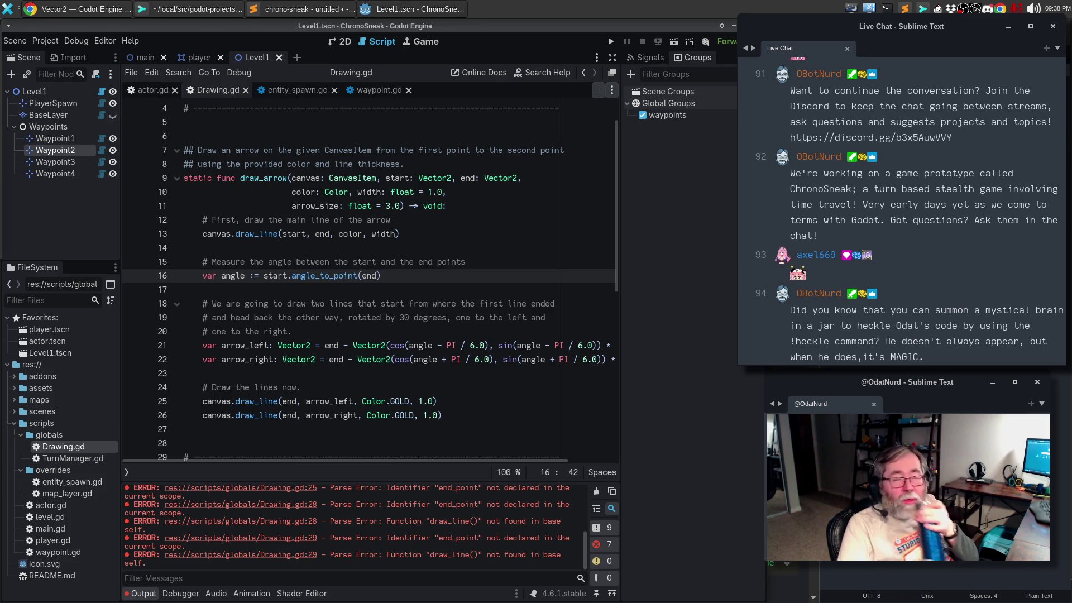
{"action": "left_click", "coordinate": [413, 400]}
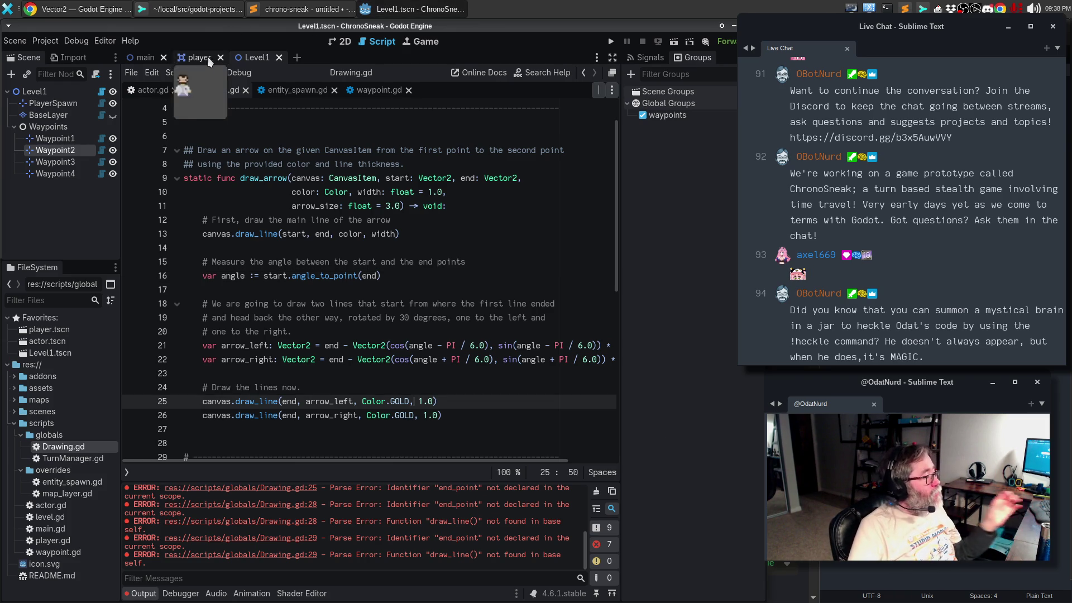
{"action": "left_click", "coordinate": [283, 93]}
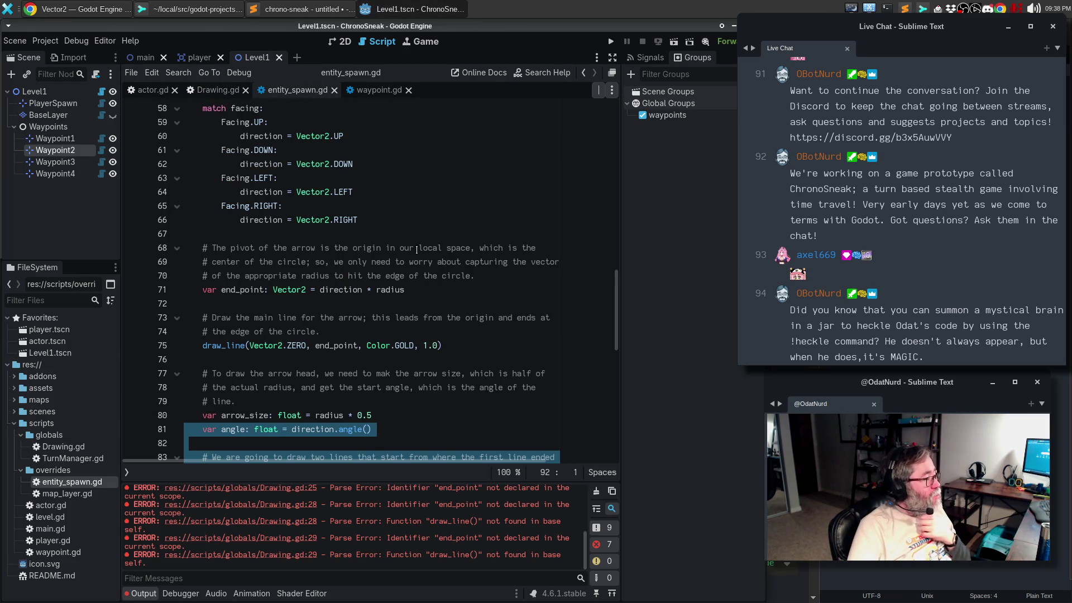
Step: Delete lines 81–91 holding the old angle calculation and arrowhead draw_line calls
{"action": "scroll", "coordinate": [408, 246], "scroll_direction": "down", "scroll_amount": 3}
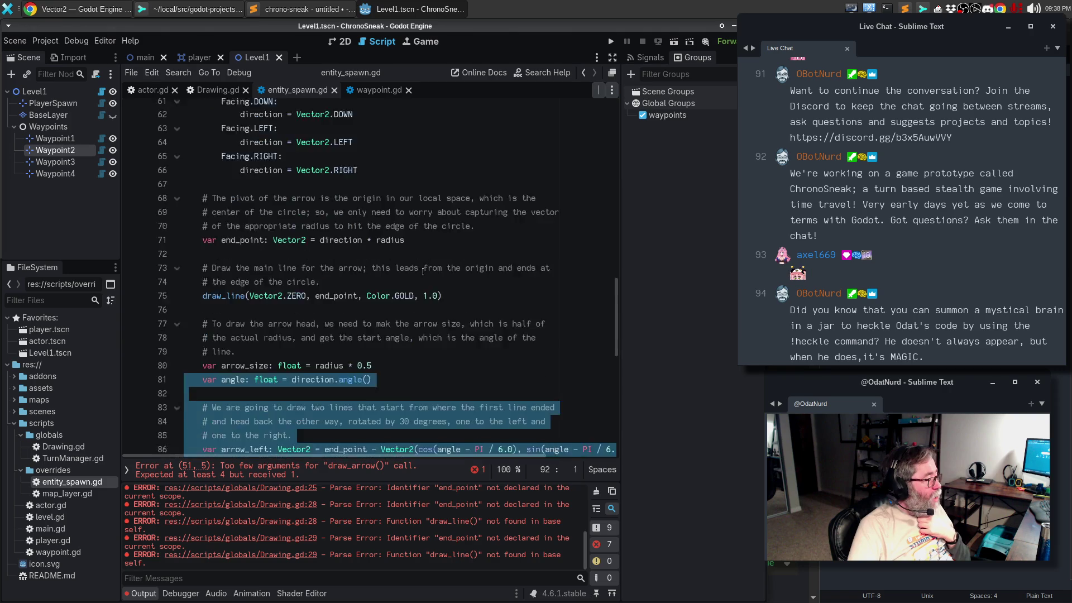
{"action": "left_click", "coordinate": [426, 317]}
{"action": "scroll", "coordinate": [425, 317], "scroll_direction": "down", "scroll_amount": 2}
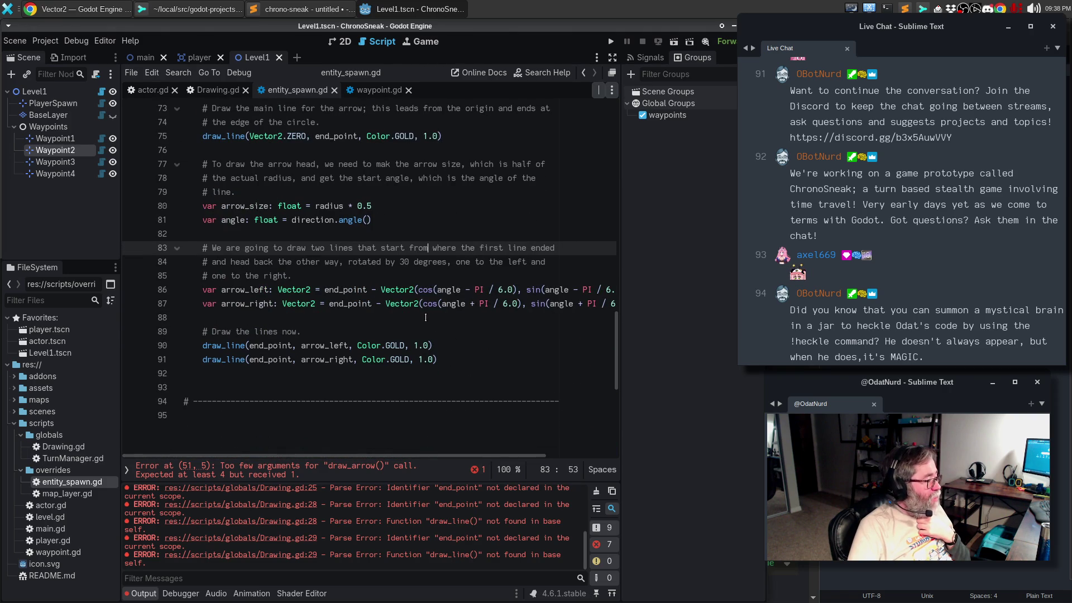
{"action": "left_click", "coordinate": [464, 360]}
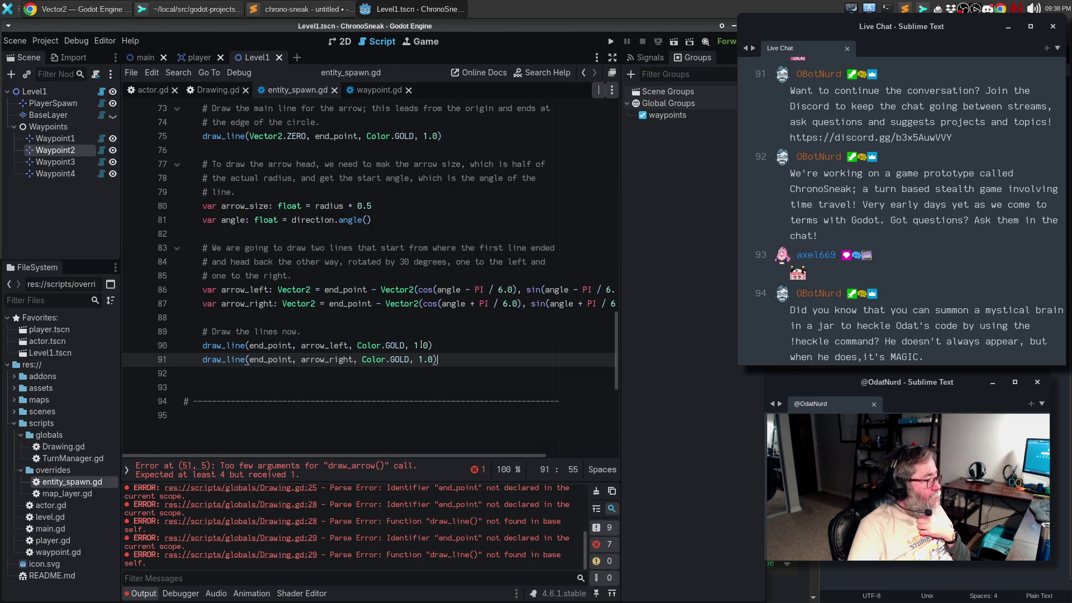
{"action": "left_click_drag", "start_coordinate": [459, 366], "coordinate": [282, 324]}
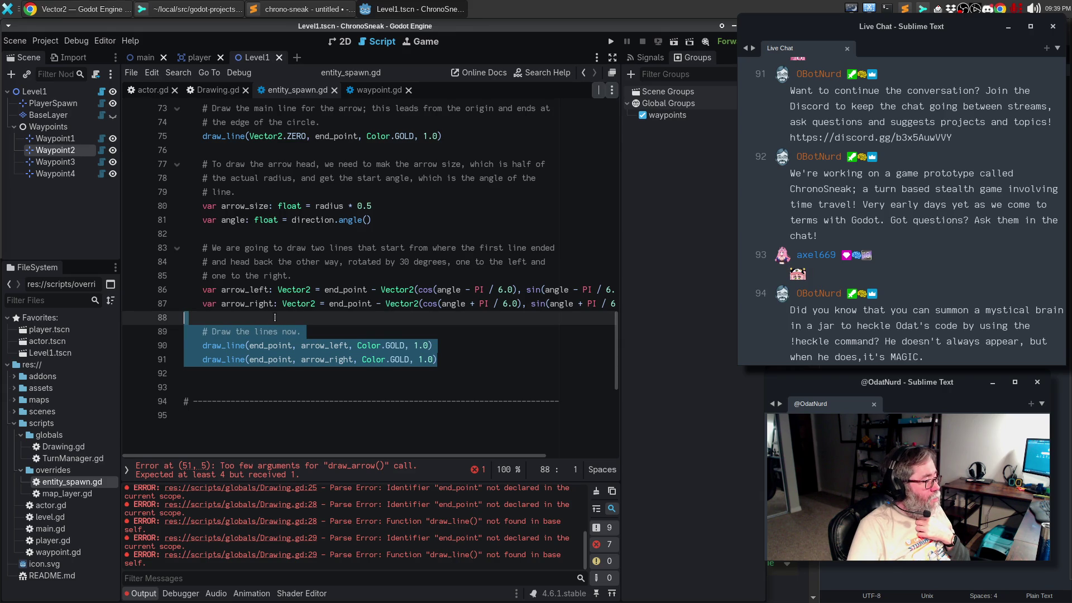
{"action": "left_click", "coordinate": [275, 321]}
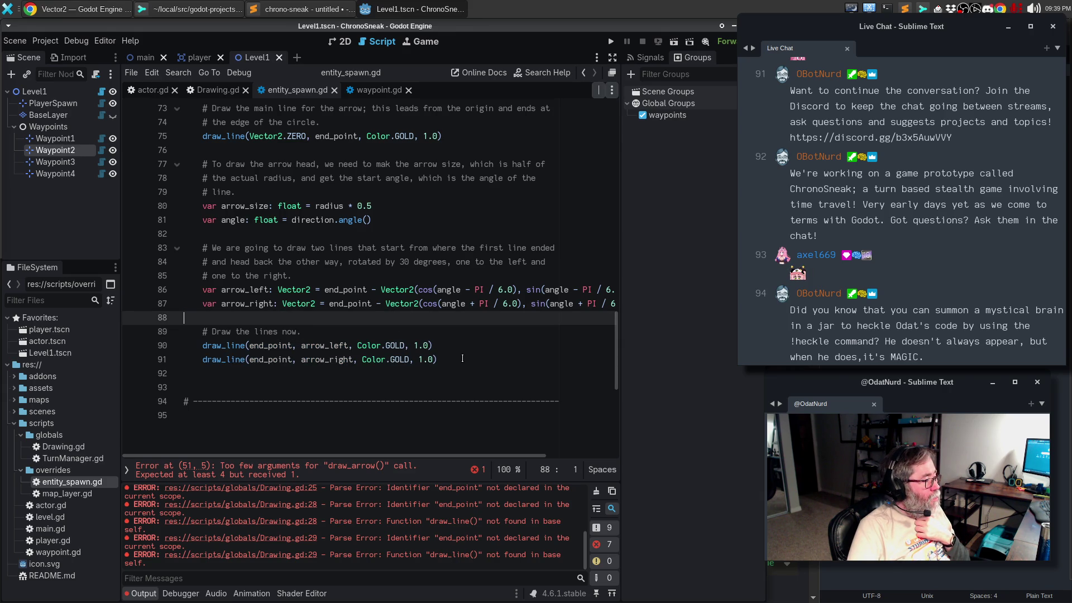
{"action": "left_click_drag", "start_coordinate": [356, 222], "coordinate": [372, 359]}
{"action": "left_click", "coordinate": [372, 359]}
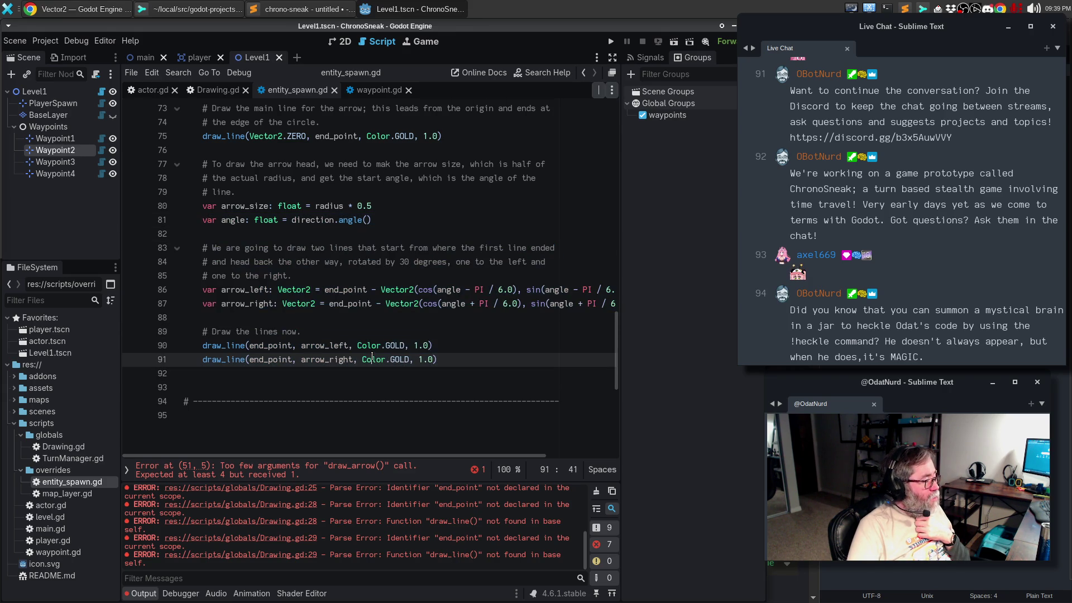
{"action": "left_click_drag", "start_coordinate": [453, 359], "coordinate": [113, 221]}
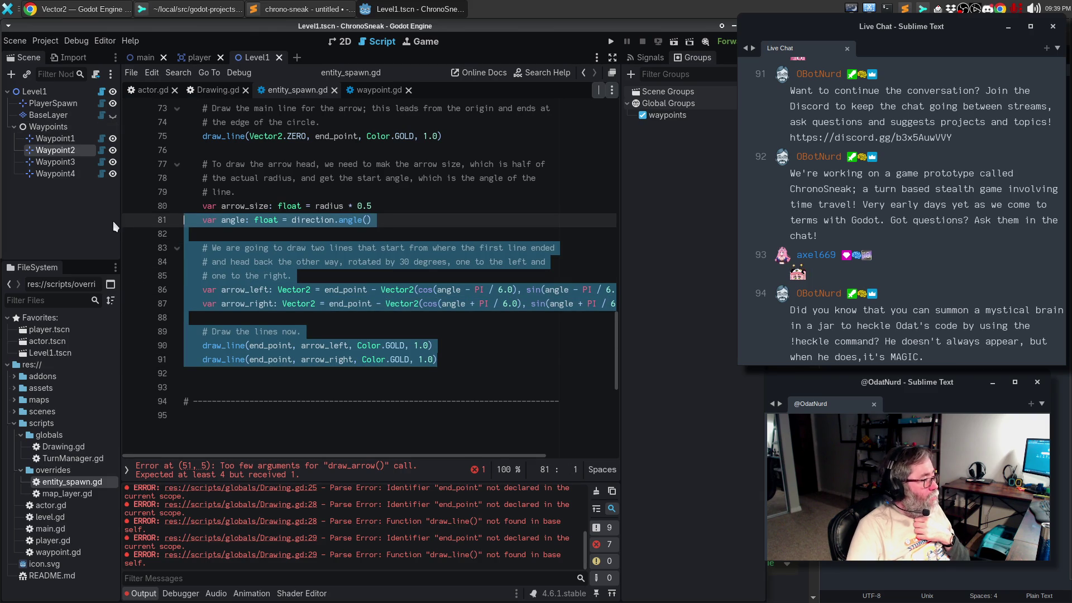
{"action": "key", "text": "Delete"}
Step: Delete the print("one") and print("two") debug lines together with multiple carets
{"action": "scroll", "coordinate": [235, 211], "scroll_direction": "up", "scroll_amount": 6}
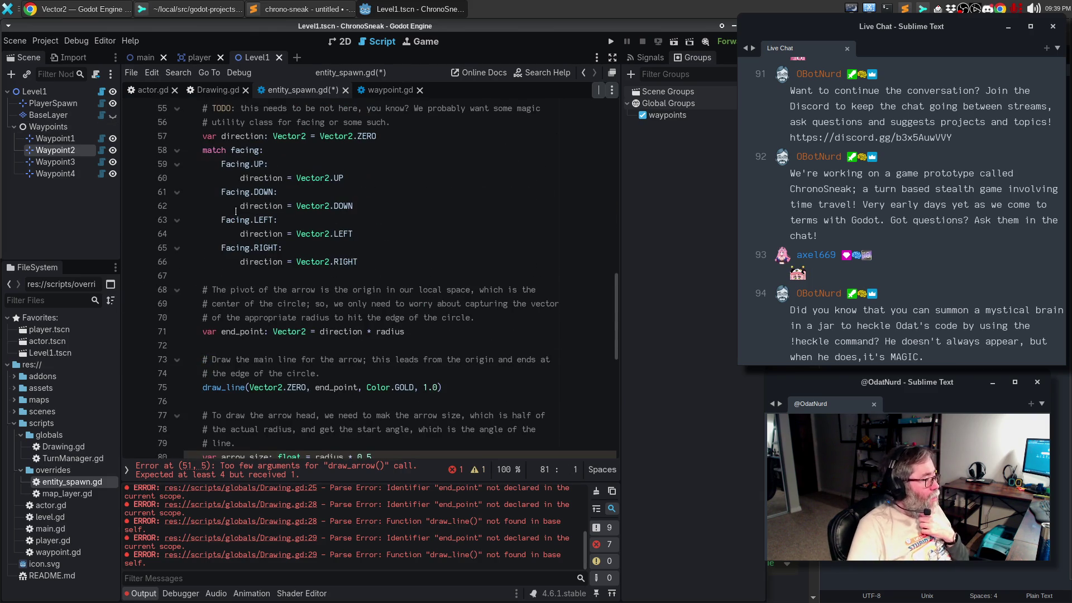
{"action": "scroll", "coordinate": [240, 213], "scroll_direction": "up", "scroll_amount": 3}
{"action": "left_click", "coordinate": [273, 162]}
{"action": "left_click", "coordinate": [273, 191]}
{"action": "left_click", "coordinate": [284, 168]}
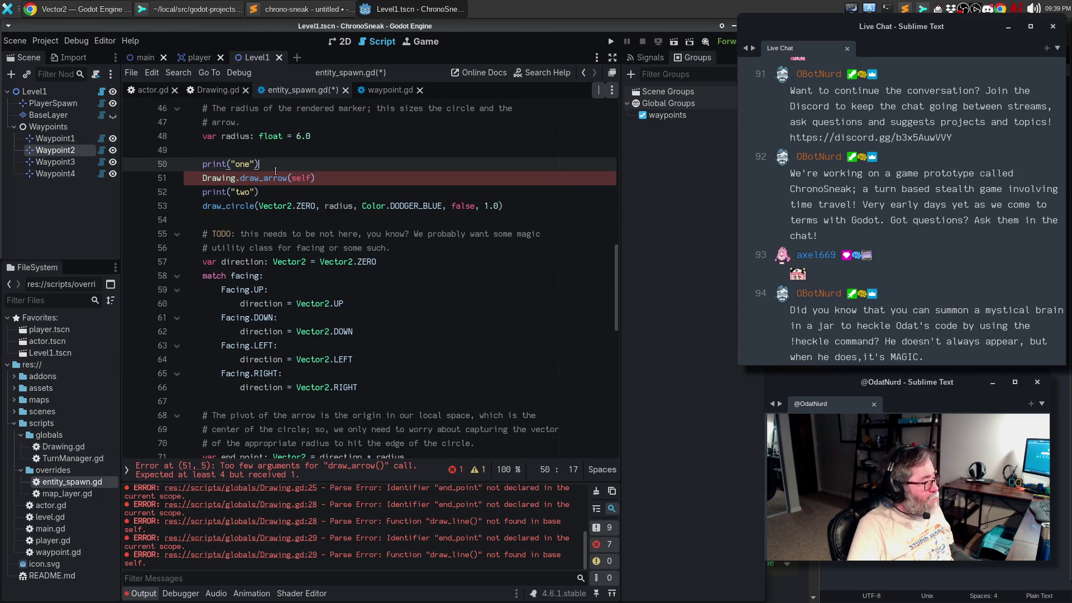
{"action": "left_click", "coordinate": [274, 191], "text": "alt"}
{"action": "key", "text": "ctrl+shift+k"}
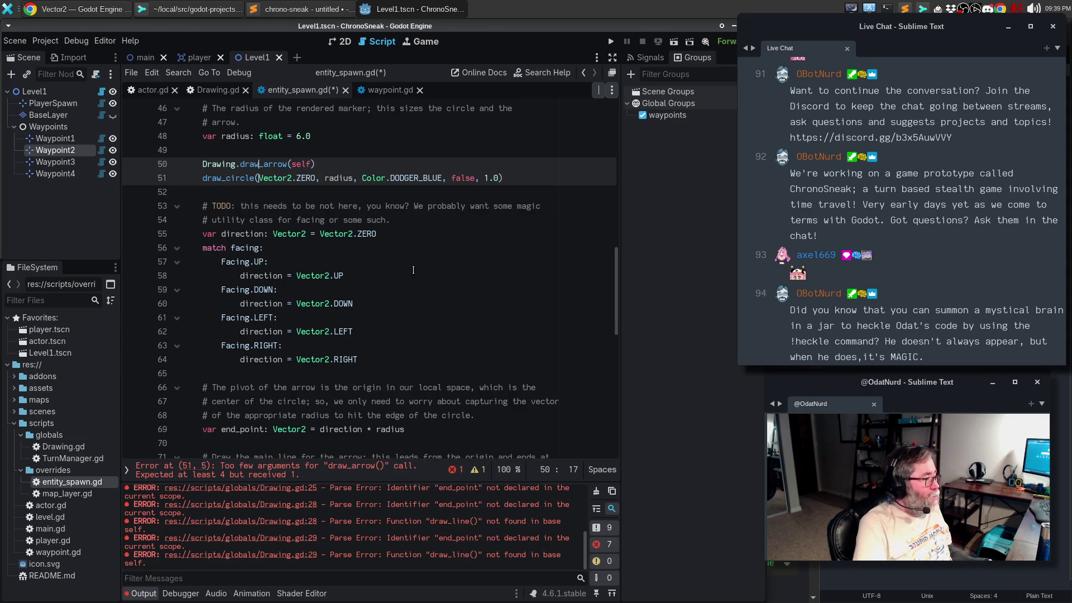
Step: Move the Drawing.draw_arrow(self) call below the end_point line, with a blank line above it
{"action": "left_click", "coordinate": [366, 233]}
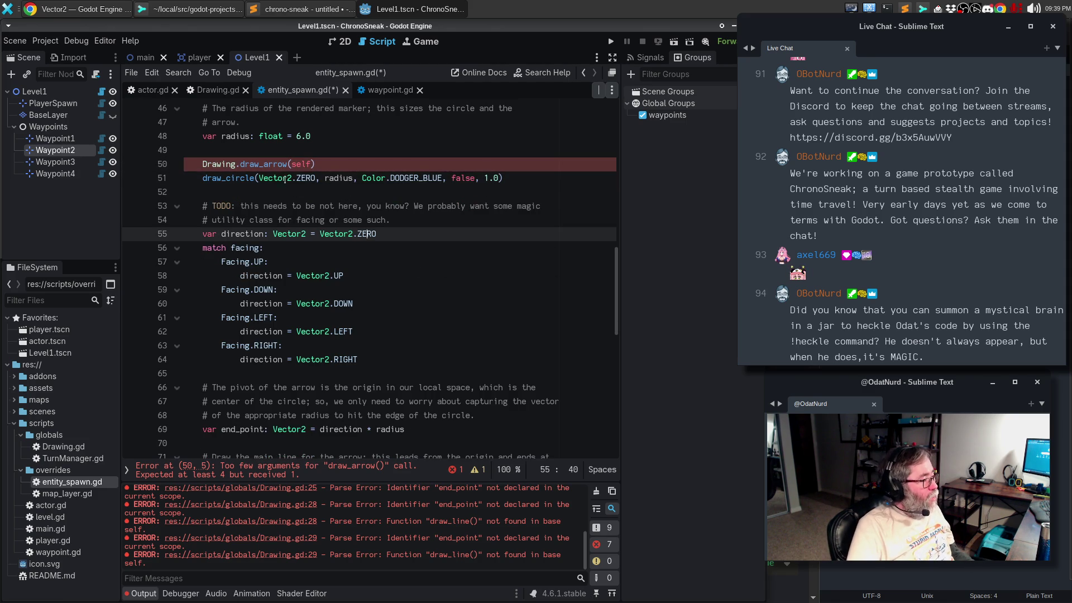
{"action": "left_click", "coordinate": [316, 165]}
{"action": "key", "text": "alt+Down"}
{"action": "key", "text": "alt+Down"}
{"action": "key", "text": "alt+Down"}
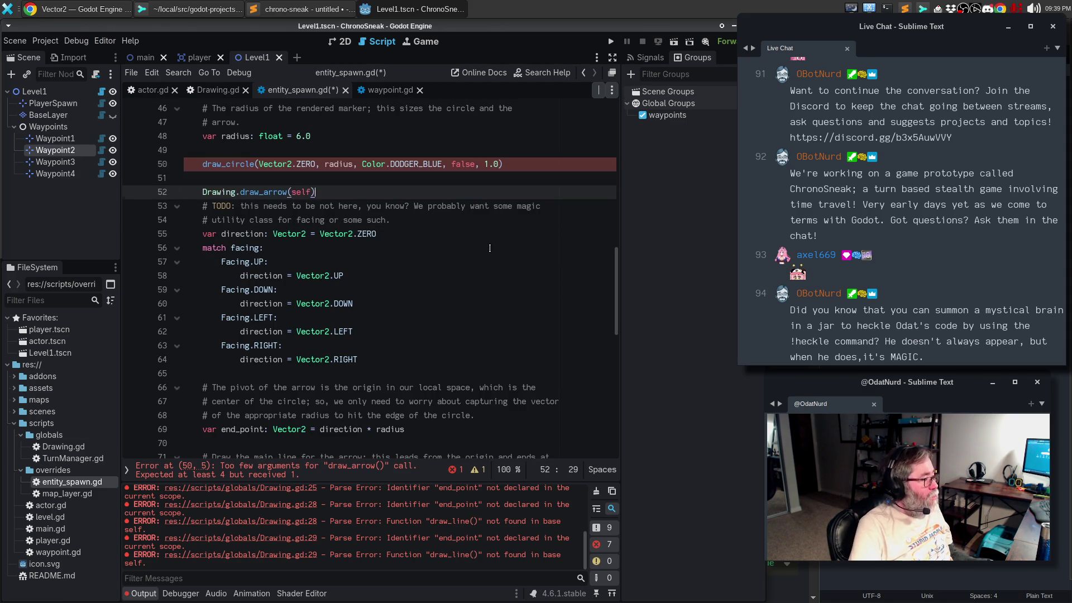
{"action": "key", "text": "alt+Down"}
{"action": "key", "text": "alt+Down"}
{"action": "key", "text": "alt+Down"}
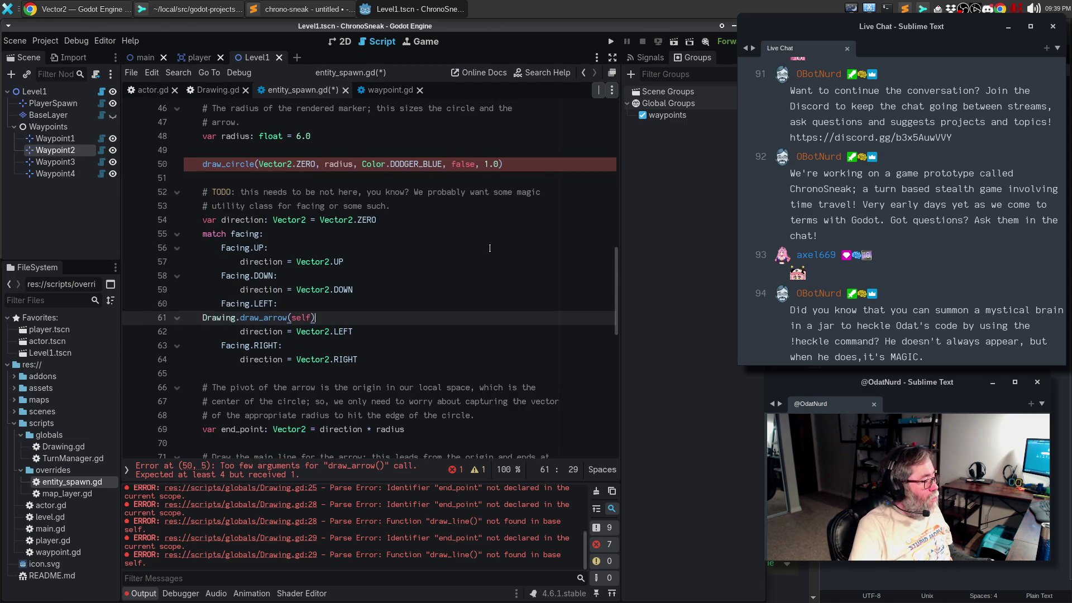
{"action": "key", "text": "alt+Down"}
{"action": "key", "text": "alt+Down"}
{"action": "key", "text": "alt+Down"}
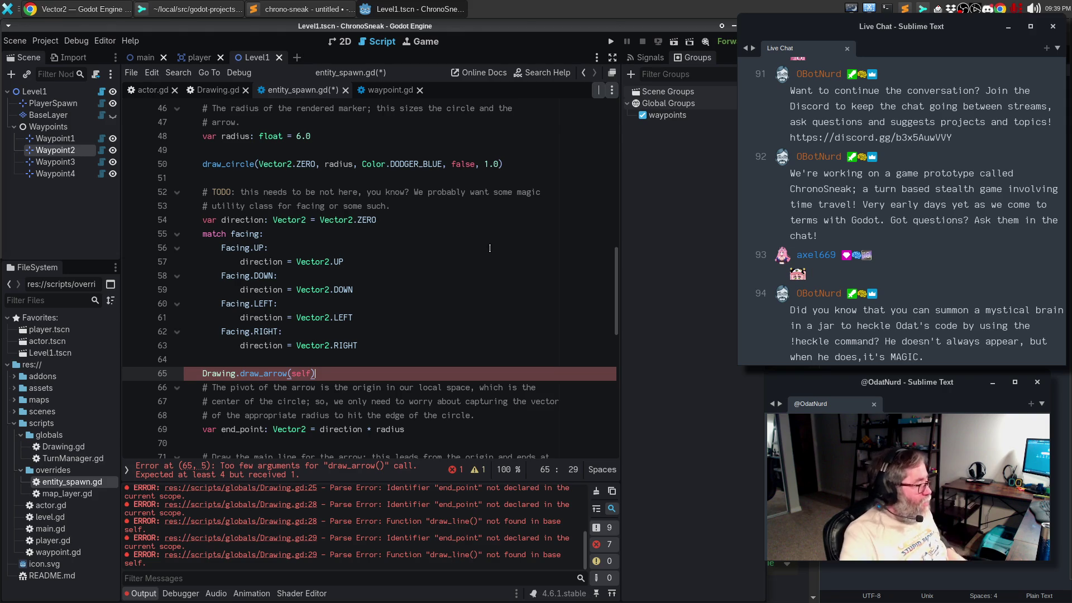
{"action": "scroll", "coordinate": [461, 269], "scroll_direction": "down", "scroll_amount": 3}
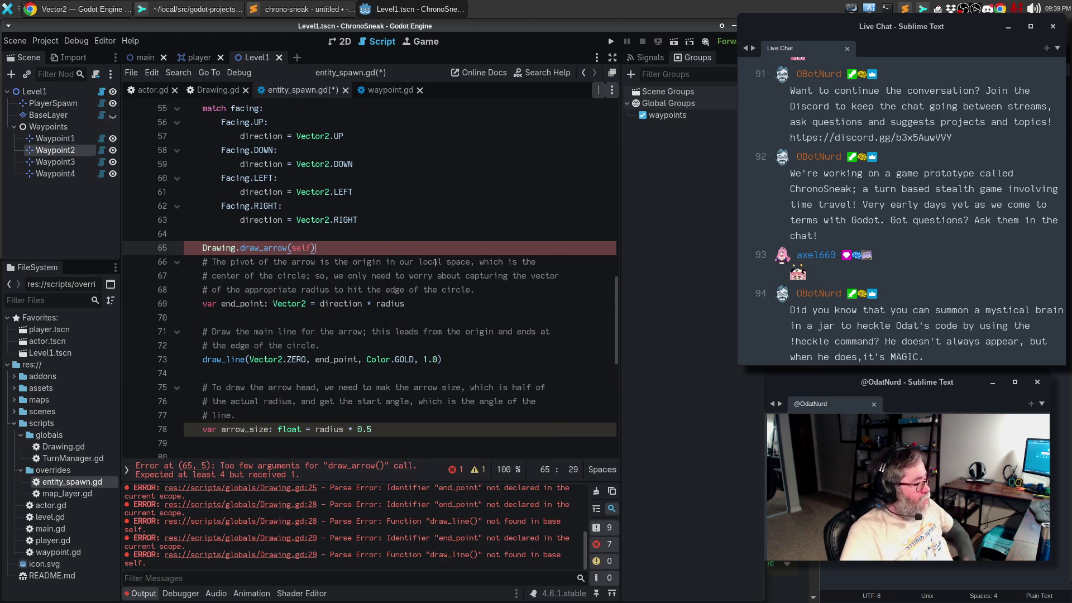
{"action": "key", "text": "alt+Down"}
{"action": "key", "text": "alt+Down"}
{"action": "key", "text": "alt+Down"}
{"action": "key", "text": "alt+Down"}
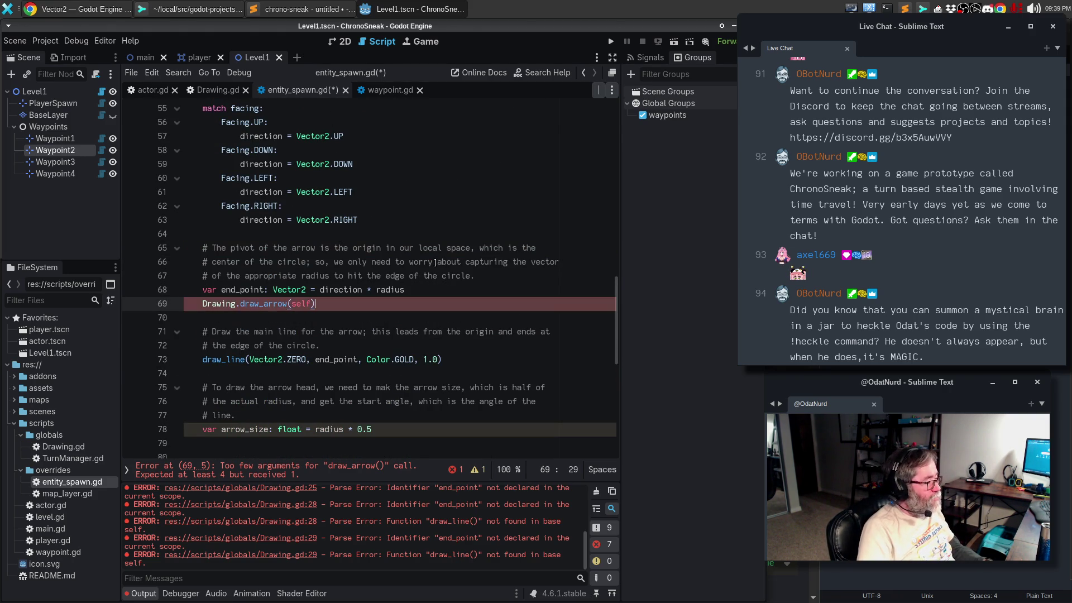
{"action": "key", "text": "Up"}
{"action": "key", "text": "End"}
{"action": "key", "text": "Return"}
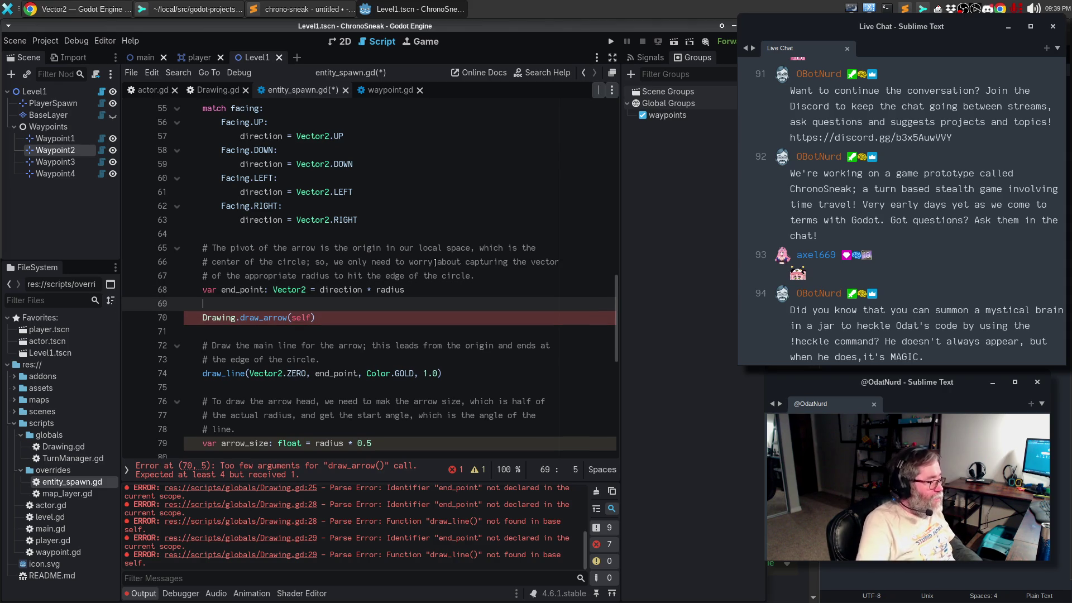
{"action": "left_click", "coordinate": [311, 317]}
Step: Complete the call as draw_arrow(self, Vector2.ZERO, end_point, Color.MAGENTA, 3.0, 9.0)
{"action": "type", "text": ", "}
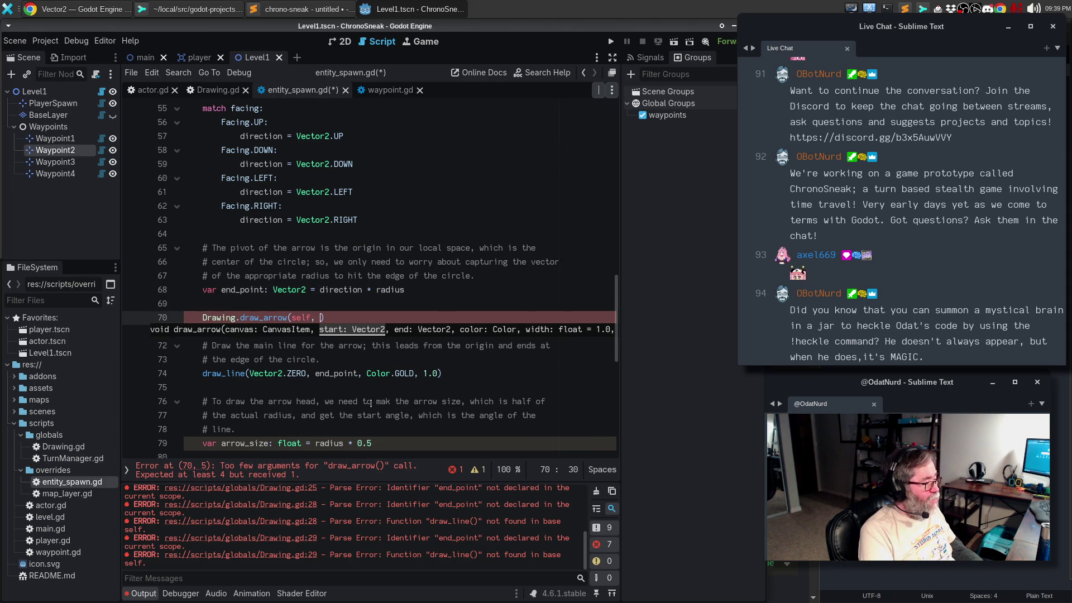
{"action": "type", "text": "Vector2."}
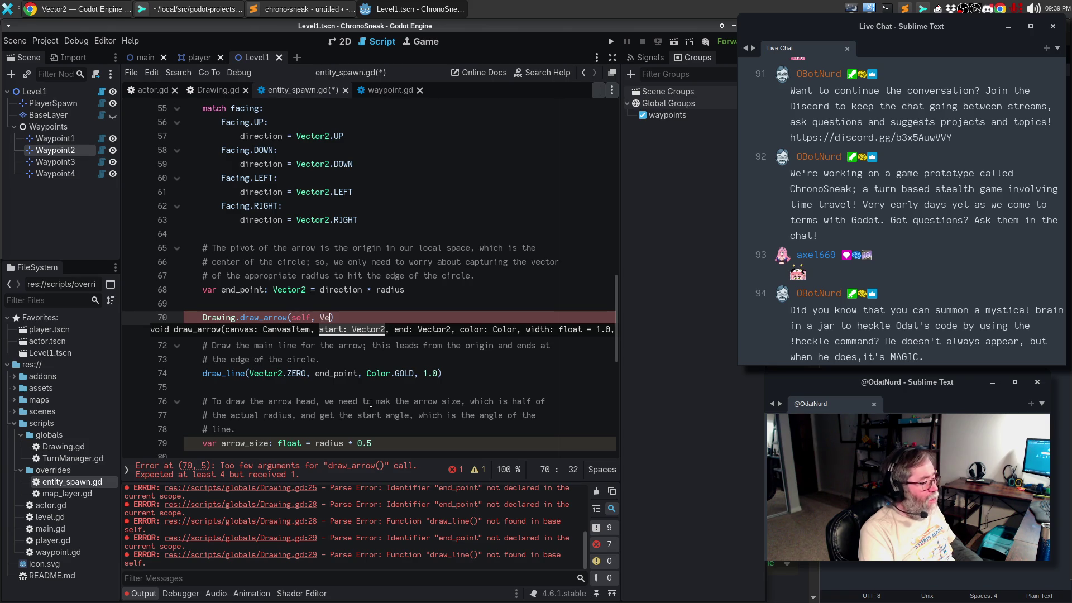
{"action": "type", "text": "ZERO, en"}
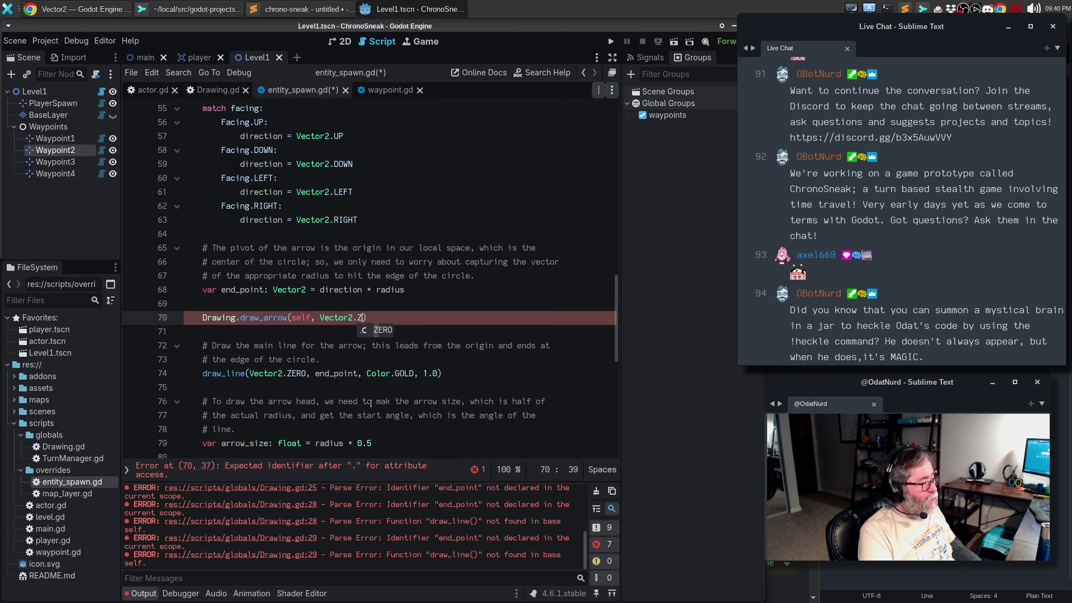
{"action": "type", "text": "d_poin"}
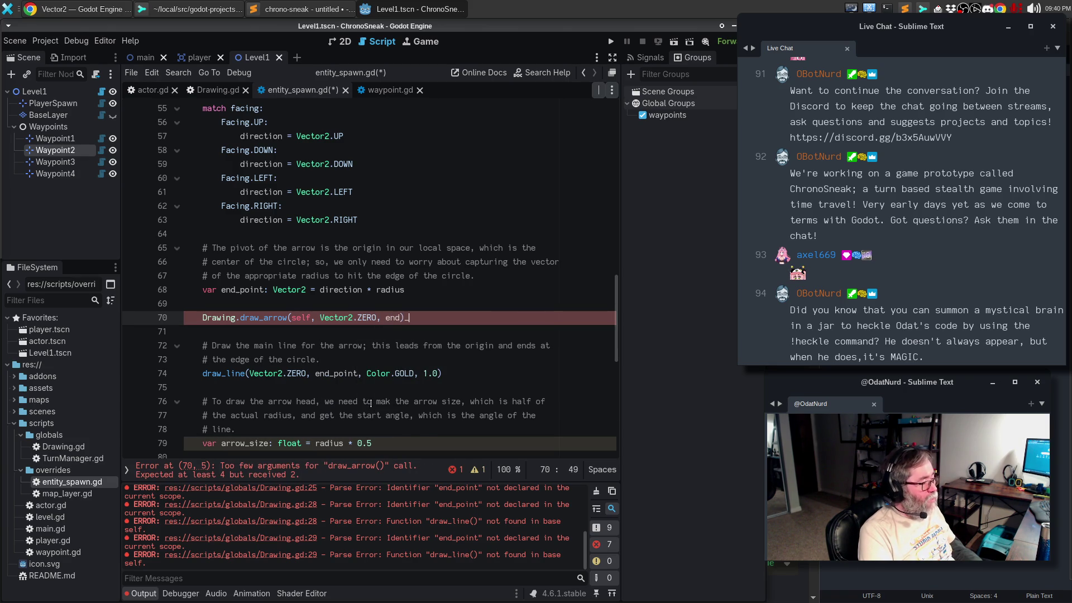
{"action": "type", "text": "t,"}
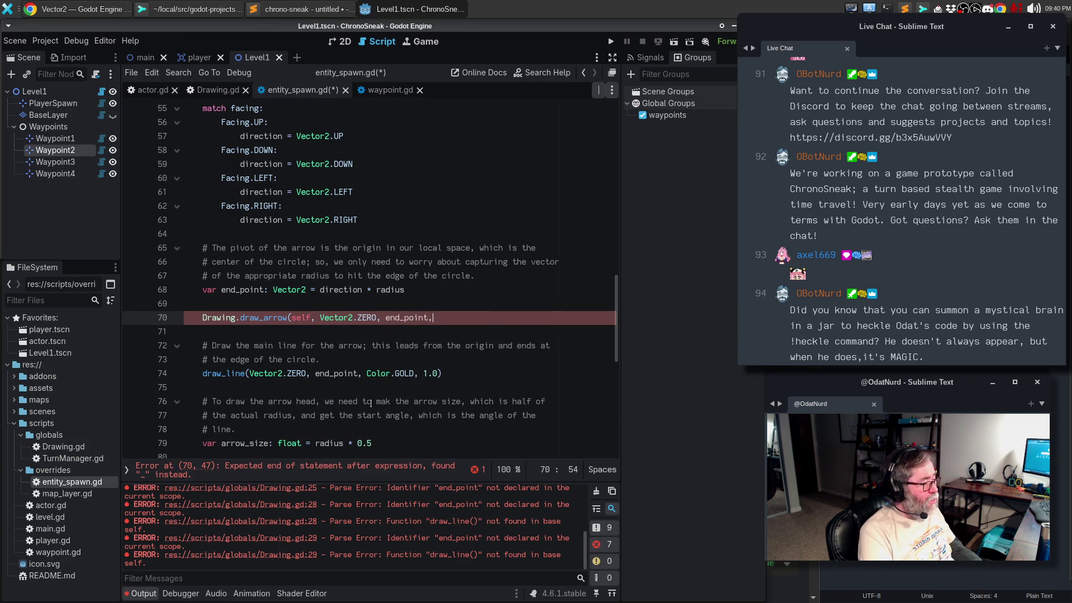
{"action": "type", "text": " Color.mag"}
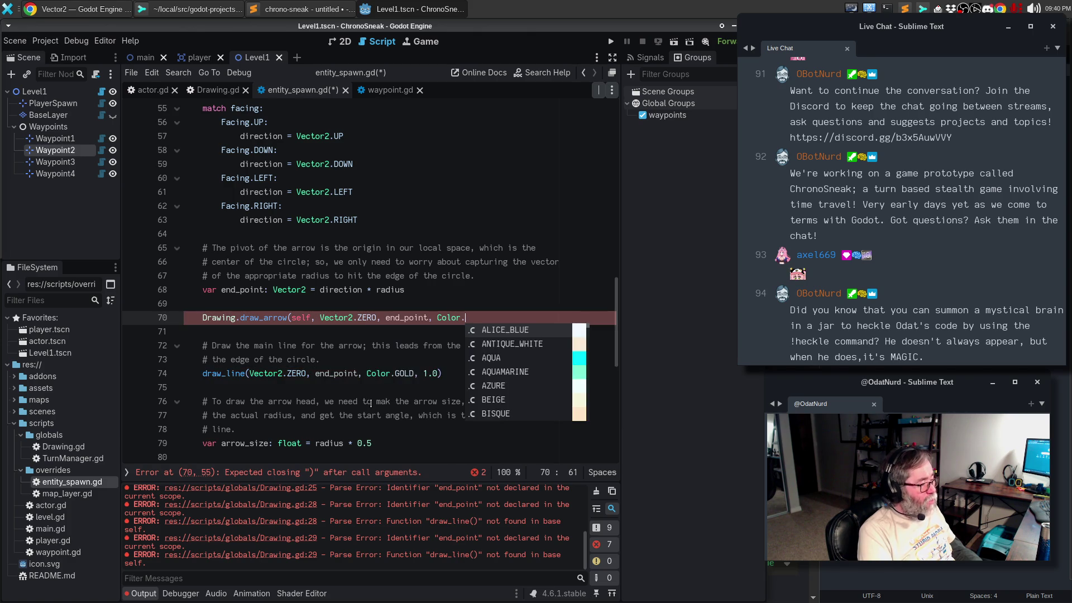
{"action": "key", "text": "Return"}
{"action": "type", "text": ", "}
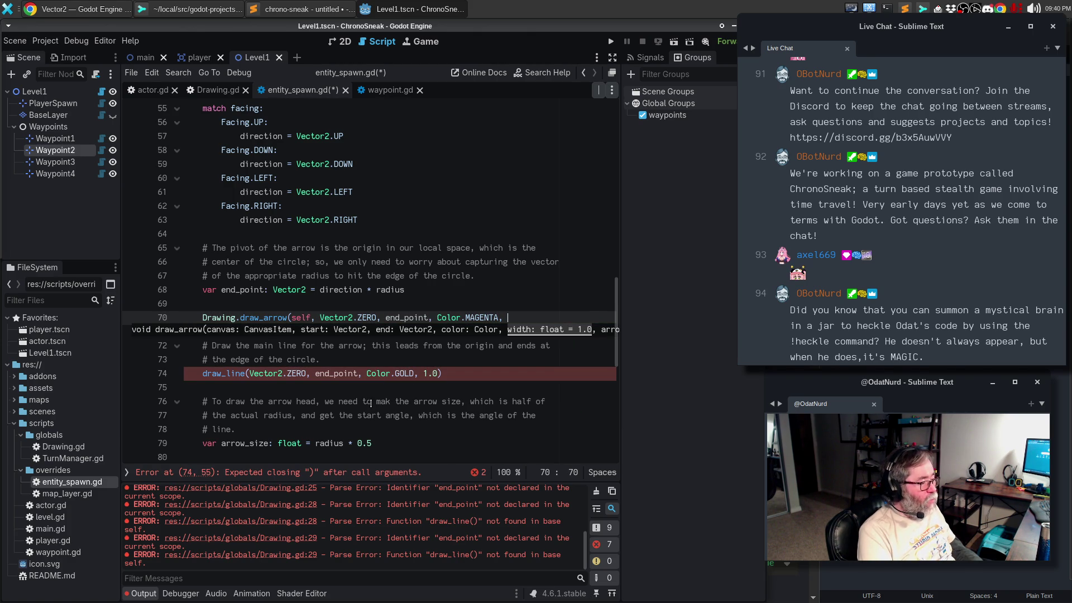
{"action": "type", "text": "3.0, "}
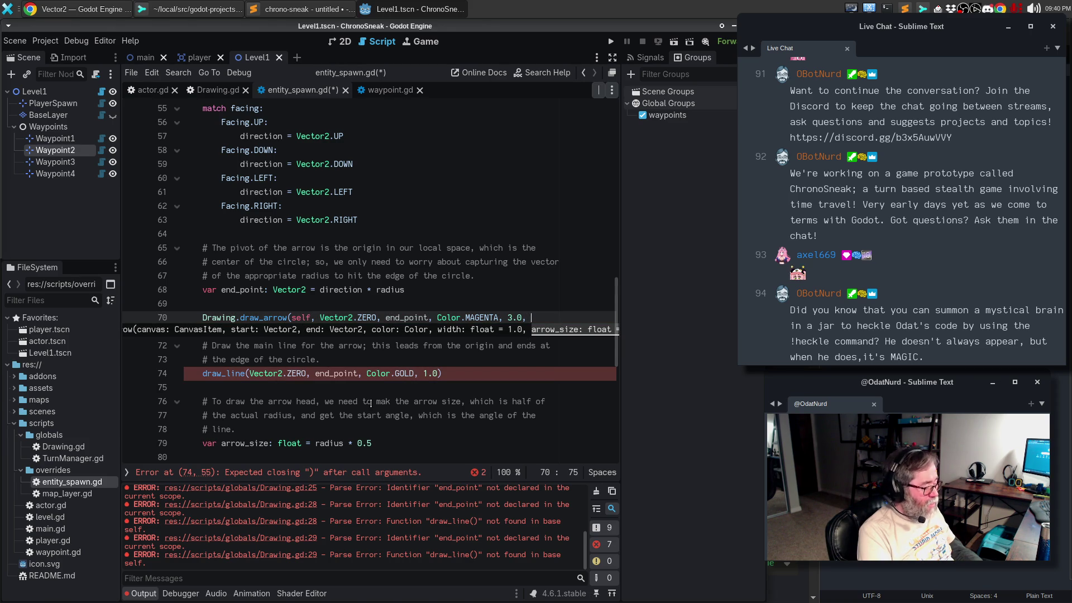
{"action": "type", "text": "9"}
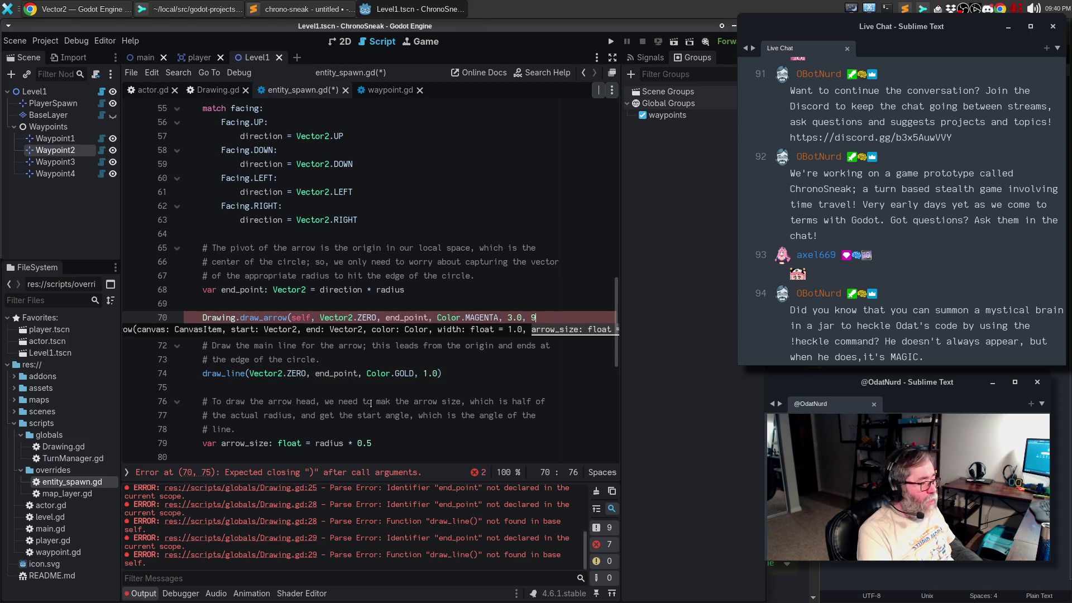
{"action": "type", "text": ".0)"}
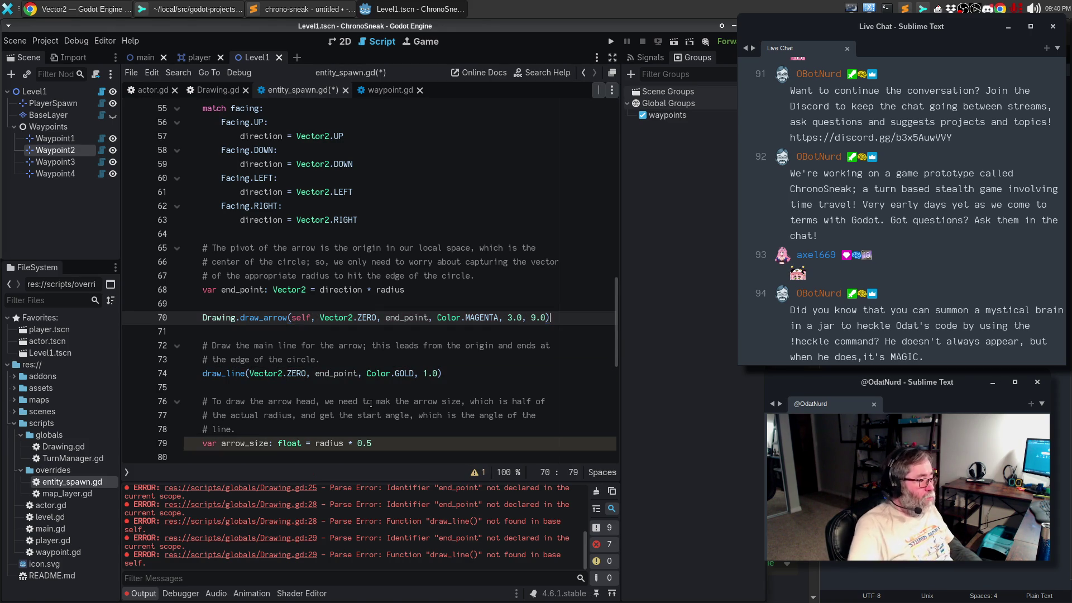
{"action": "left_click", "coordinate": [323, 304]}
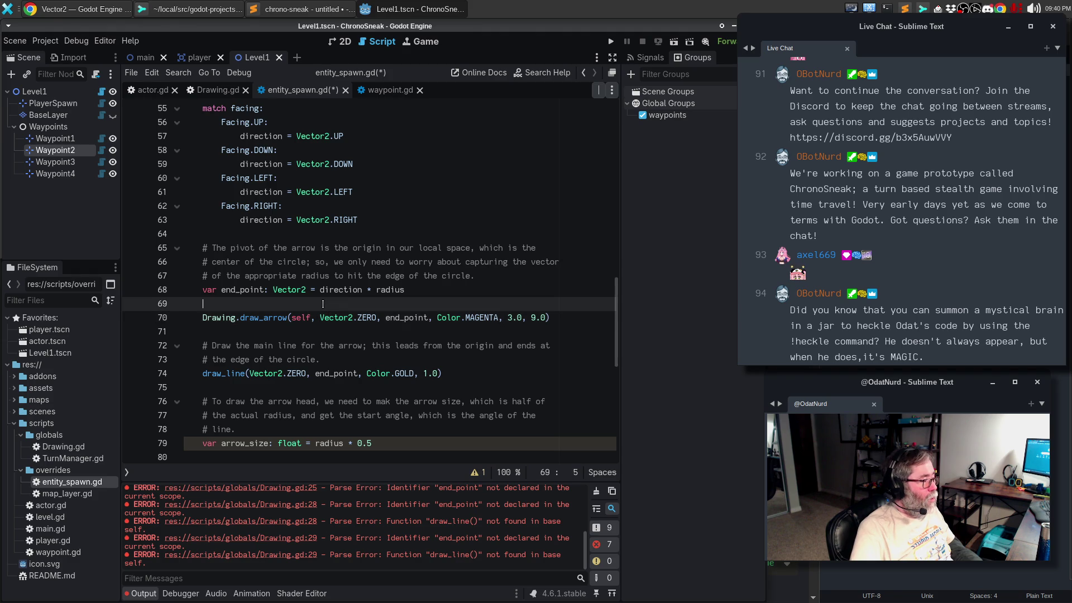
Step: Add a note line '// Gold. 1, arrow_size' above the draw_arrow call
{"action": "key", "text": "Return"}
{"action": "type", "text": "// Gold. 1, "}
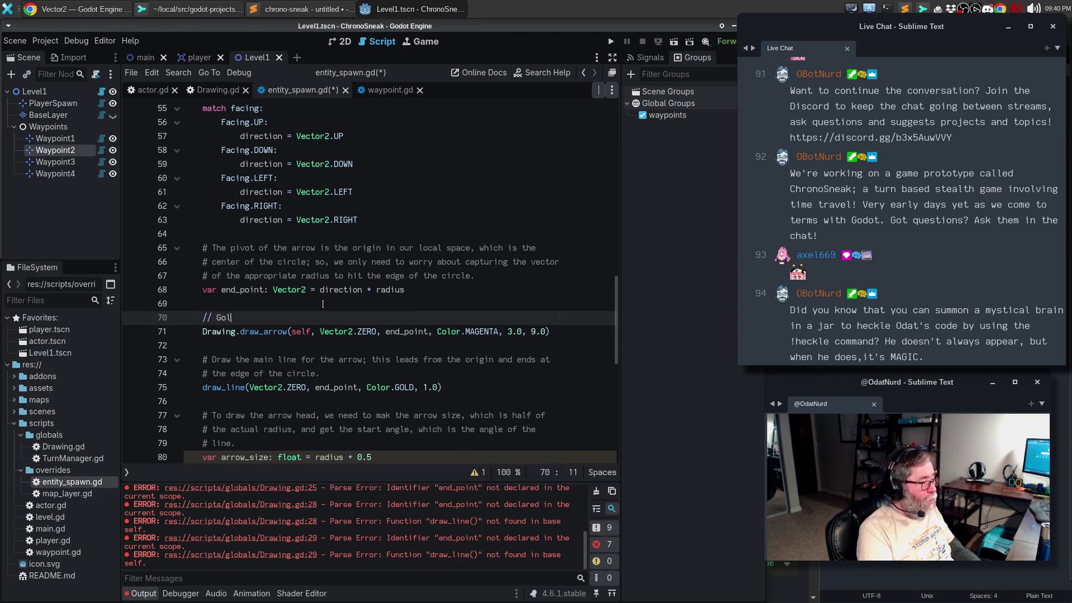
{"action": "type", "text": "arrow_suize"}
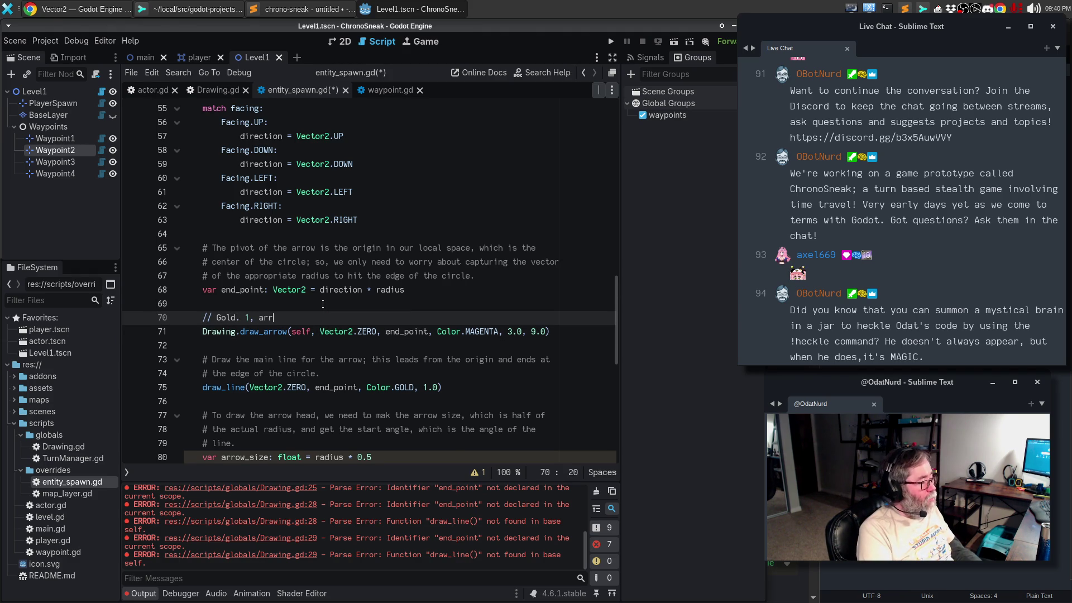
{"action": "key", "text": "BackSpace"}
{"action": "key", "text": "BackSpace"}
{"action": "key", "text": "BackSpace"}
{"action": "type", "text": "ize"}
Step: Put radius * 0.5 in place of arrow_size in the note and delete the old draw_line code
{"action": "scroll", "coordinate": [455, 381], "scroll_direction": "up", "scroll_amount": 7}
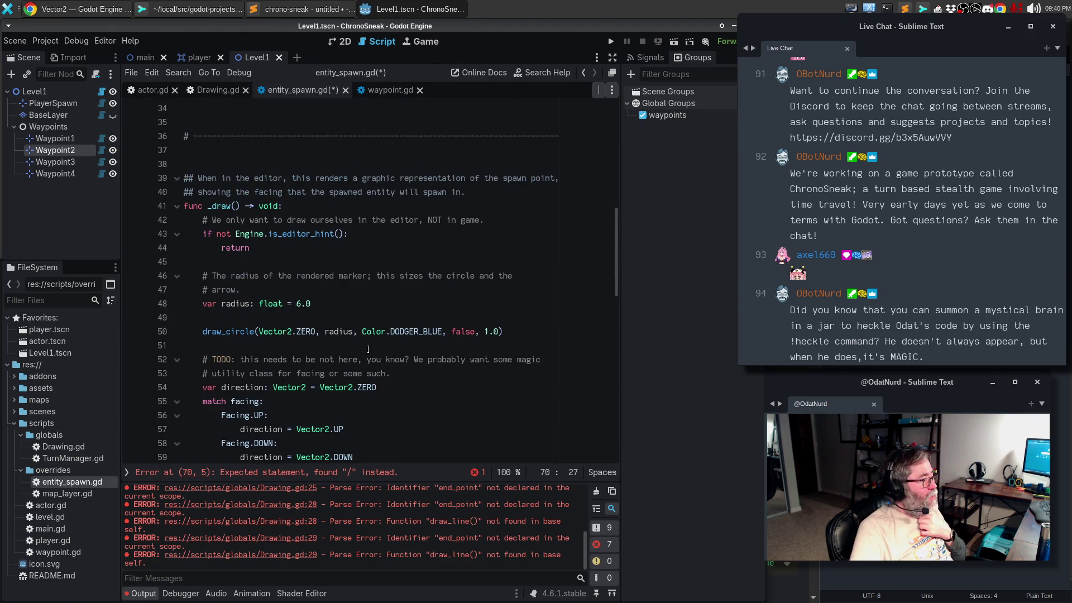
{"action": "scroll", "coordinate": [368, 350], "scroll_direction": "down", "scroll_amount": 2}
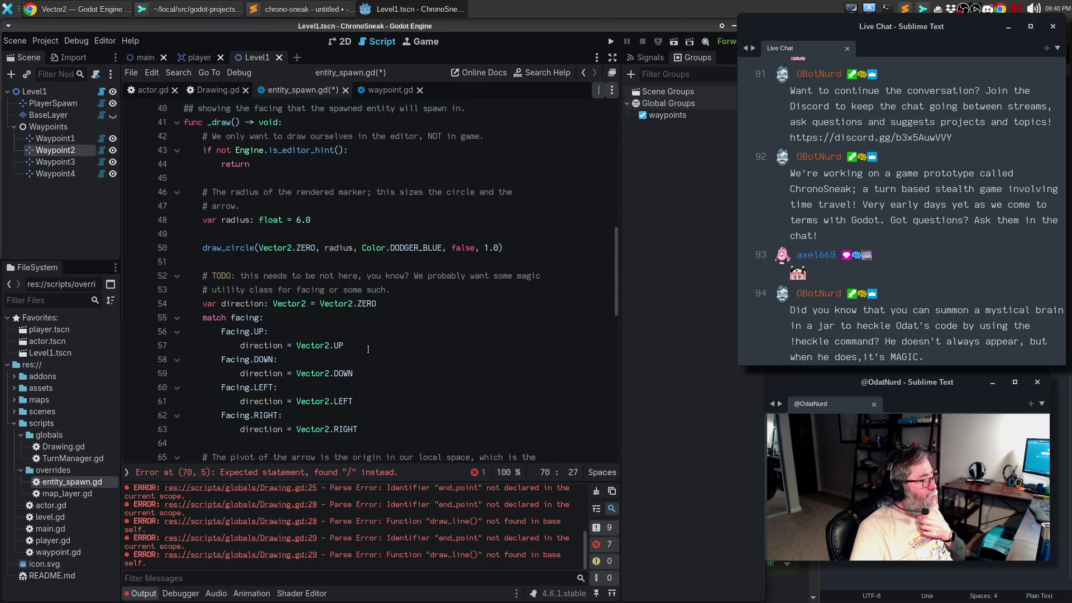
{"action": "scroll", "coordinate": [367, 349], "scroll_direction": "down", "scroll_amount": 5}
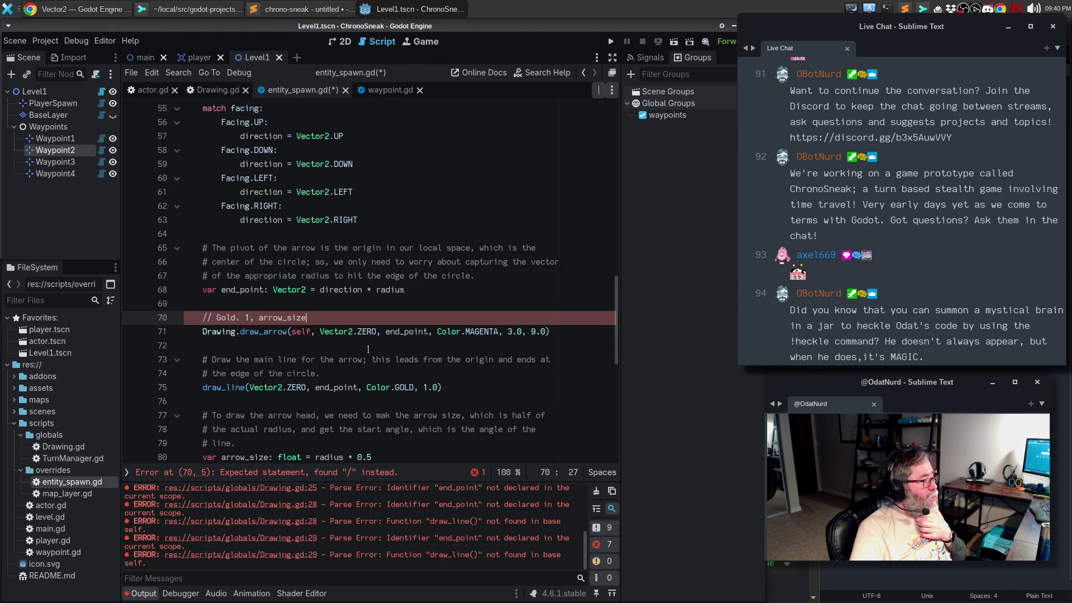
{"action": "scroll", "coordinate": [368, 350], "scroll_direction": "down", "scroll_amount": 2}
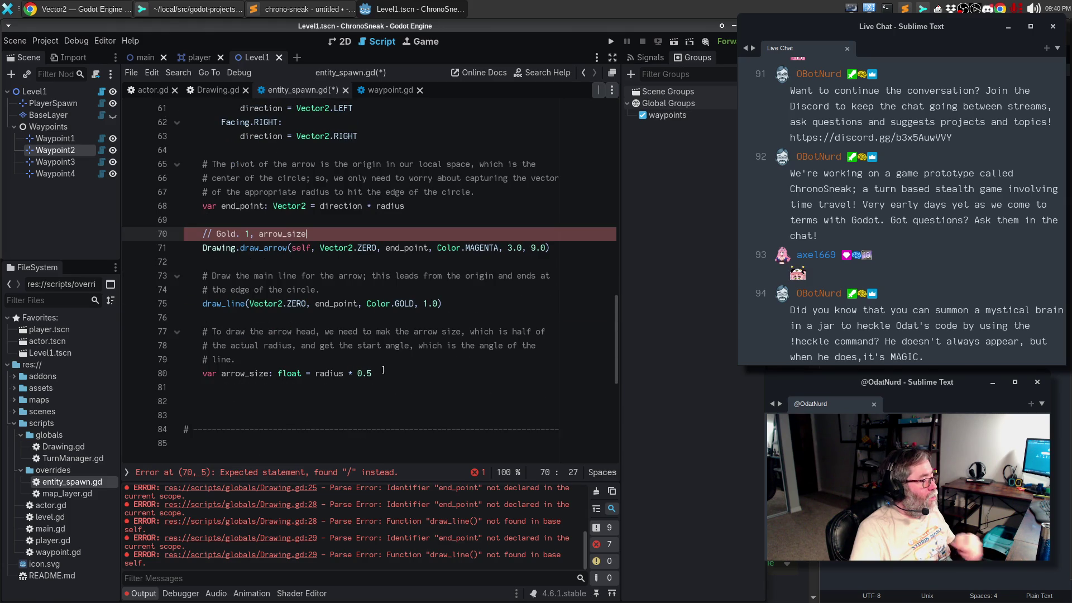
{"action": "left_click_drag", "start_coordinate": [312, 372], "coordinate": [372, 373]}
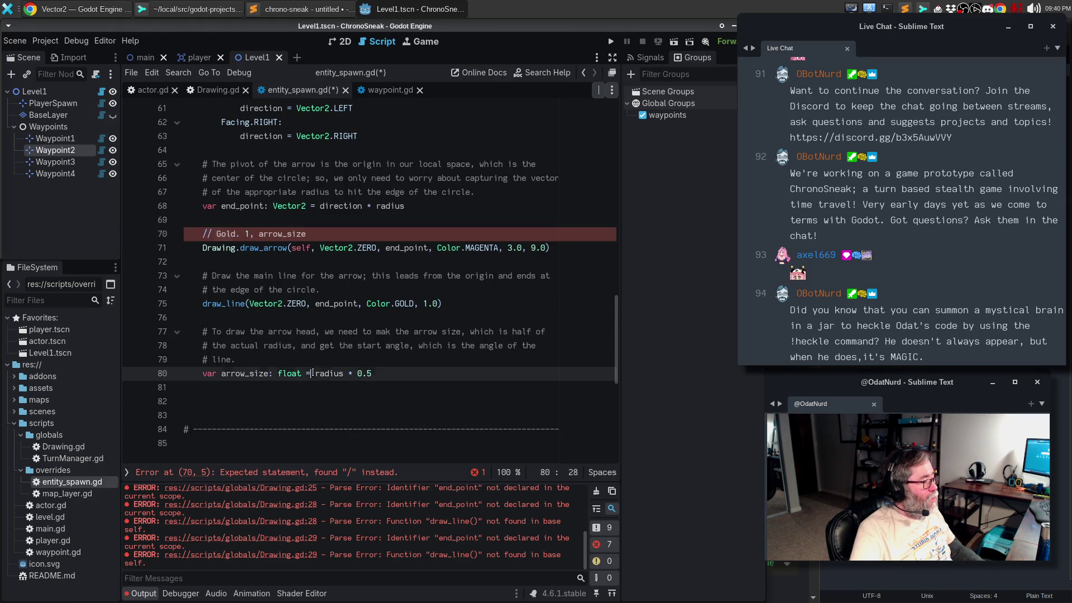
{"action": "key", "text": "ctrl+c"}
{"action": "double_click", "coordinate": [293, 234]}
{"action": "key", "text": "ctrl+v"}
{"action": "left_click_drag", "start_coordinate": [372, 372], "coordinate": [158, 256]}
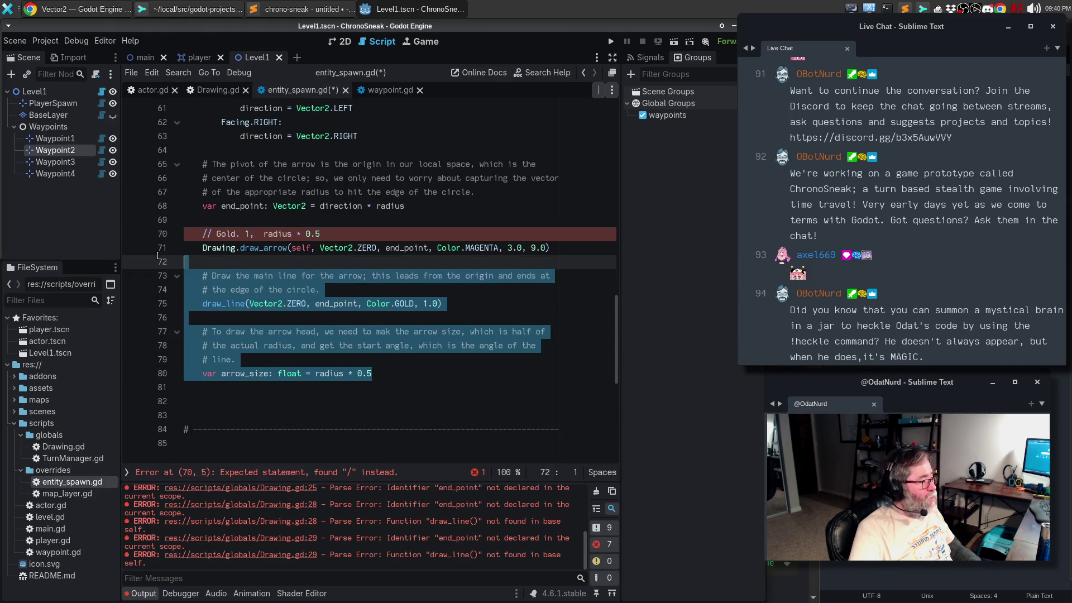
{"action": "key", "text": "Delete"}
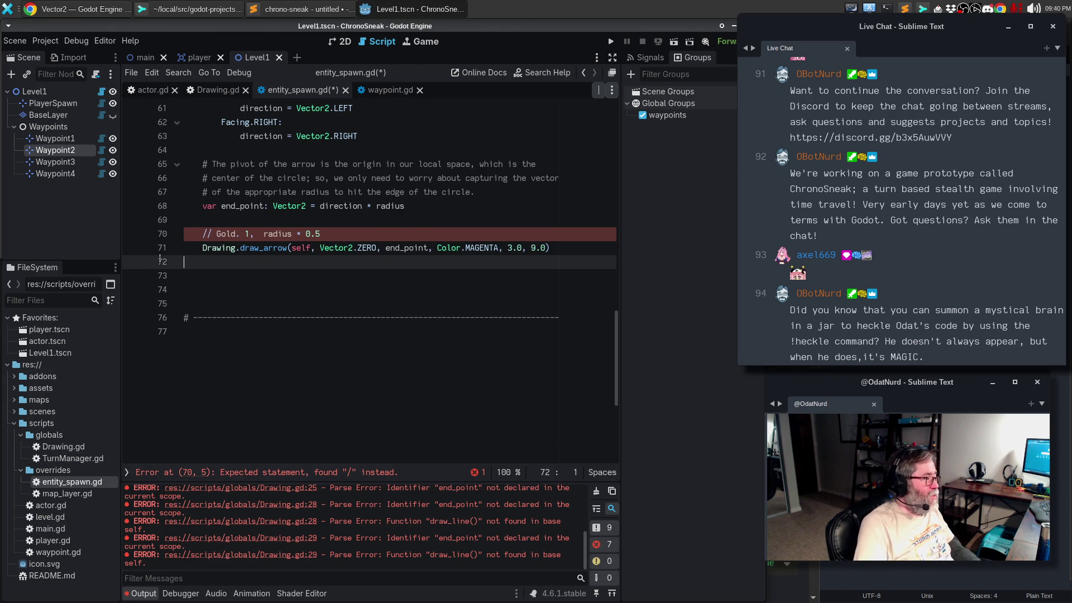
Step: Remove the extra blank lines, change the note's // to #, and save entity_spawn.gd
{"action": "key", "text": "Delete"}
{"action": "key", "text": "Delete"}
{"action": "key", "text": "Up"}
{"action": "key", "text": "Up"}
{"action": "key", "text": "Home"}
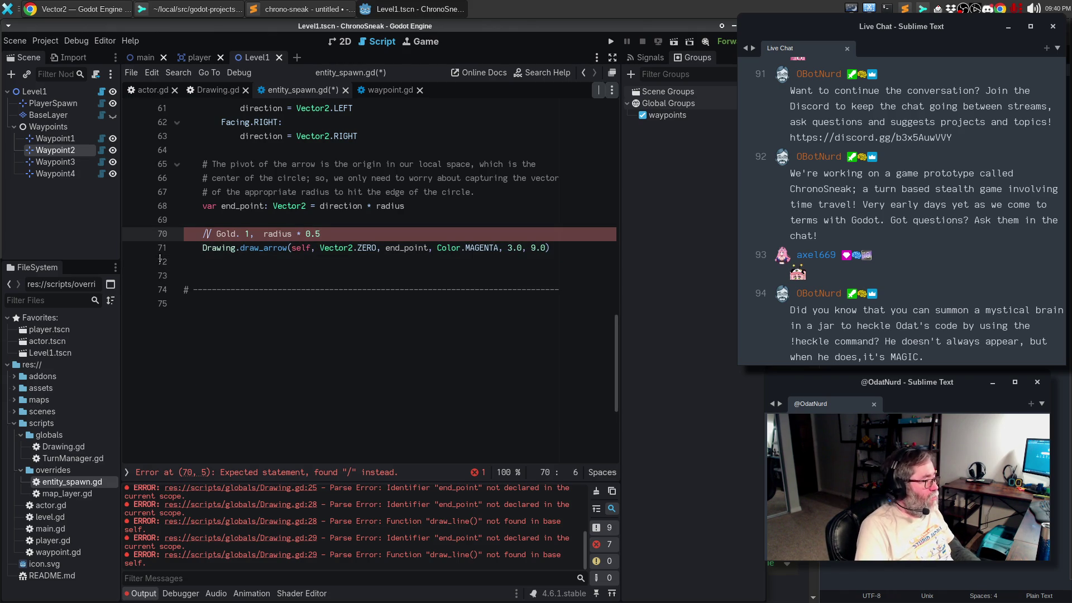
{"action": "key", "text": "BackSpace"}
{"action": "key", "text": "BackSpace"}
{"action": "type", "text": "#"}
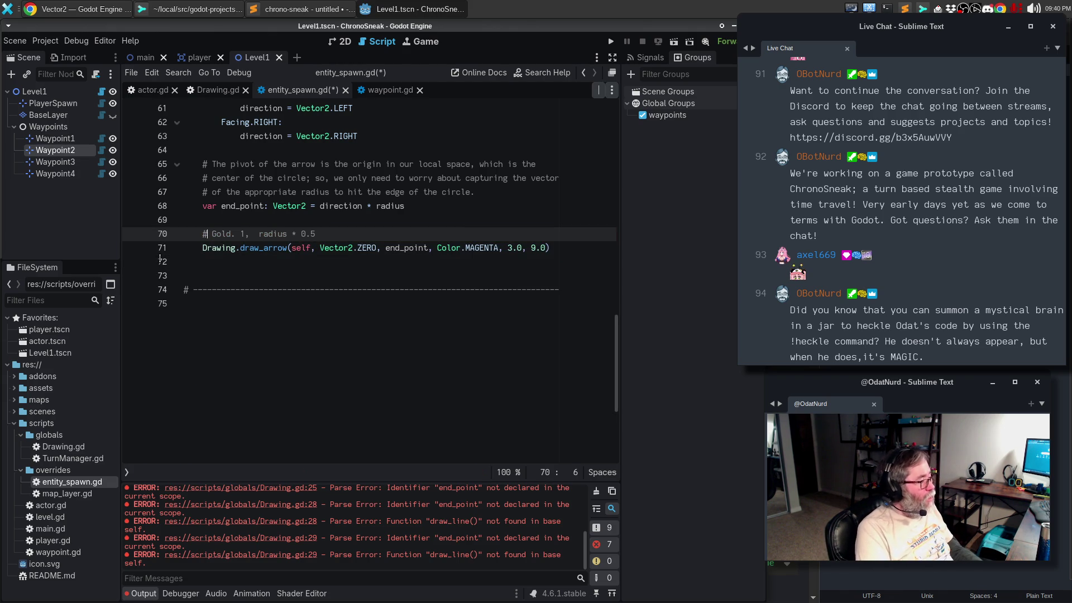
{"action": "key", "text": "ctrl+s"}
{"action": "key", "text": "ctrl+a"}
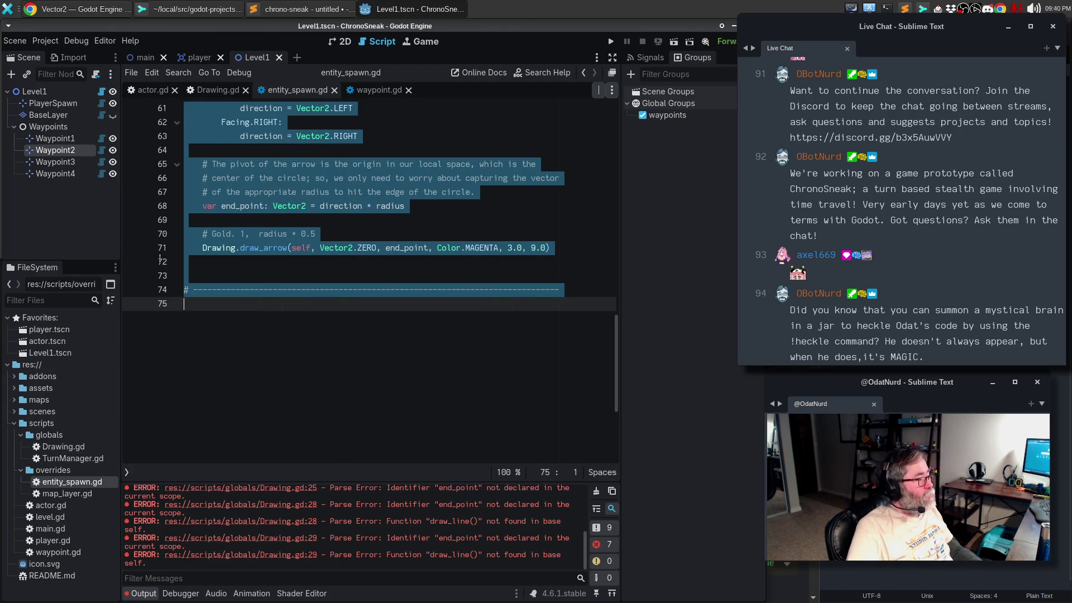
{"action": "left_click", "coordinate": [336, 276]}
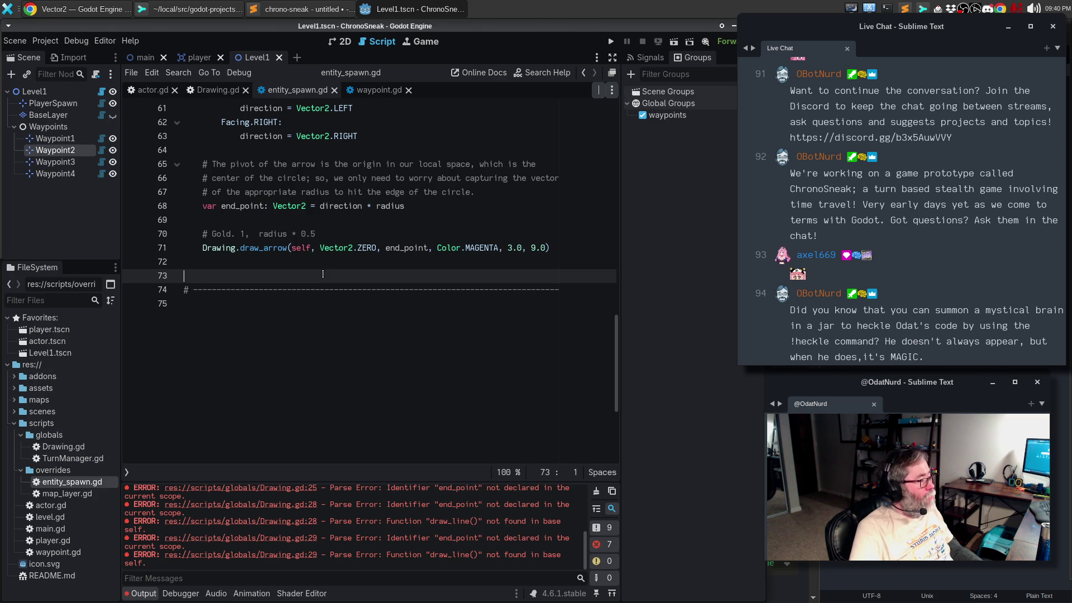
{"action": "key", "text": "ctrl+a"}
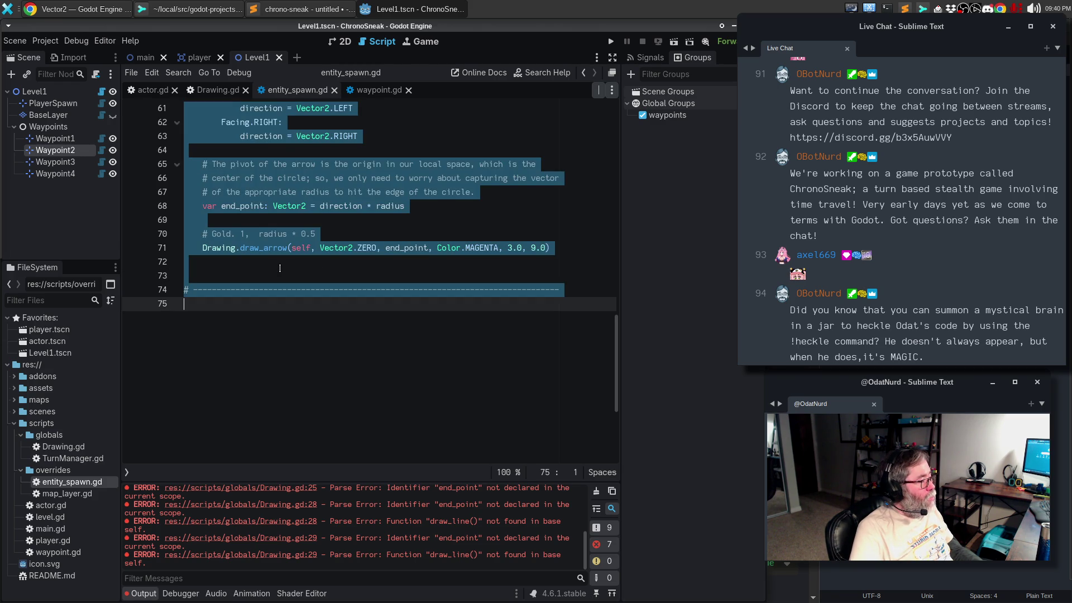
{"action": "key", "text": "ctrl+z"}
{"action": "key", "text": "ctrl+z"}
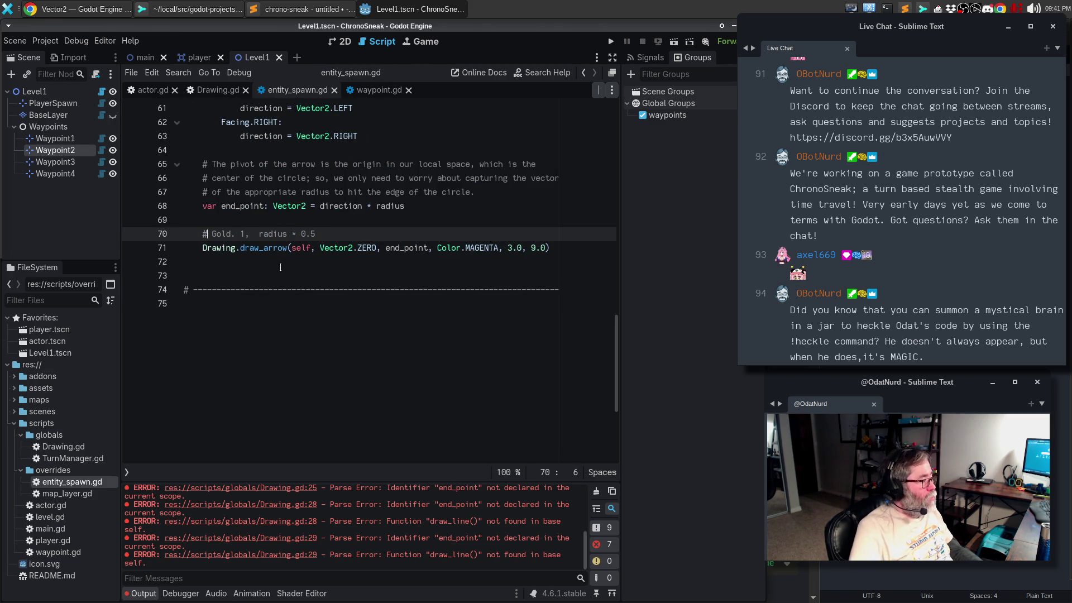
Step: Reload the saved Level1 scene in the 2D view to see the magenta spawn arrow
{"action": "left_click", "coordinate": [341, 43]}
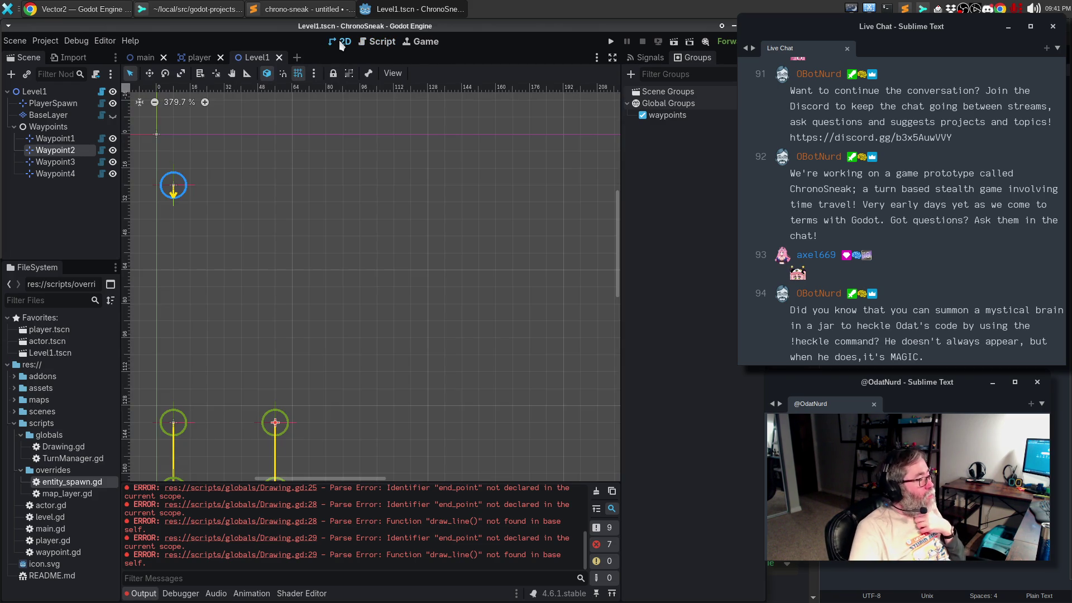
{"action": "left_click", "coordinate": [22, 42]}
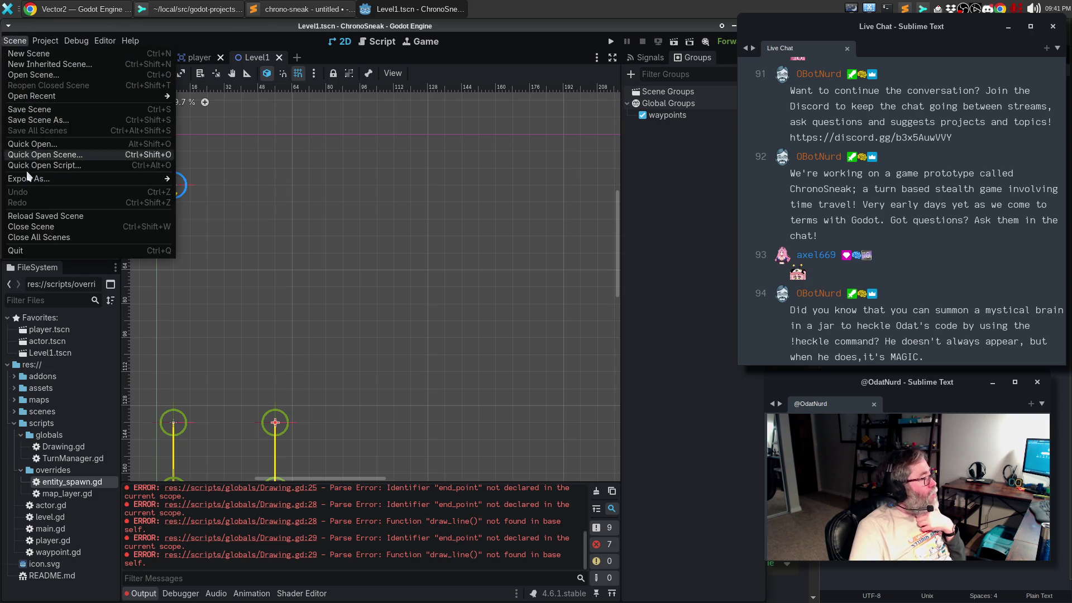
{"action": "left_click", "coordinate": [30, 216]}
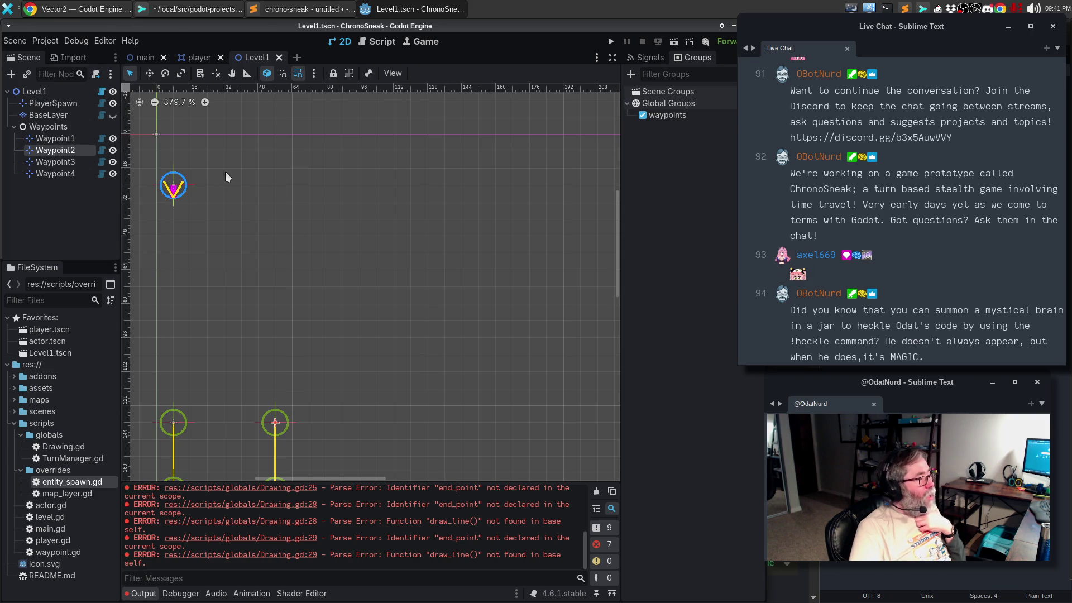
{"action": "left_click", "coordinate": [377, 48]}
Step: In Drawing.gd, replace Color.GOLD and 1.0 on the arrowhead lines with color and width
{"action": "left_click", "coordinate": [217, 90]}
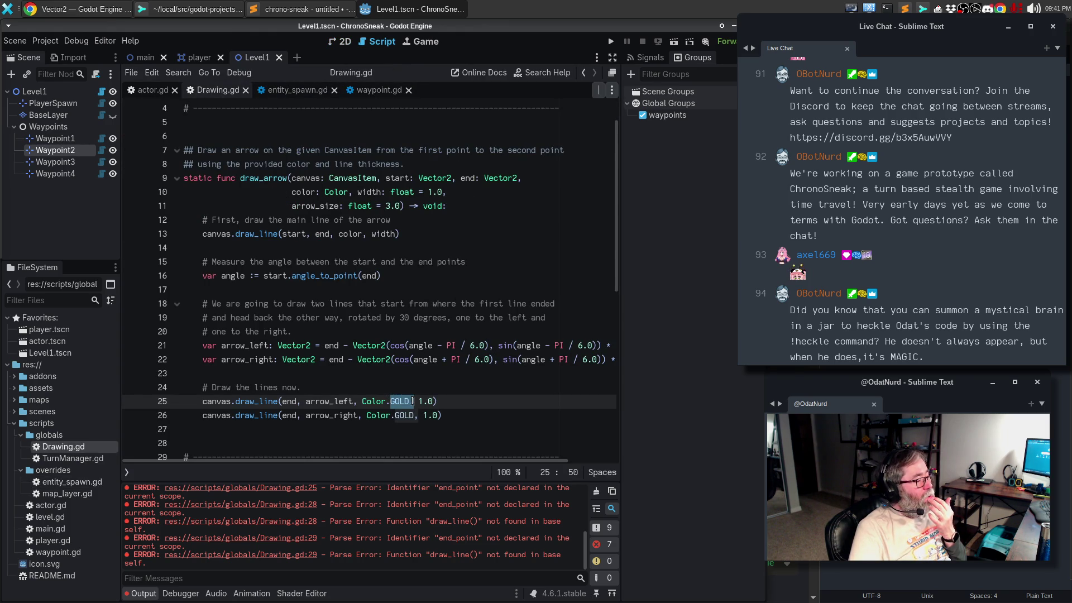
{"action": "key", "text": "Up"}
{"action": "left_click_drag", "start_coordinate": [364, 402], "coordinate": [411, 402]}
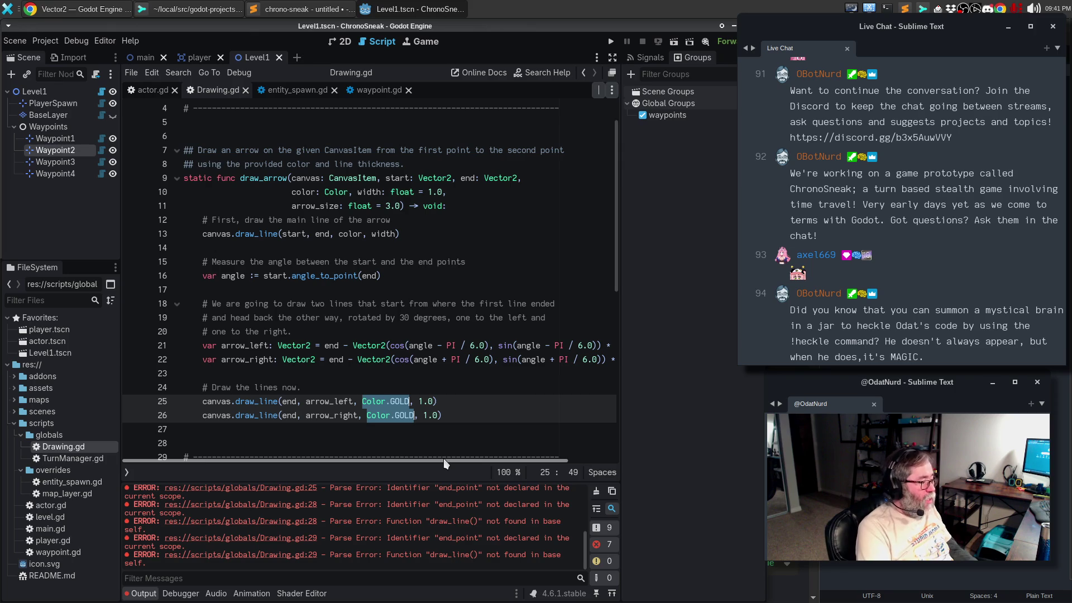
{"action": "type", "text": "color"}
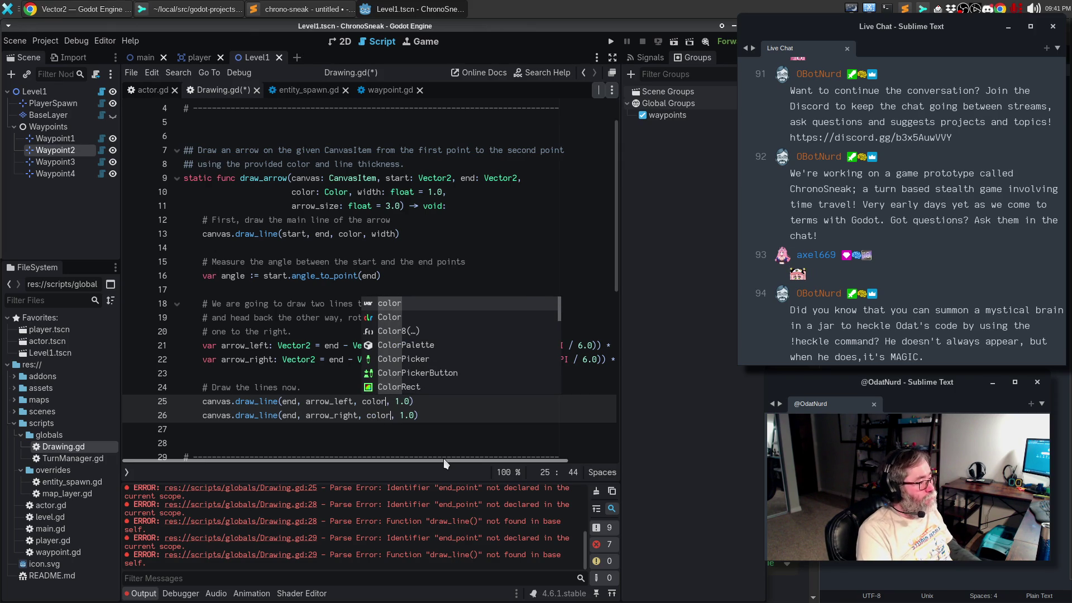
{"action": "key", "text": "Escape"}
{"action": "double_click", "coordinate": [403, 401]}
{"action": "key", "text": "ctrl+d"}
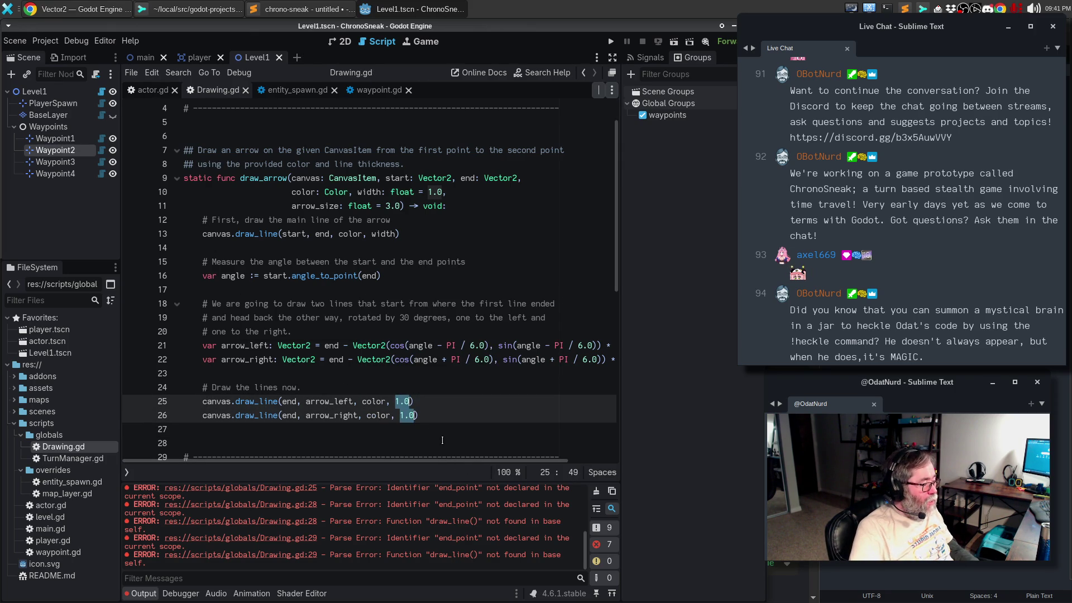
{"action": "type", "text": "width"}
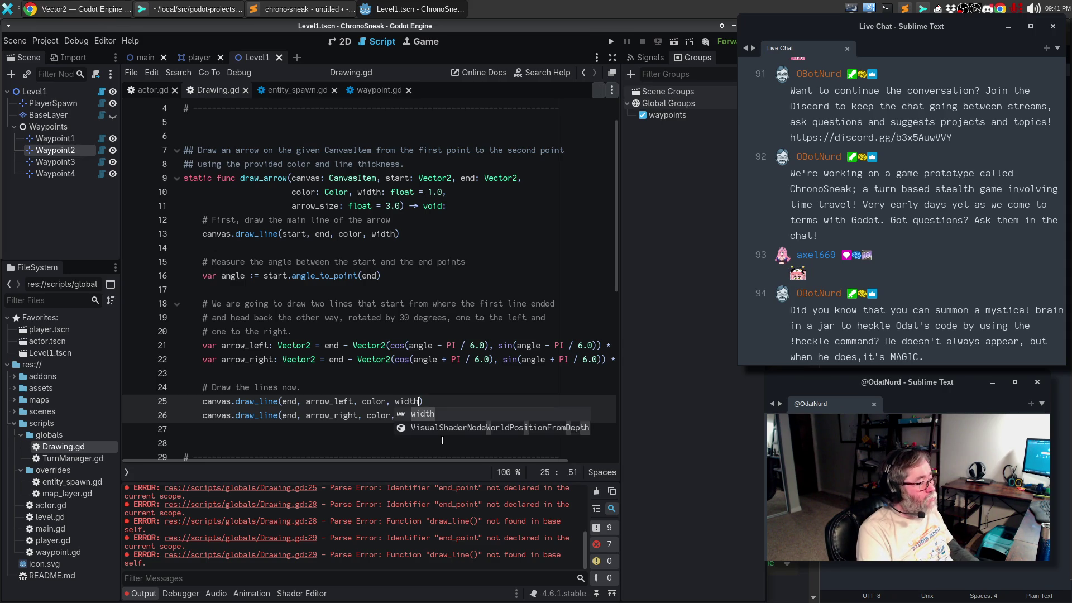
{"action": "left_click", "coordinate": [341, 42]}
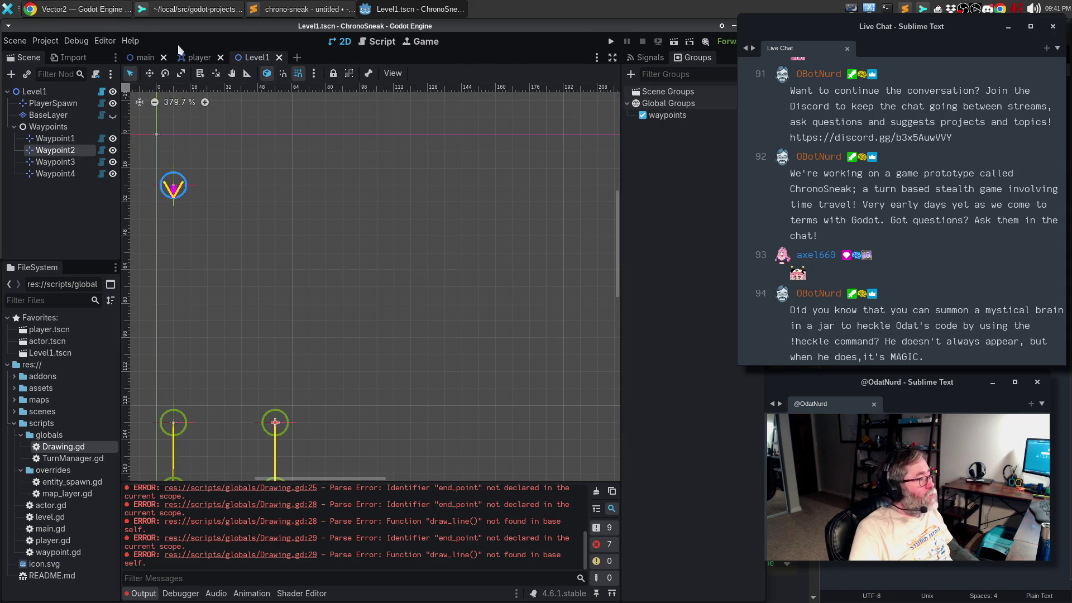
Step: Reload Level1 to confirm the whole arrow is magenta, then reopen entity_spawn.gd
{"action": "left_click", "coordinate": [14, 41]}
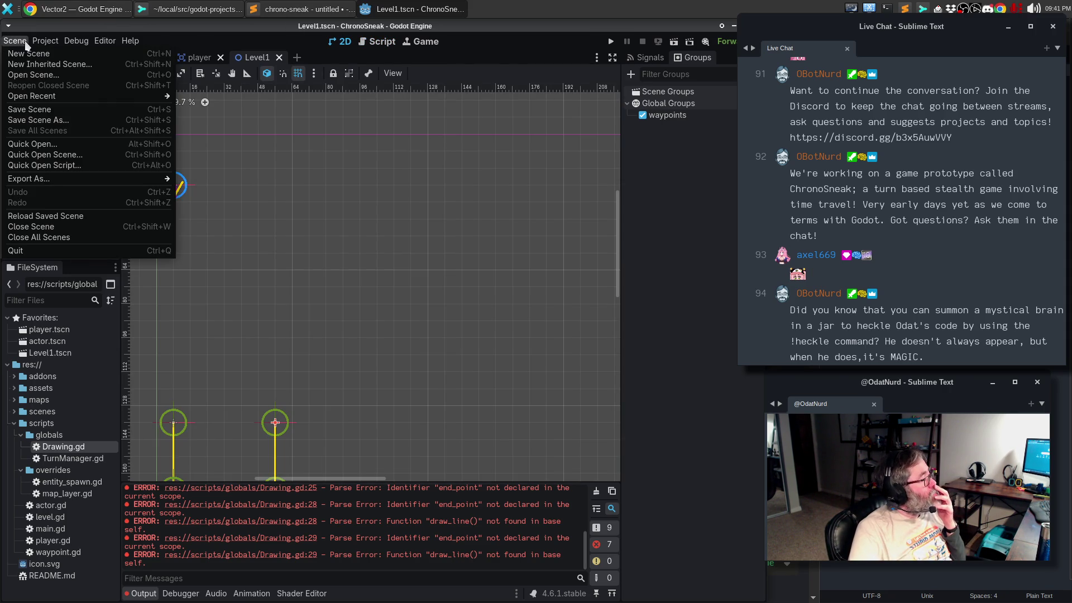
{"action": "left_click", "coordinate": [52, 218]}
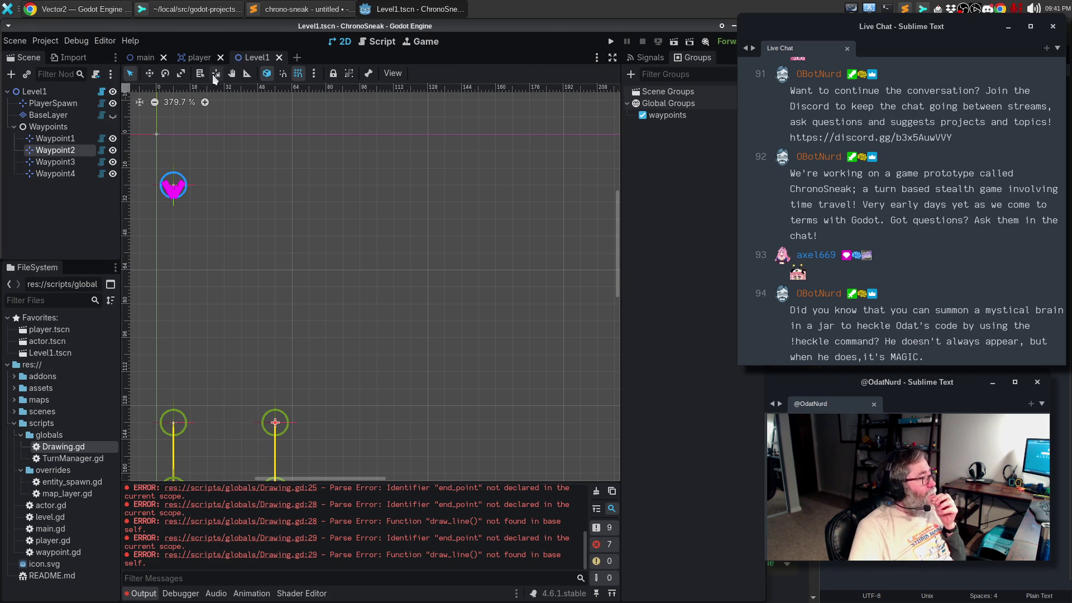
{"action": "left_click", "coordinate": [382, 41]}
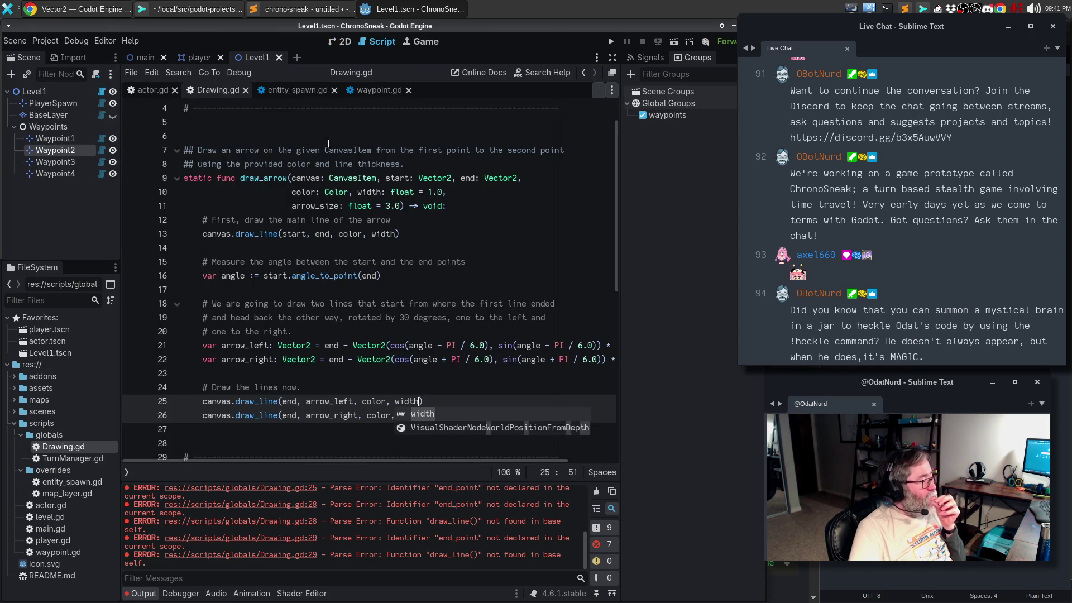
{"action": "left_click", "coordinate": [289, 91]}
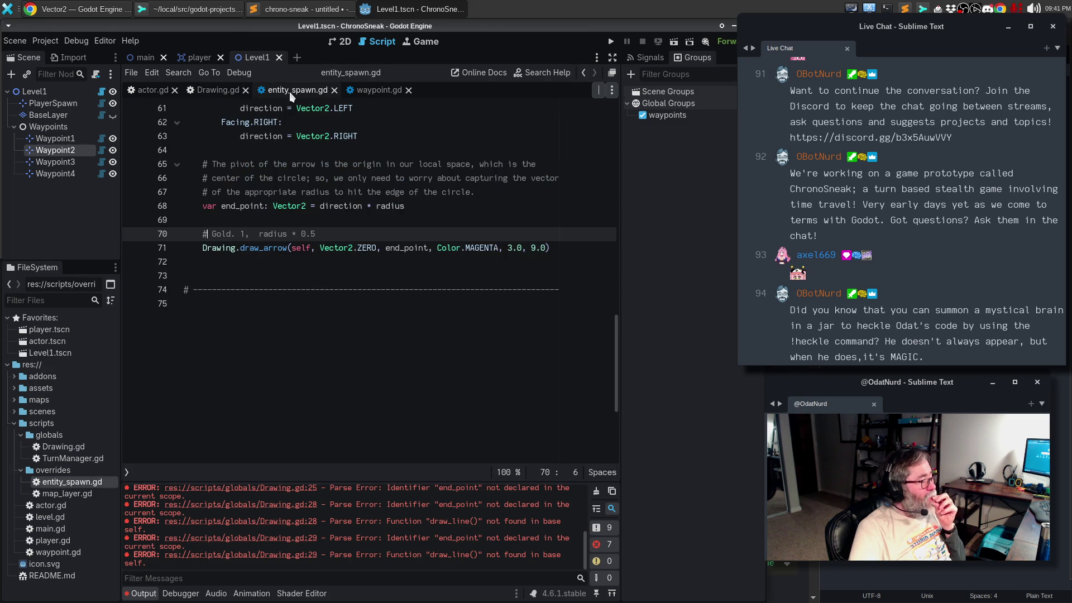
Step: Change the draw_arrow arguments to Color.GOLD, width 1.0 and size radius * 0.5
{"action": "scroll", "coordinate": [328, 298], "scroll_direction": "up", "scroll_amount": 3}
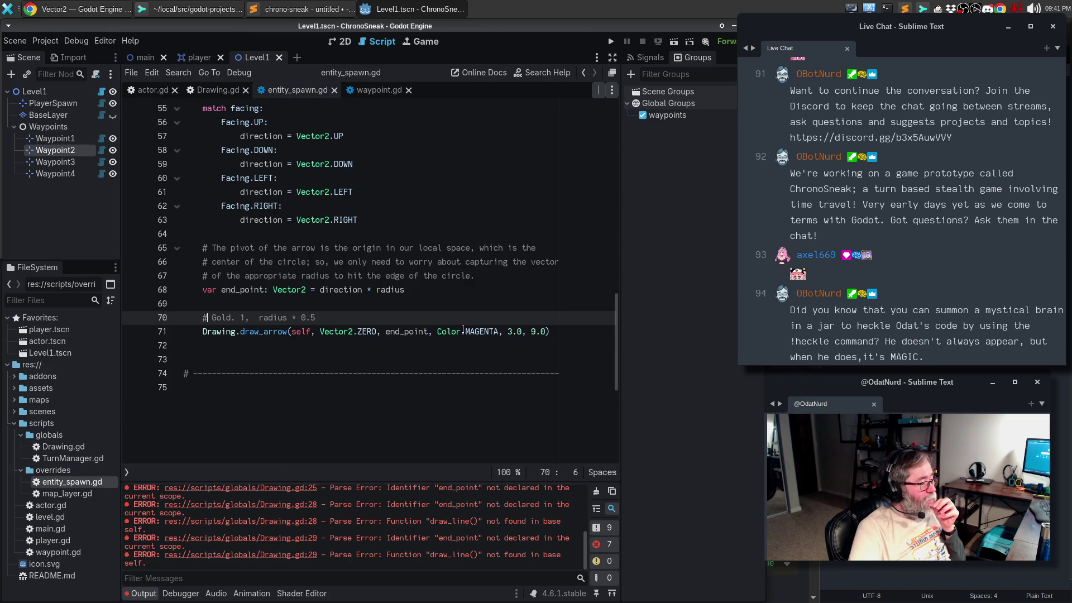
{"action": "double_click", "coordinate": [480, 331]}
{"action": "type", "text": "GOLD"}
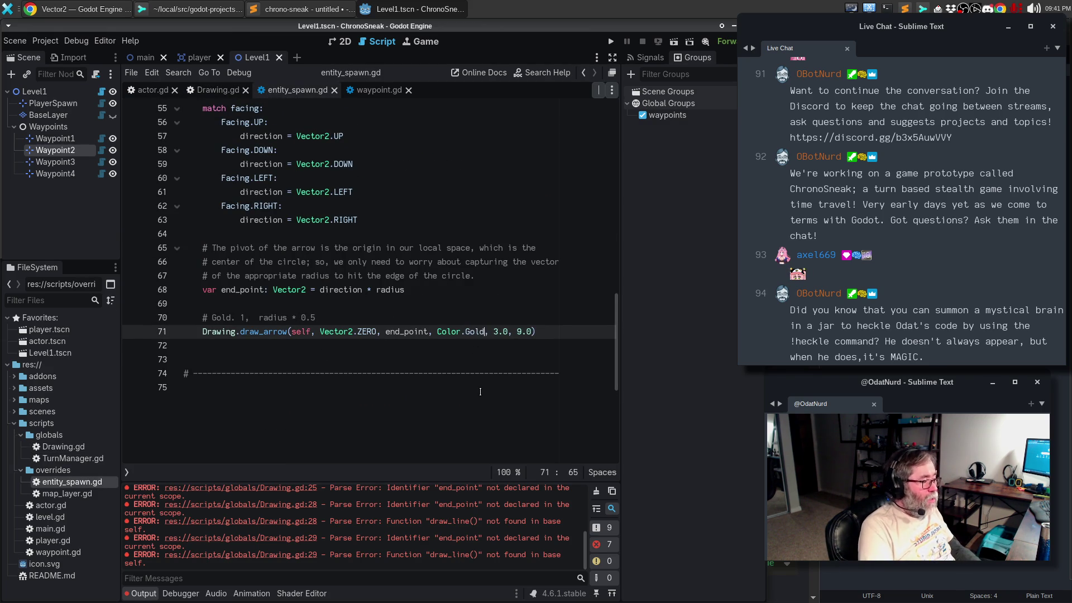
{"action": "key", "text": "Return"}
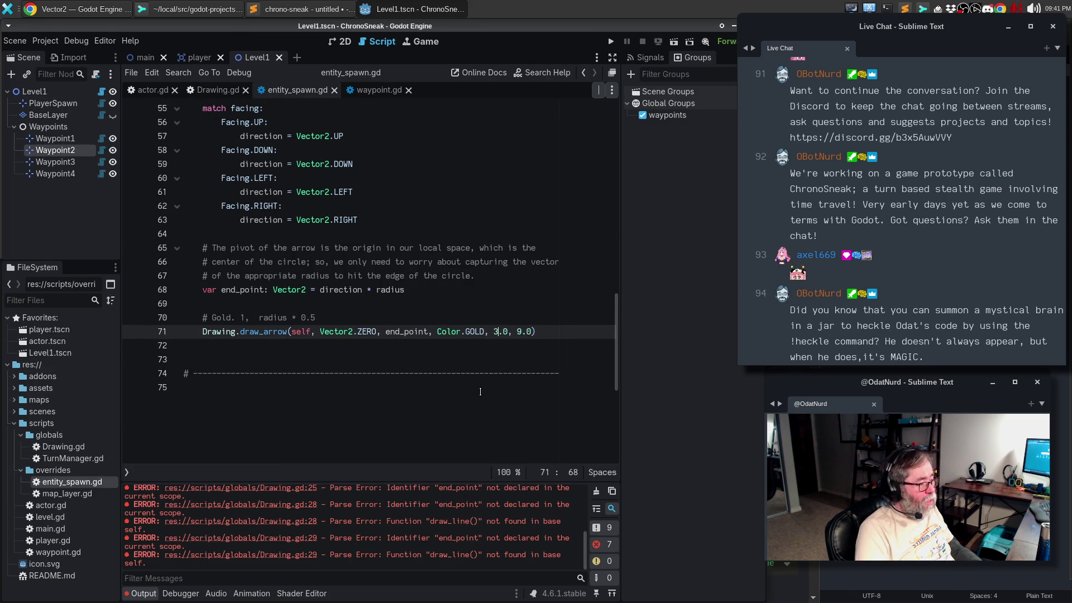
{"action": "key", "text": "BackSpace"}
{"action": "key", "text": "Delete"}
{"action": "key", "text": "Delete"}
{"action": "type", "text": "1.0"}
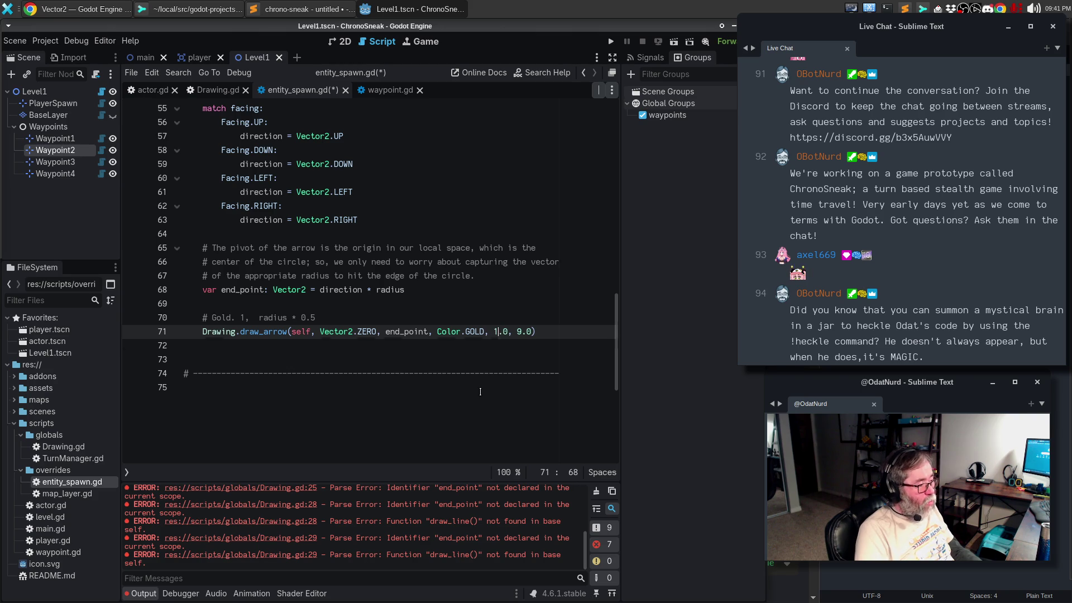
{"action": "key", "text": "shift+Right"}
{"action": "key", "text": "shift+Right"}
{"action": "key", "text": "shift+Right"}
{"action": "type", "text": "radius * 0.5"}
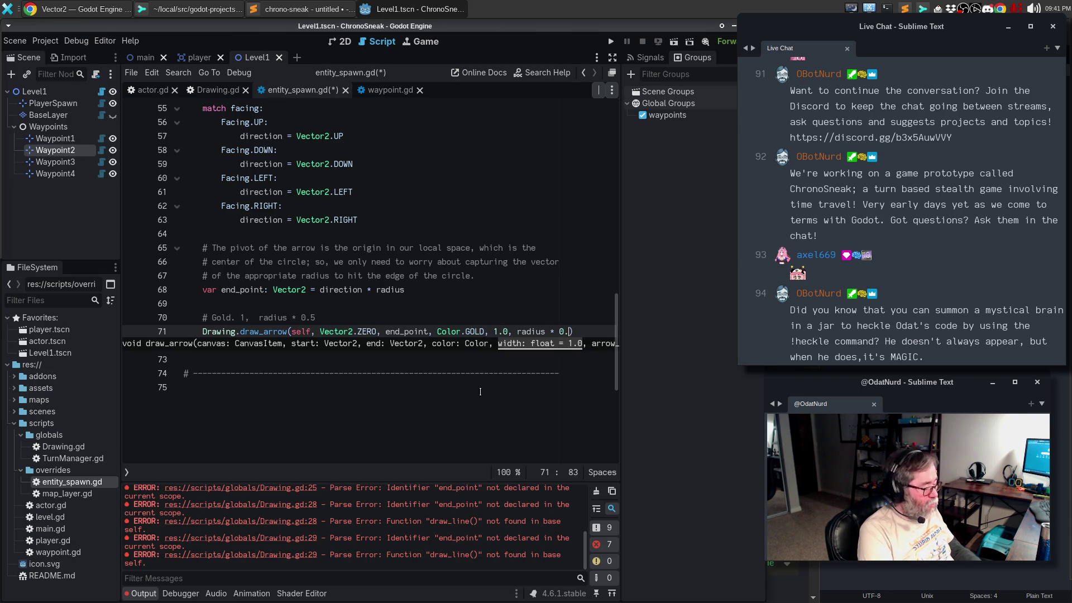
Step: Delete the Gold note comment and the blank line above the call, and save entity_spawn.gd
{"action": "key", "text": "Up"}
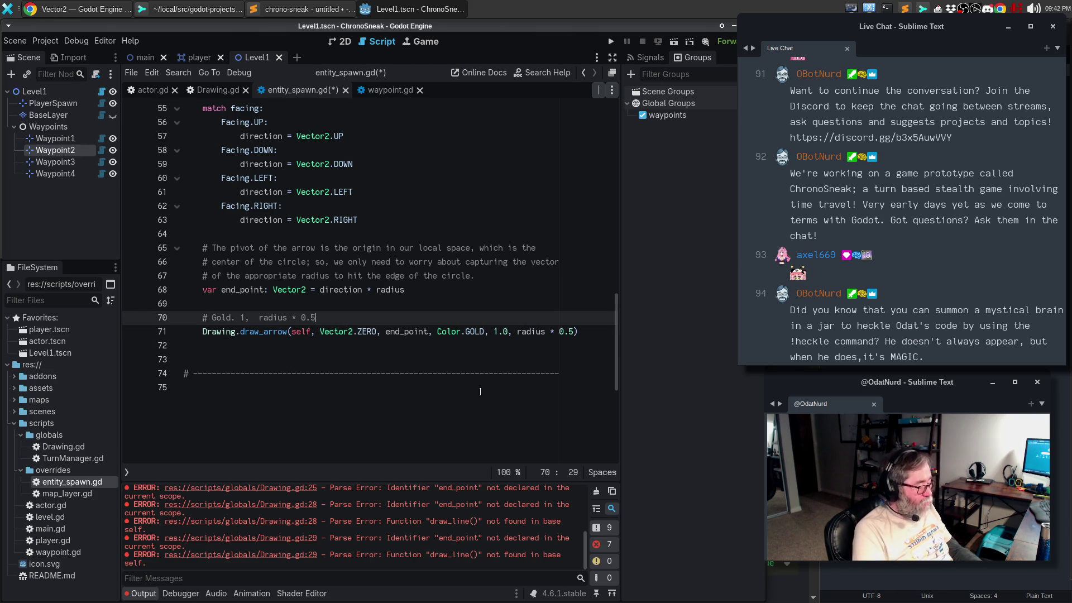
{"action": "key", "text": "ctrl+shift+k"}
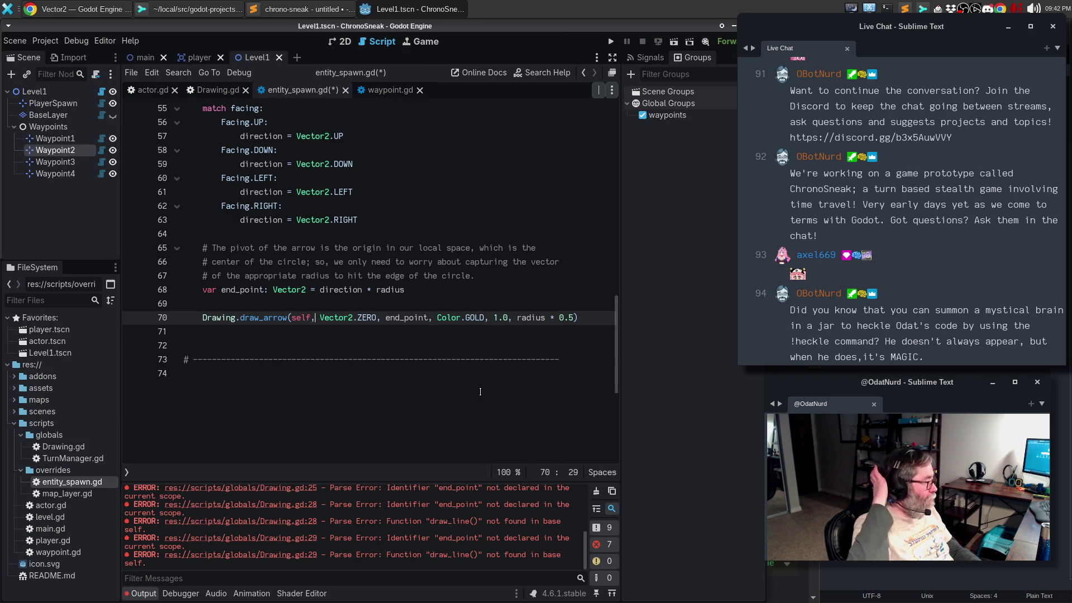
{"action": "key", "text": "ctrl+s"}
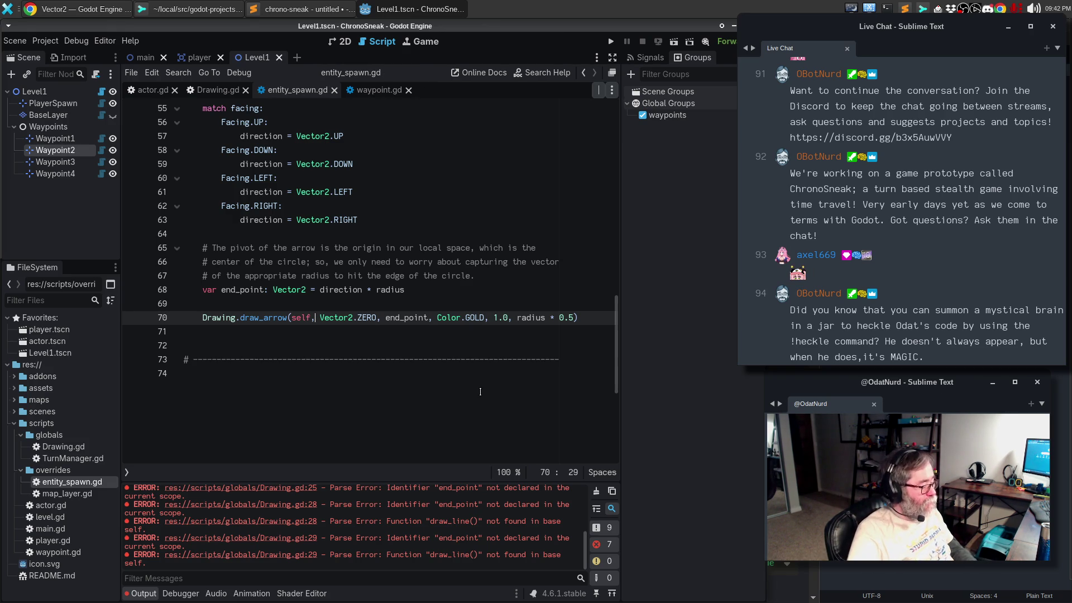
{"action": "key", "text": "BackSpace"}
{"action": "type", "text": ","}
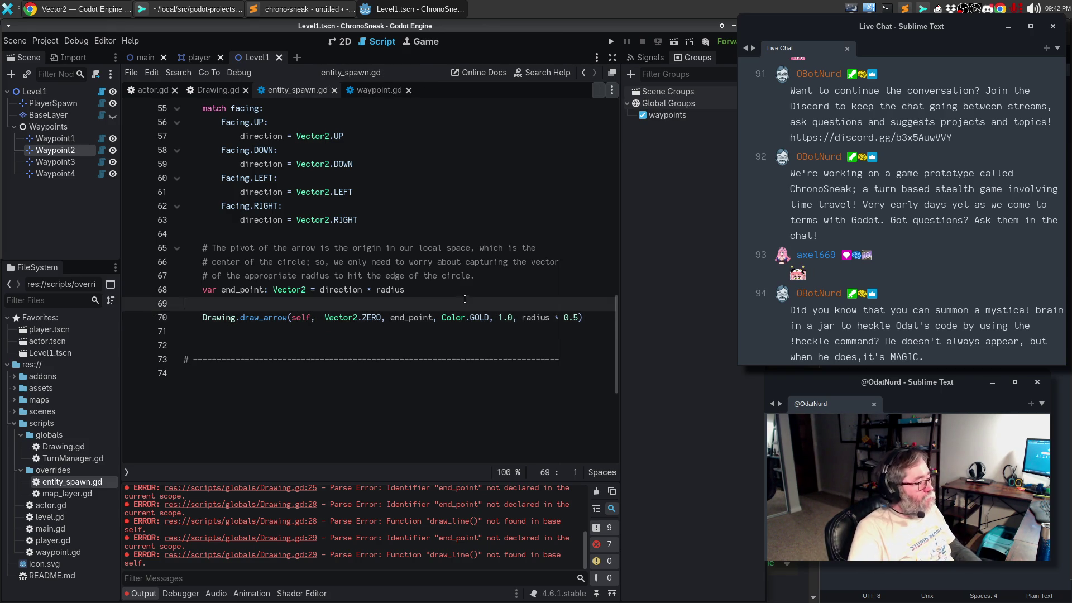
{"action": "left_click", "coordinate": [464, 307]}
{"action": "key", "text": "ctrl+s"}
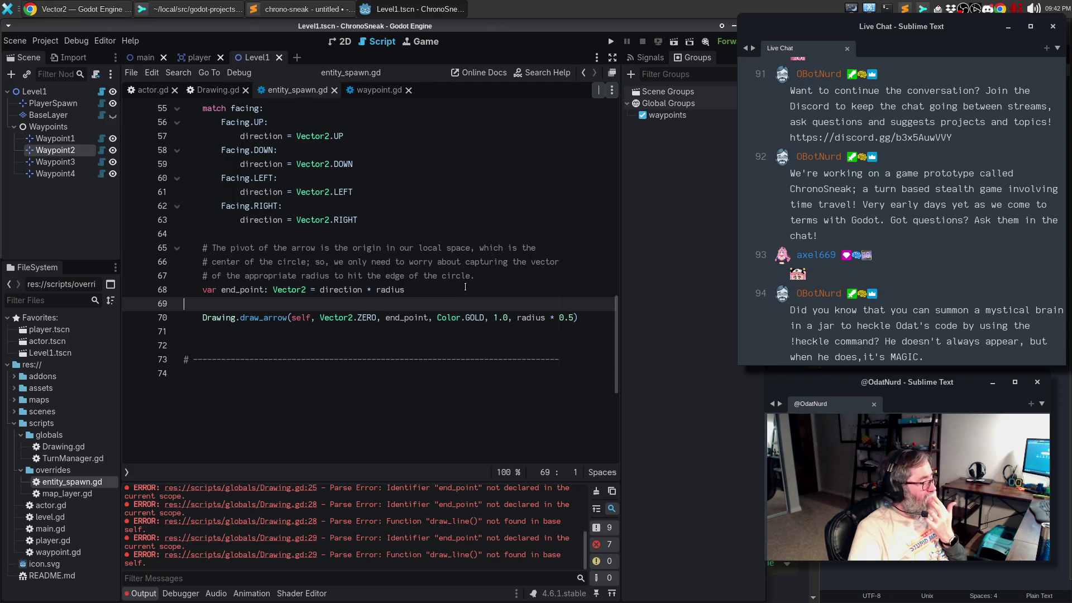
{"action": "key", "text": "BackSpace"}
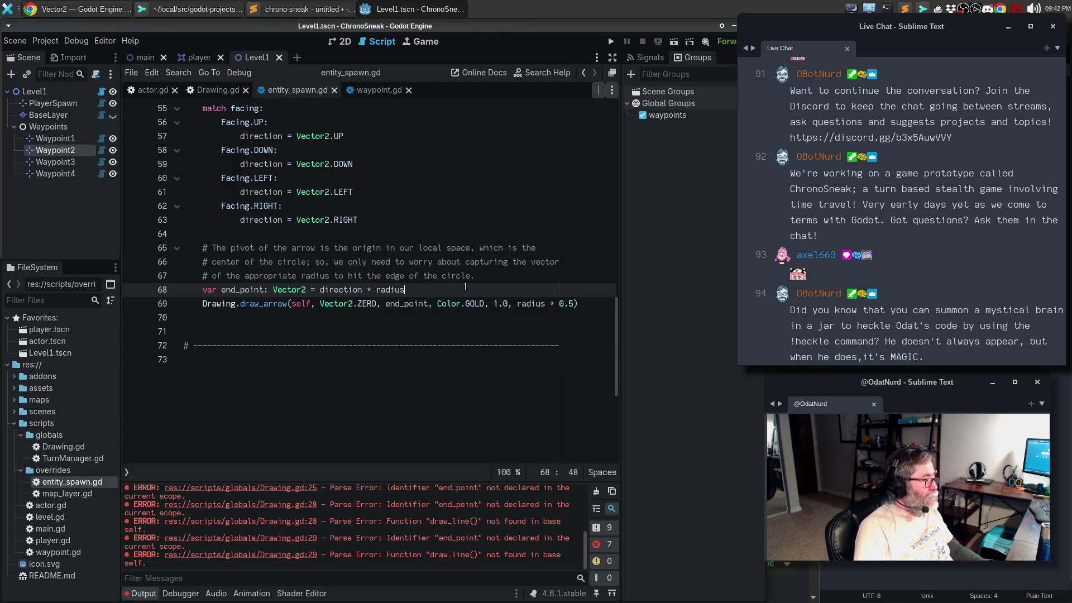
{"action": "key", "text": "Down"}
{"action": "key", "text": "Down"}
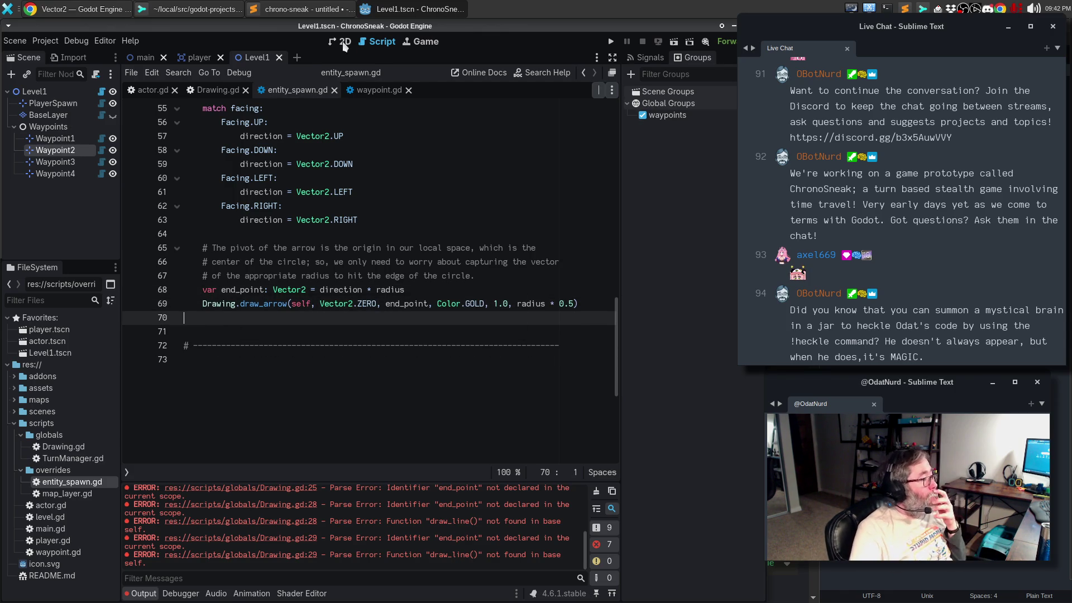
Step: Reload the saved Level1 scene in the 2D view and glance at pending changes in Sublime Merge
{"action": "left_click", "coordinate": [341, 43]}
{"action": "left_click", "coordinate": [26, 41]}
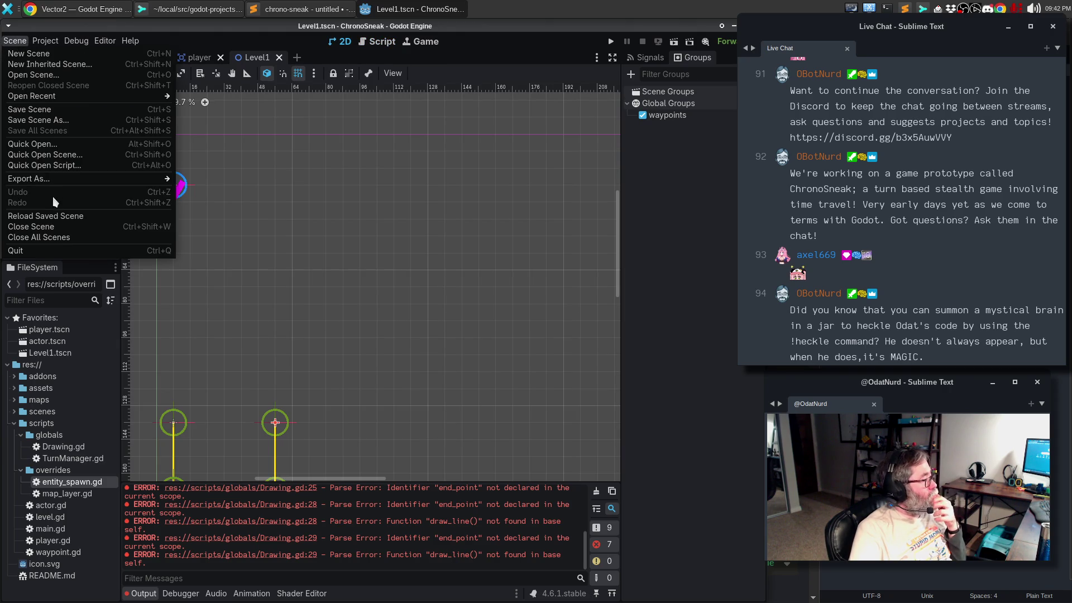
{"action": "left_click", "coordinate": [39, 217]}
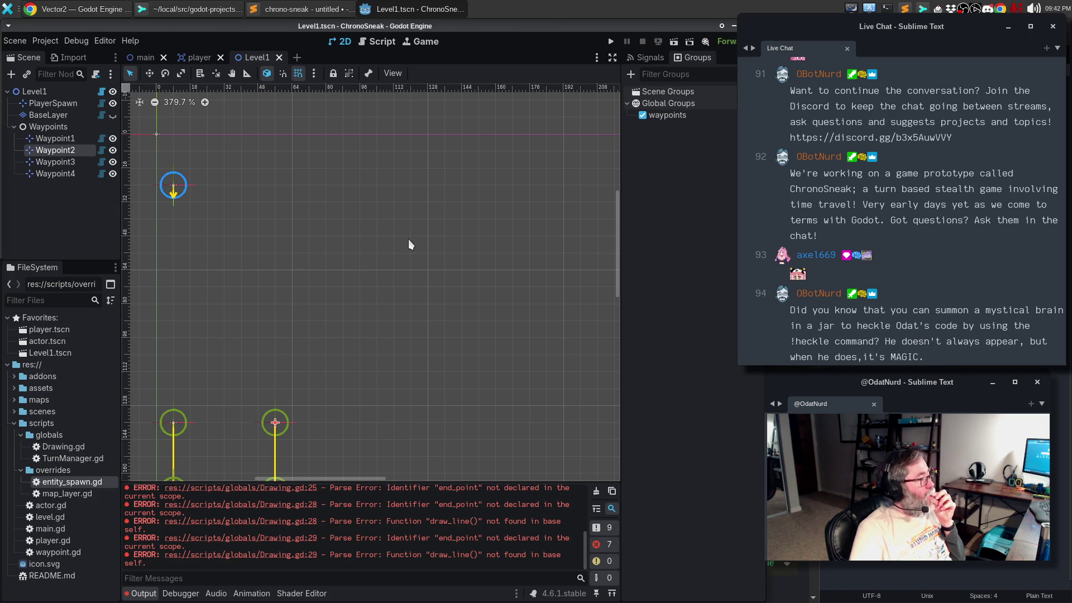
{"action": "left_click", "coordinate": [358, 237]}
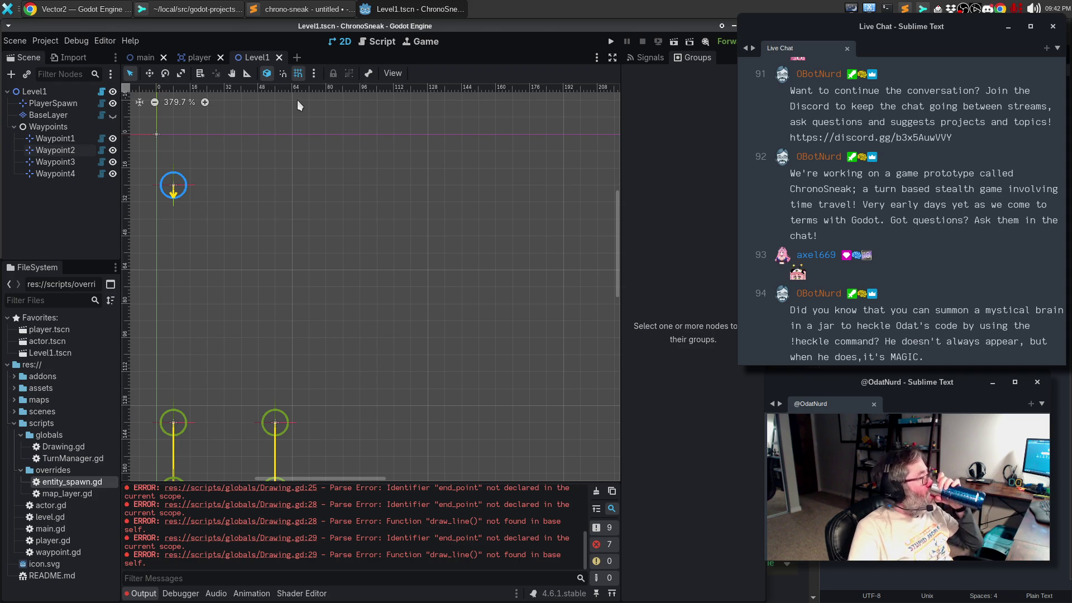
{"action": "left_click", "coordinate": [207, 11]}
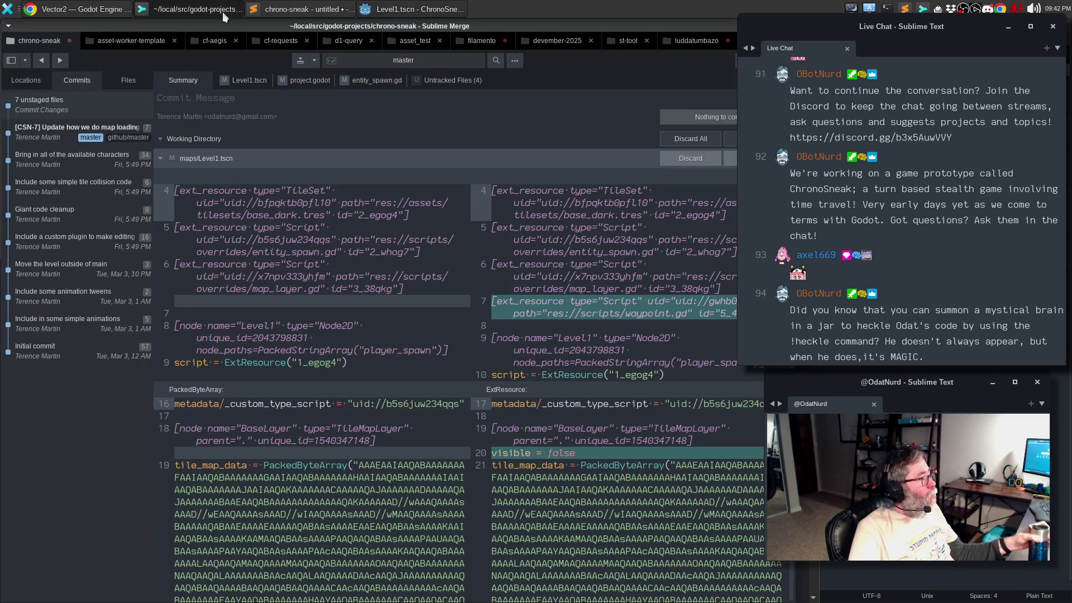
{"action": "key", "text": "alt+Tab"}
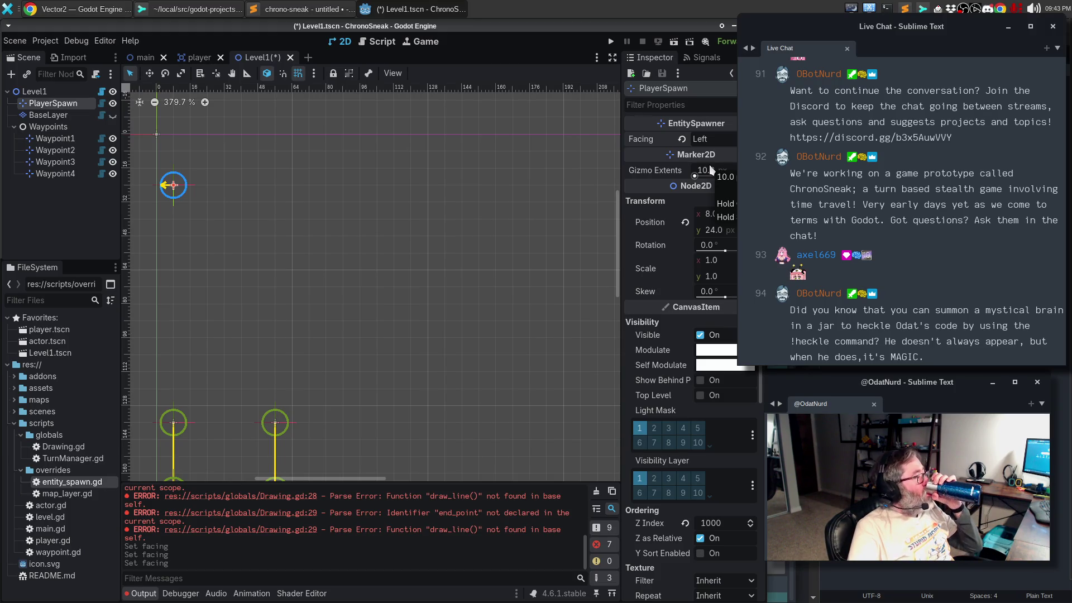
Step: Set the PlayerSpawn marker's Facing to Down
{"action": "left_click", "coordinate": [478, 259]}
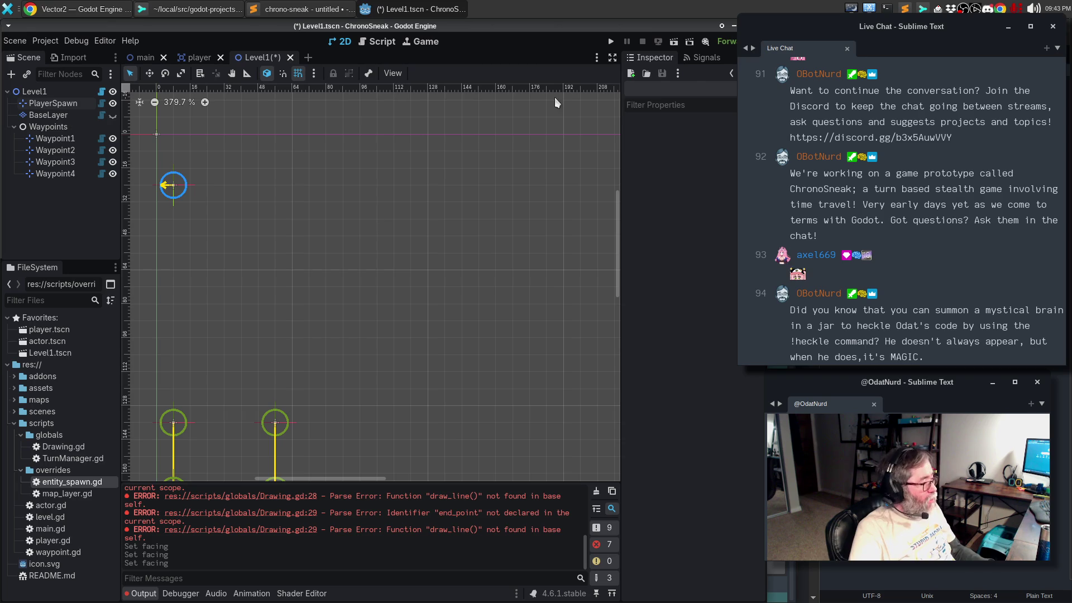
{"action": "left_click", "coordinate": [172, 185]}
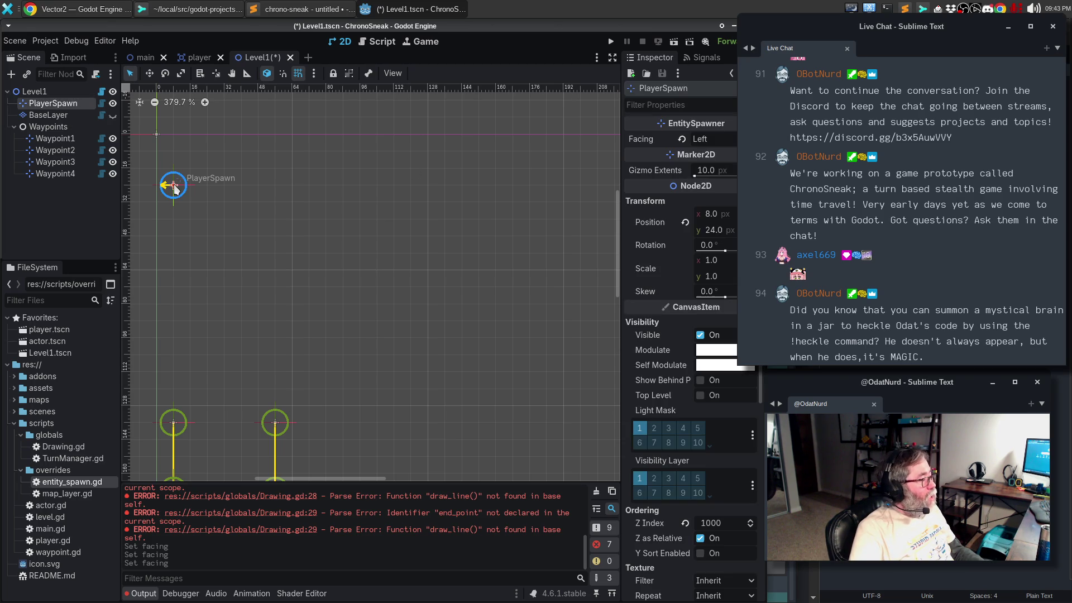
{"action": "left_click", "coordinate": [706, 144]}
{"action": "left_click", "coordinate": [723, 161]}
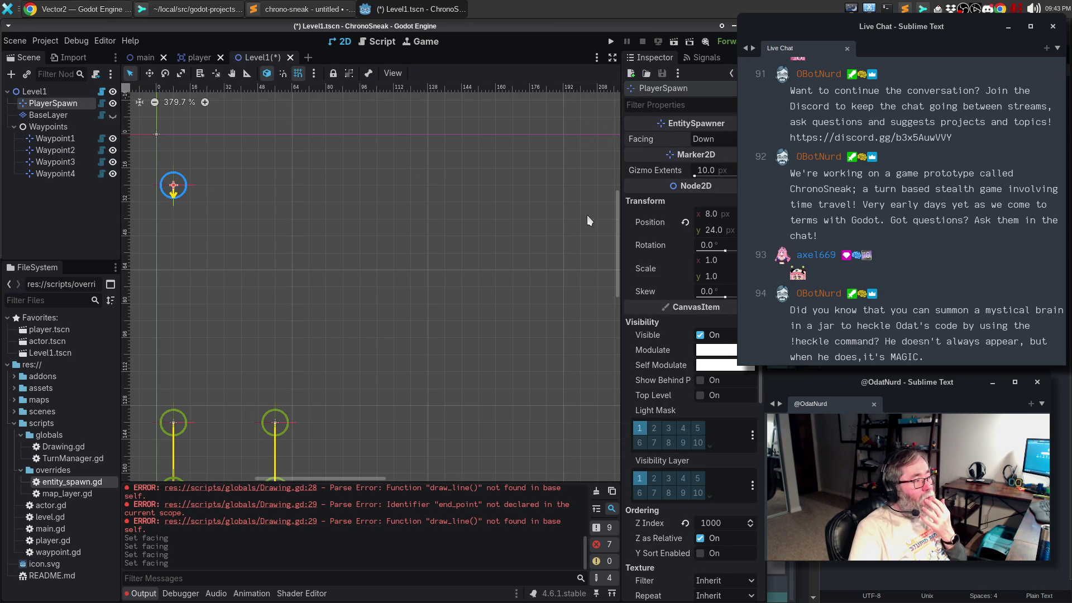
Step: Save the Level1 scene and make the BaseLayer tiles visible
{"action": "left_click", "coordinate": [477, 249]}
{"action": "key", "text": "ctrl+s"}
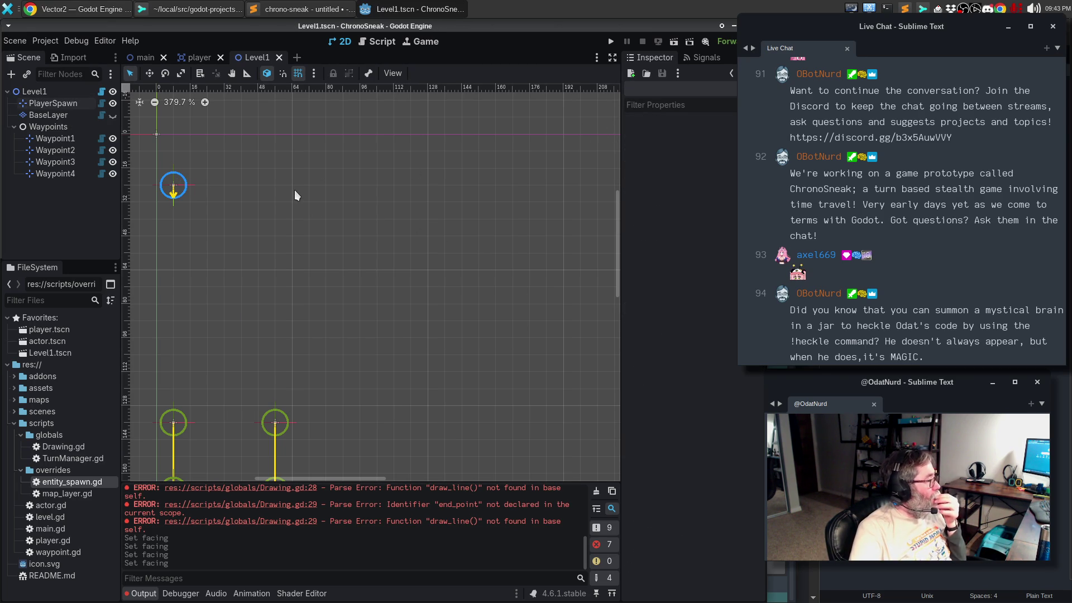
{"action": "left_click", "coordinate": [114, 115]}
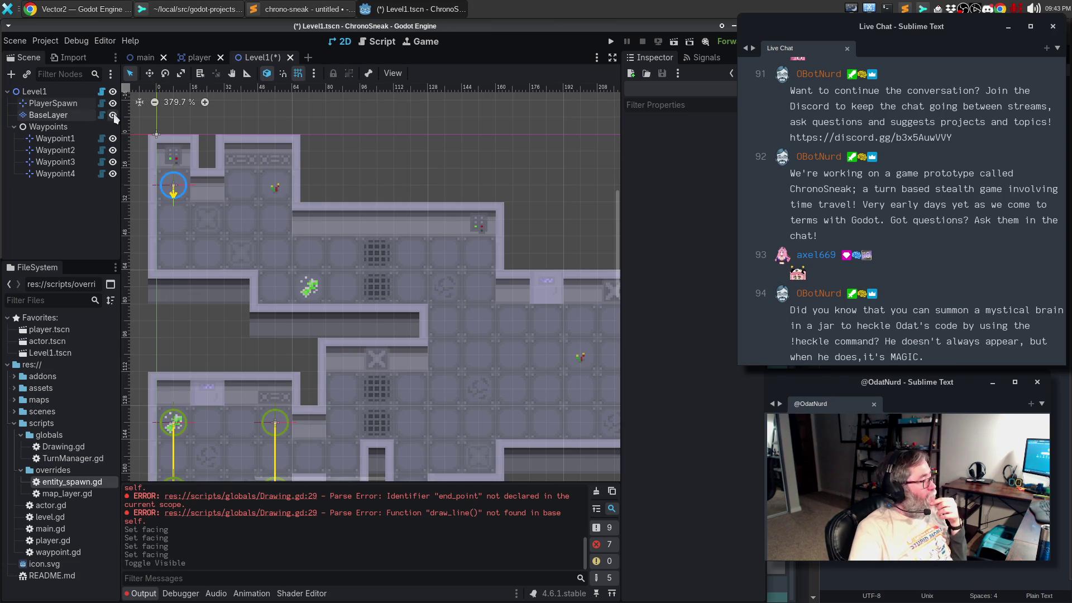
Step: Hide the BaseLayer tiles again, then clear and collapse the Output log
{"action": "left_click", "coordinate": [114, 115]}
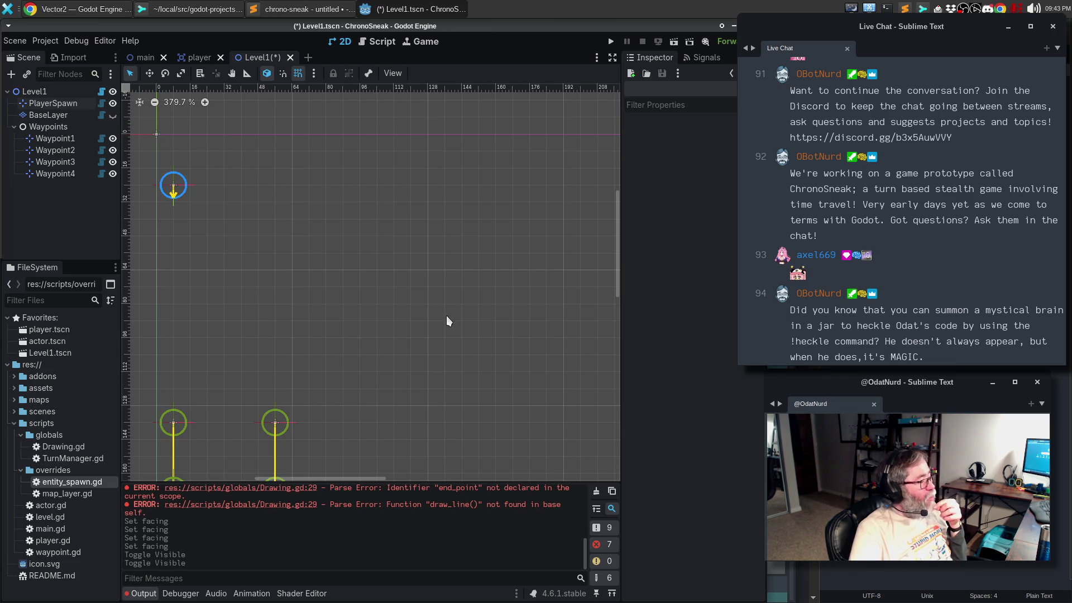
{"action": "left_click_drag", "start_coordinate": [416, 390], "coordinate": [426, 349]}
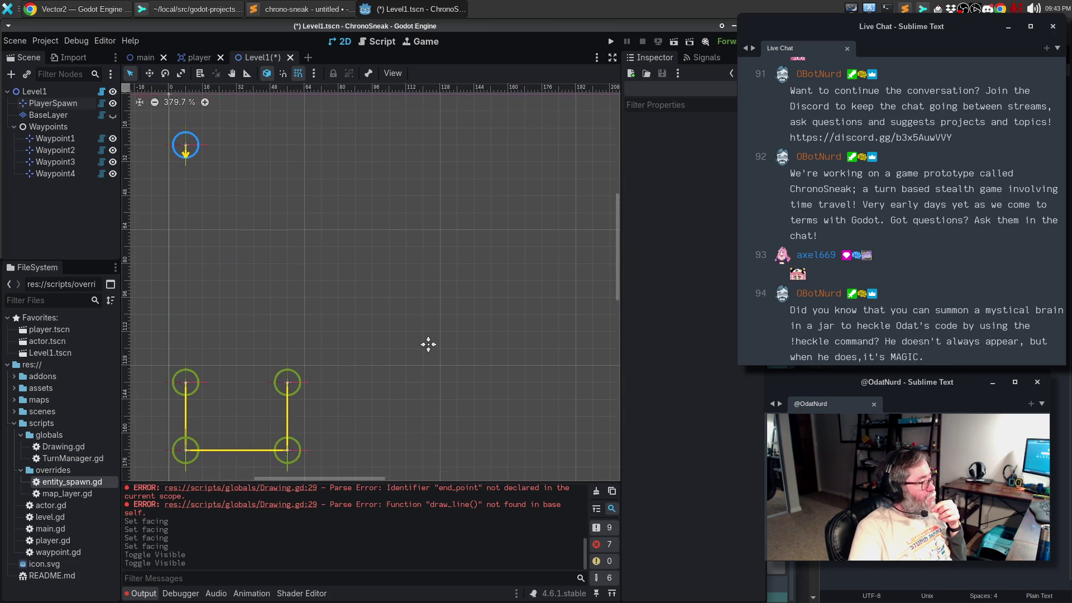
{"action": "left_click", "coordinate": [596, 490]}
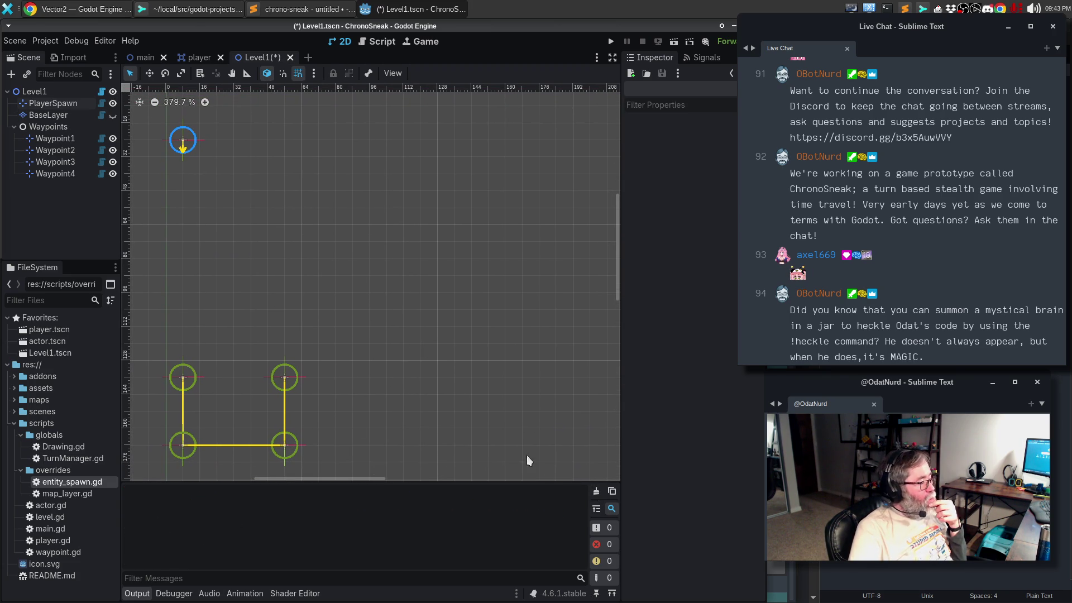
{"action": "left_click", "coordinate": [137, 593]}
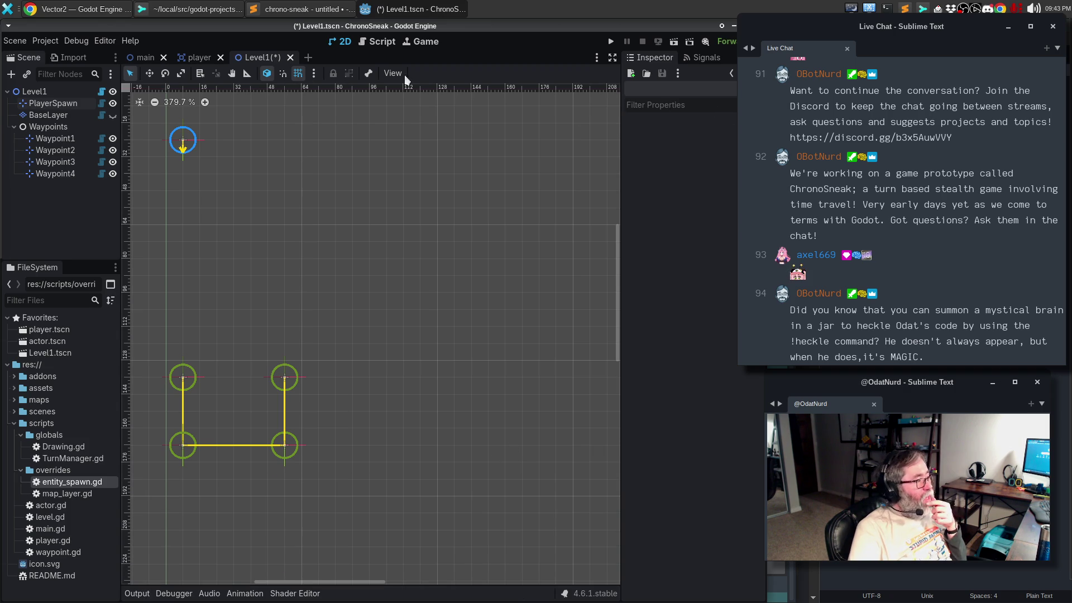
Step: Return to entity_spawn.gd's _draw function in the script editor
{"action": "left_click", "coordinate": [379, 42]}
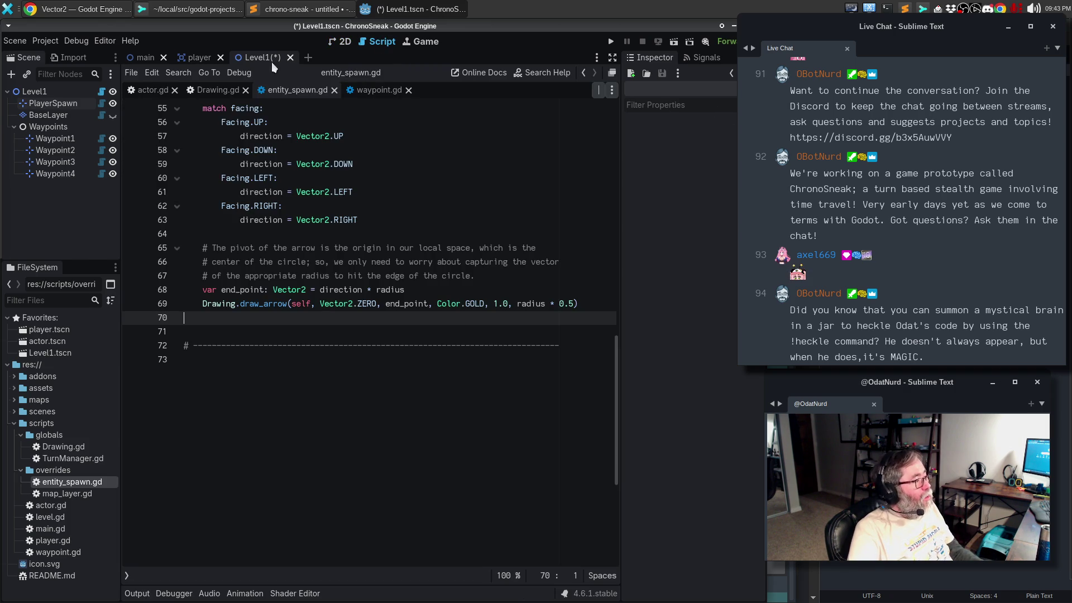
{"action": "left_click", "coordinate": [343, 43]}
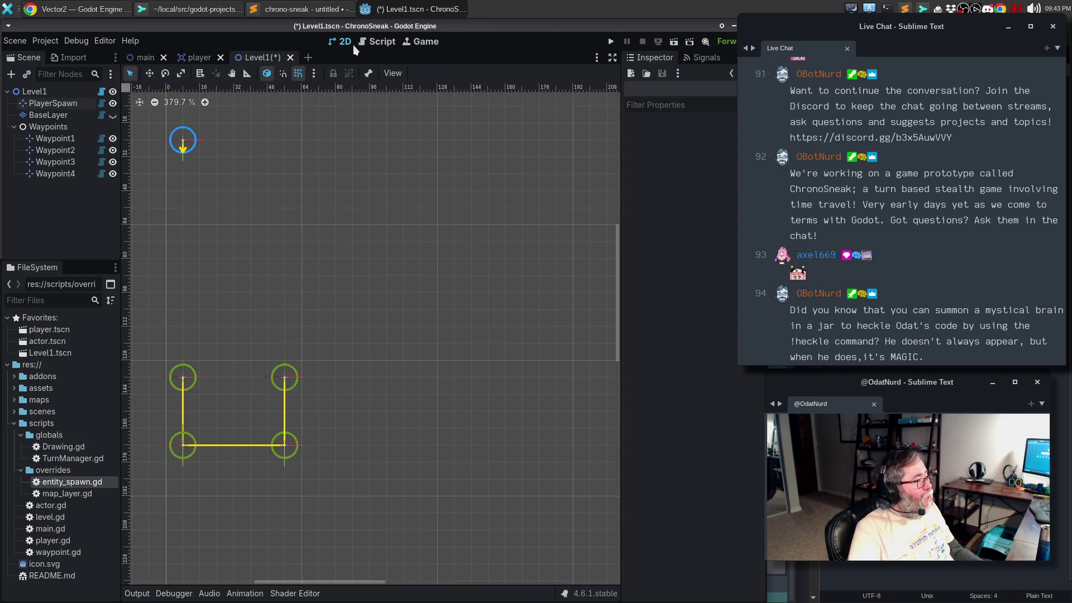
{"action": "left_click", "coordinate": [361, 44]}
{"action": "scroll", "coordinate": [389, 293], "scroll_direction": "up", "scroll_amount": 3}
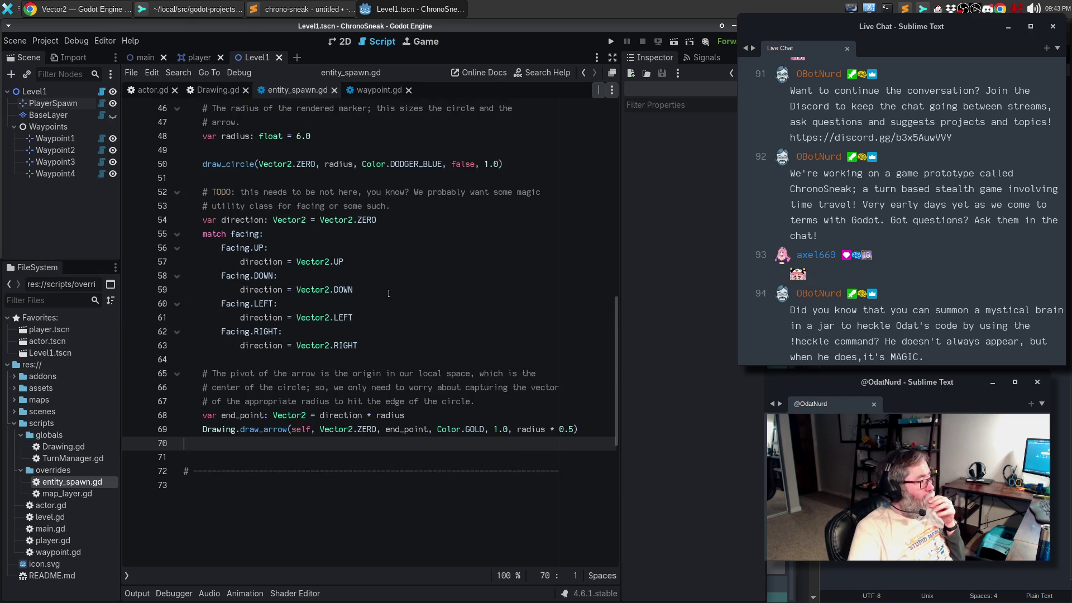
{"action": "scroll", "coordinate": [388, 290], "scroll_direction": "up", "scroll_amount": 4}
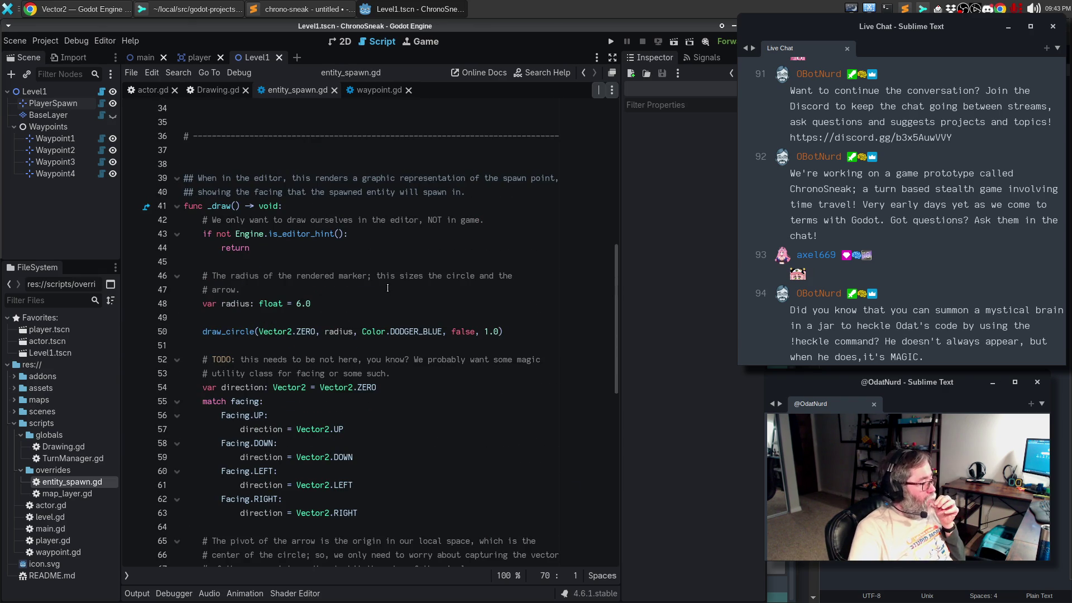
Step: Move the radius declaration and draw_circle lines below the facing match block
{"action": "scroll", "coordinate": [387, 283], "scroll_direction": "down", "scroll_amount": 1}
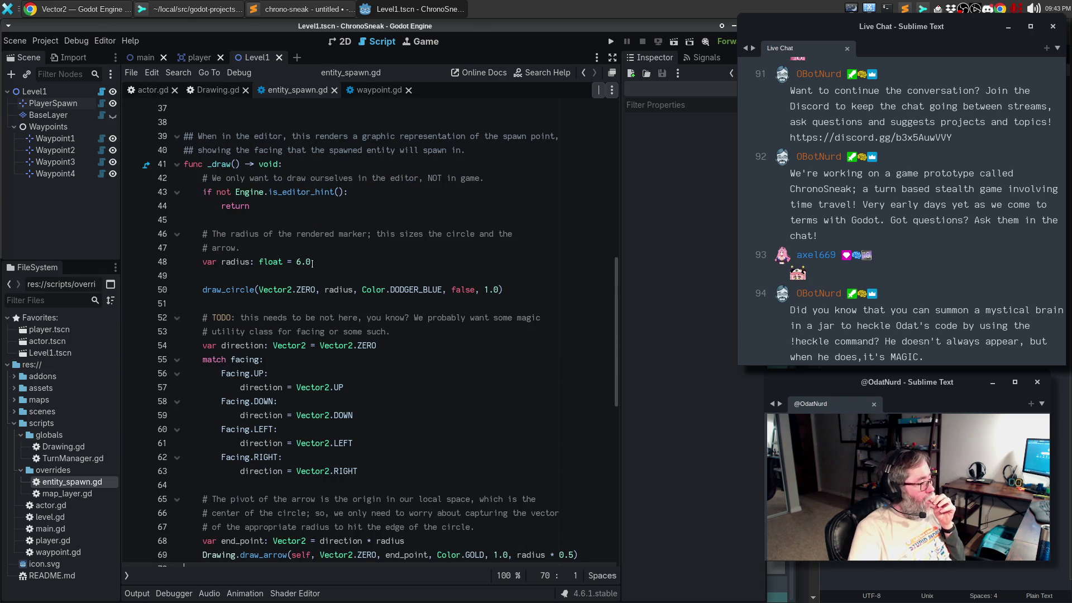
{"action": "mouse_move", "coordinate": [530, 292]}
{"action": "left_mouse_down"}
{"action": "mouse_move", "coordinate": [198, 263]}
{"action": "mouse_move", "coordinate": [160, 239]}
{"action": "left_mouse_up"}
{"action": "key", "text": "ctrl+c"}
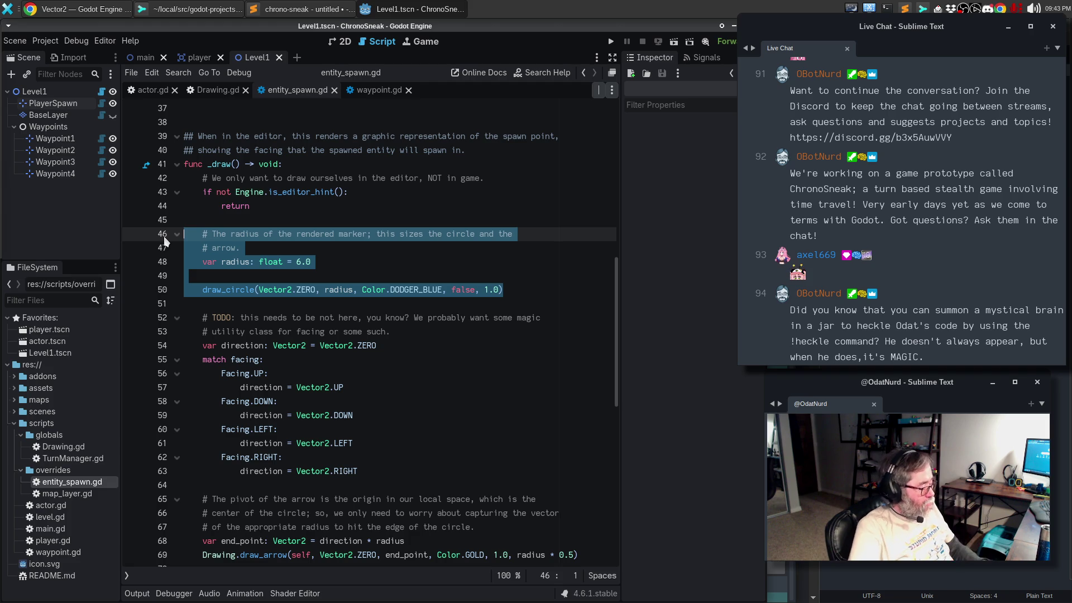
{"action": "key", "text": "Delete"}
{"action": "key", "text": "Delete"}
{"action": "key", "text": "BackSpace"}
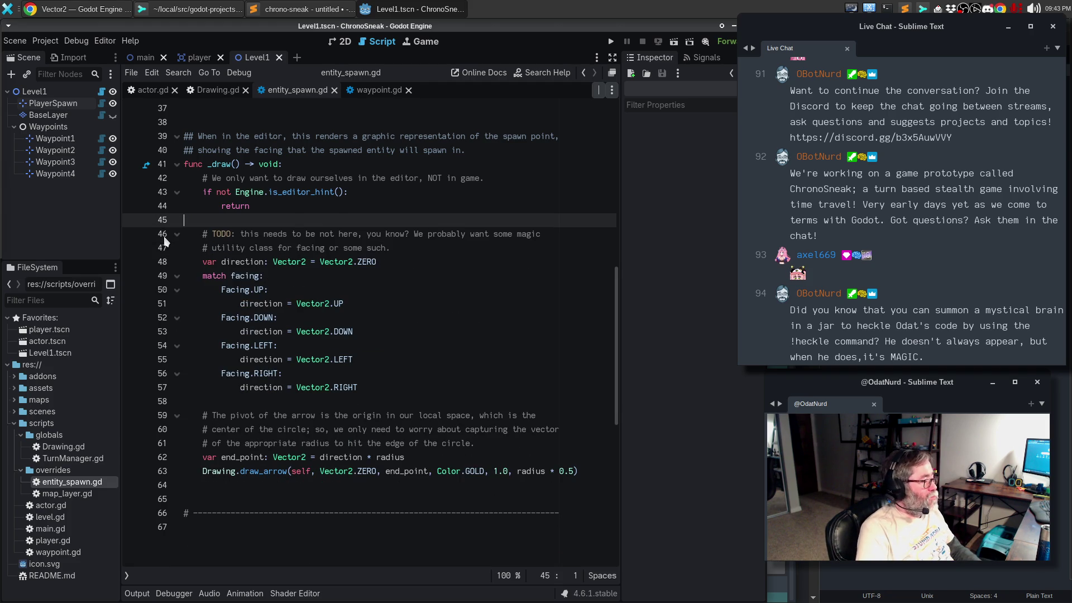
{"action": "key", "text": "Down"}
{"action": "key", "text": "Down"}
{"action": "key", "text": "Down"}
{"action": "key", "text": "Return"}
{"action": "key", "text": "ctrl+v"}
{"action": "key", "text": "Up"}
{"action": "key", "text": "Up"}
{"action": "key", "text": "Up"}
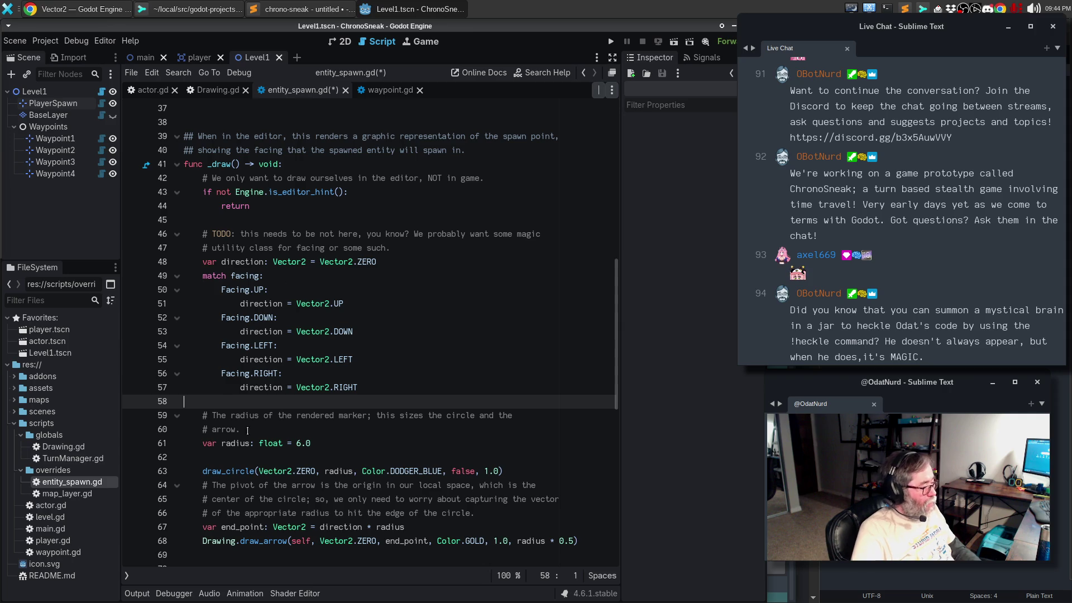
Step: Start a comment above var radius: 'Set the radius of the circle, which will also give us the size of the'
{"action": "double_click", "coordinate": [239, 443]}
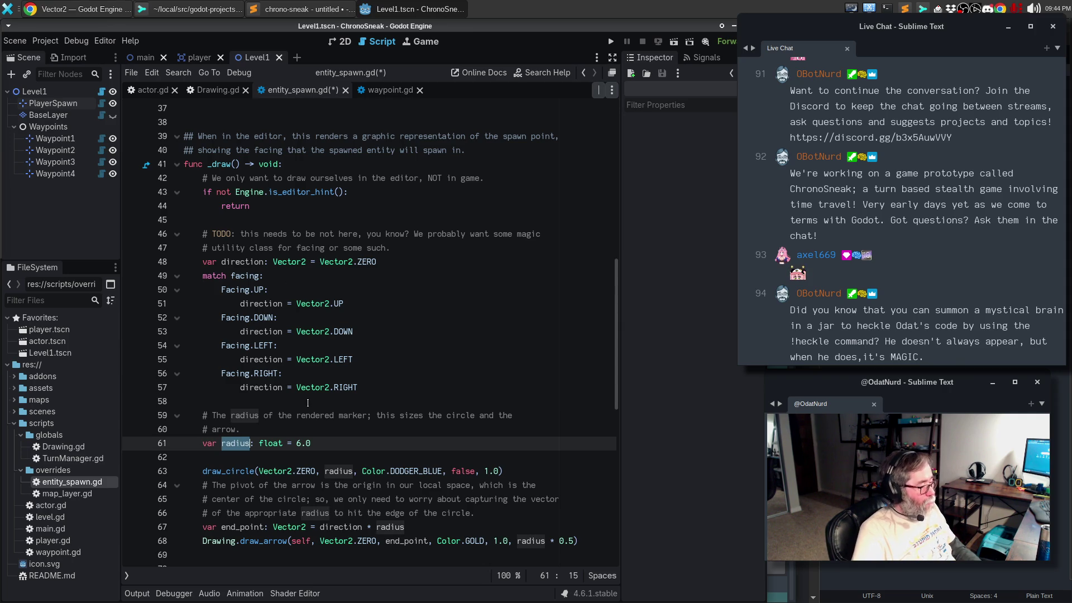
{"action": "left_click", "coordinate": [322, 402]}
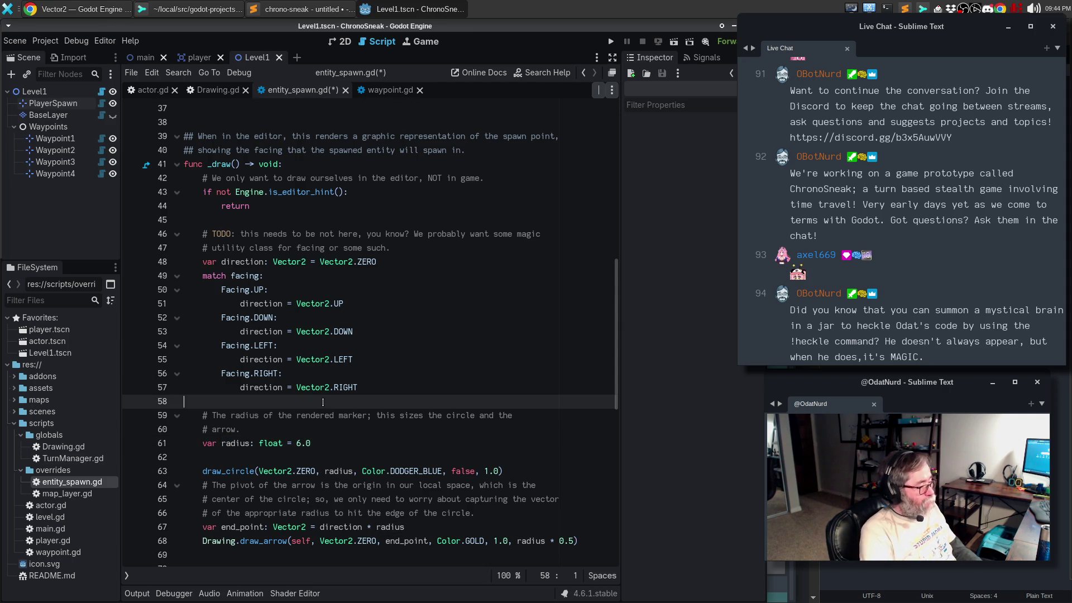
{"action": "key", "text": "Return"}
{"action": "key", "text": "Tab"}
{"action": "type", "text": "# Set the radius of the circle, which will also give us the size of t"}
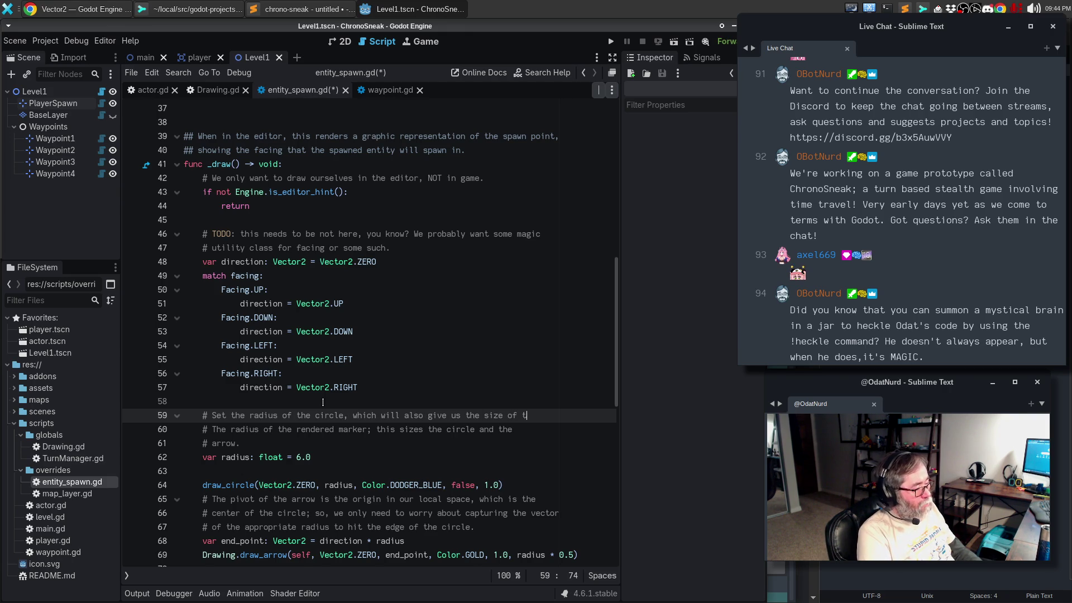
{"action": "type", "text": "he"}
Step: Finish the radius comment with 'arrow we generate.' and delete the old two-line radius comment
{"action": "key", "text": "Return"}
{"action": "type", "text": "# arrowe"}
{"action": "key", "text": "BackSpace"}
{"action": "type", "text": "we generate."}
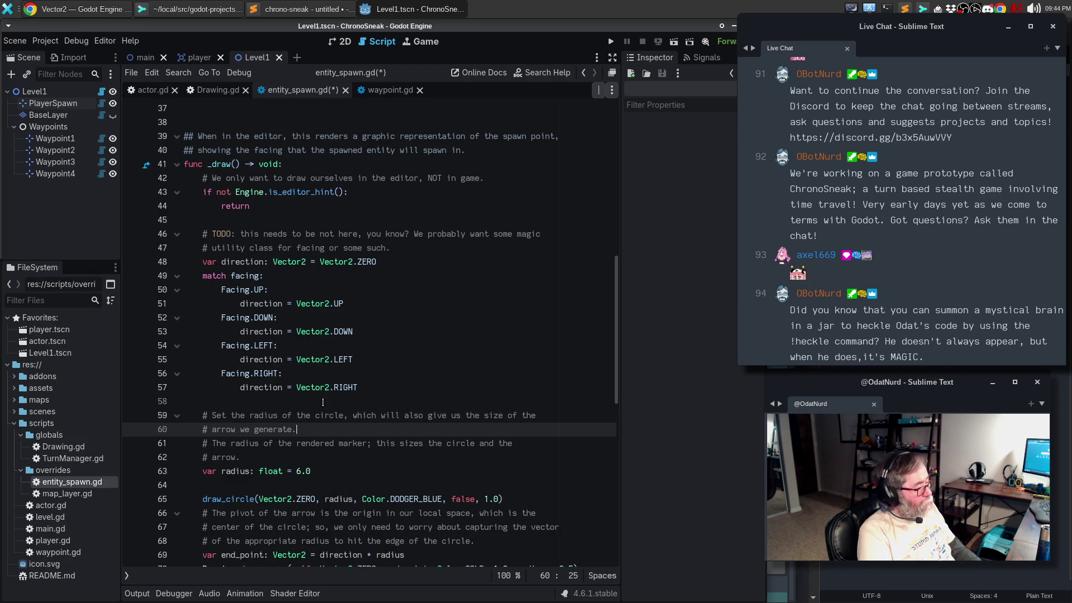
{"action": "key", "text": "Down"}
{"action": "key", "text": "Home"}
{"action": "key", "text": "shift+Down"}
{"action": "key", "text": "shift+Down"}
{"action": "key", "text": "Delete"}
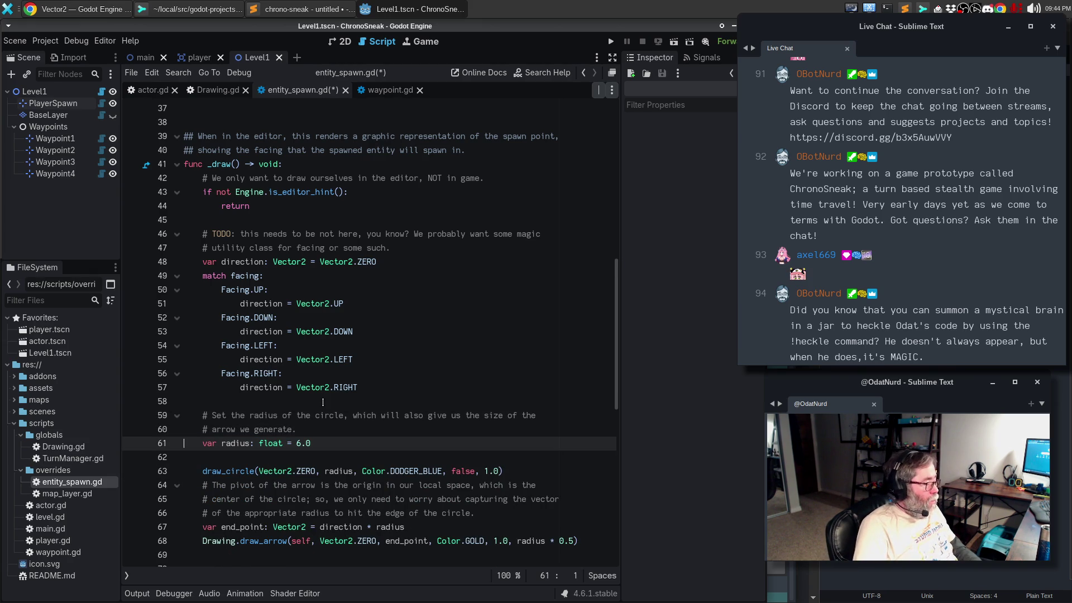
Step: Move end_point under radius and comment it '# Calculate where the end of the line goes'
{"action": "key", "text": "Down"}
{"action": "key", "text": "Down"}
{"action": "key", "text": "Down"}
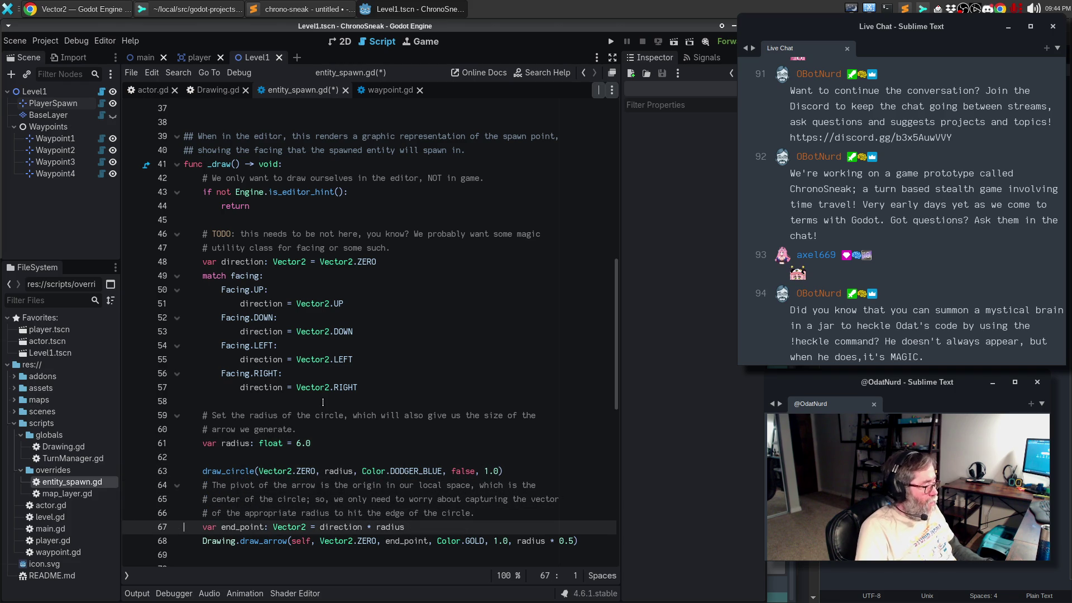
{"action": "key", "text": "alt+Up"}
{"action": "key", "text": "alt+Up"}
{"action": "key", "text": "alt+Up"}
{"action": "key", "text": "alt+Up"}
{"action": "key", "text": "alt+Up"}
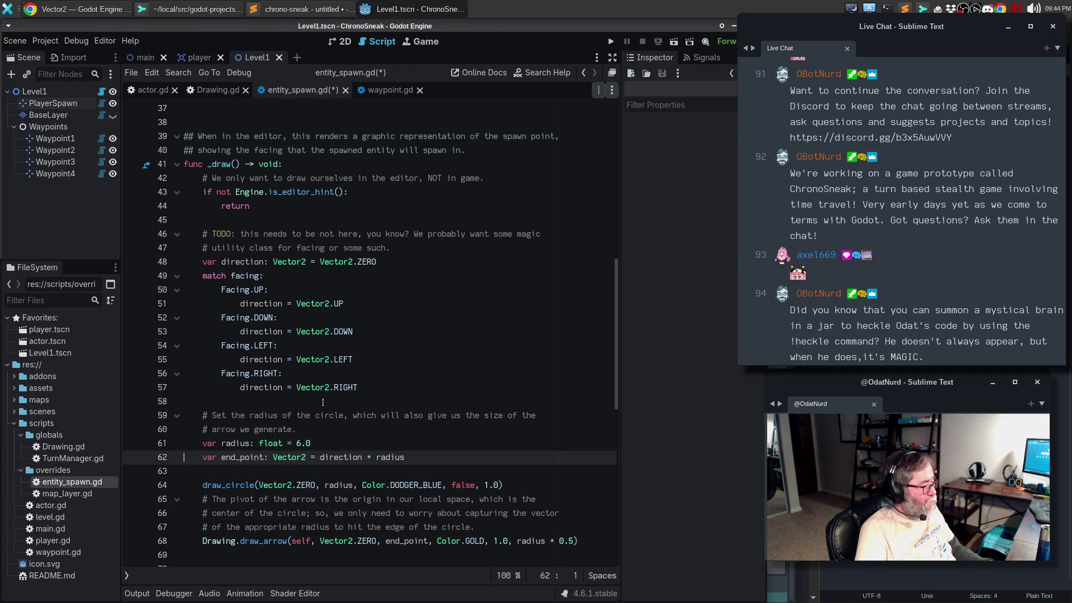
{"action": "key", "text": "Up"}
{"action": "key", "text": "Up"}
{"action": "key", "text": "Down"}
{"action": "key", "text": "End"}
{"action": "key", "text": "Return"}
{"action": "key", "text": "Return"}
{"action": "type", "text": "# Calcu"}
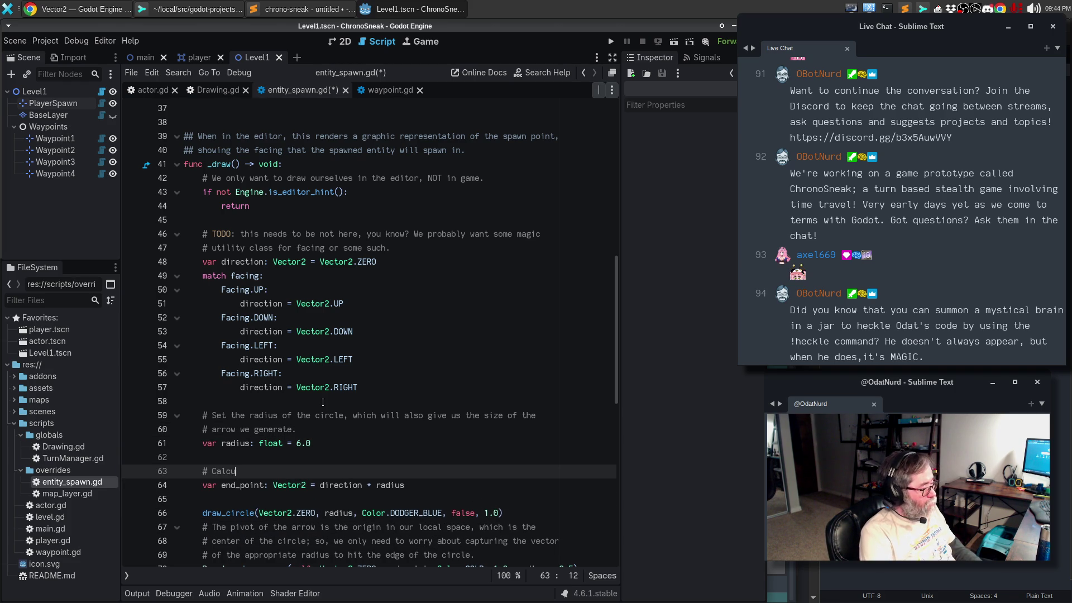
{"action": "type", "text": "late where the end of t"}
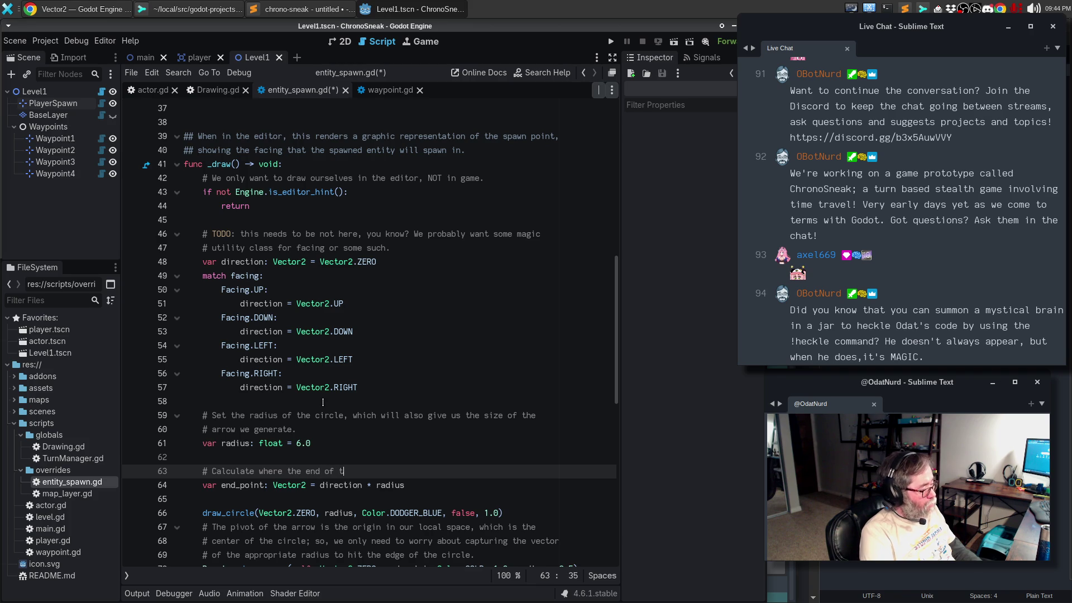
{"action": "type", "text": "he line goes"}
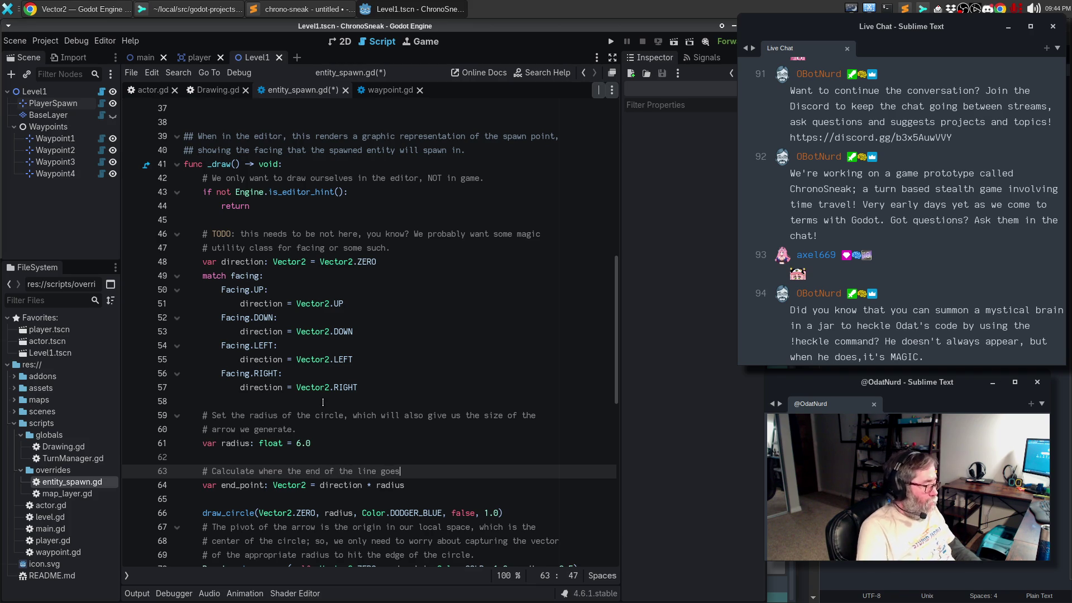
{"action": "scroll", "coordinate": [456, 393], "scroll_direction": "down", "scroll_amount": 1}
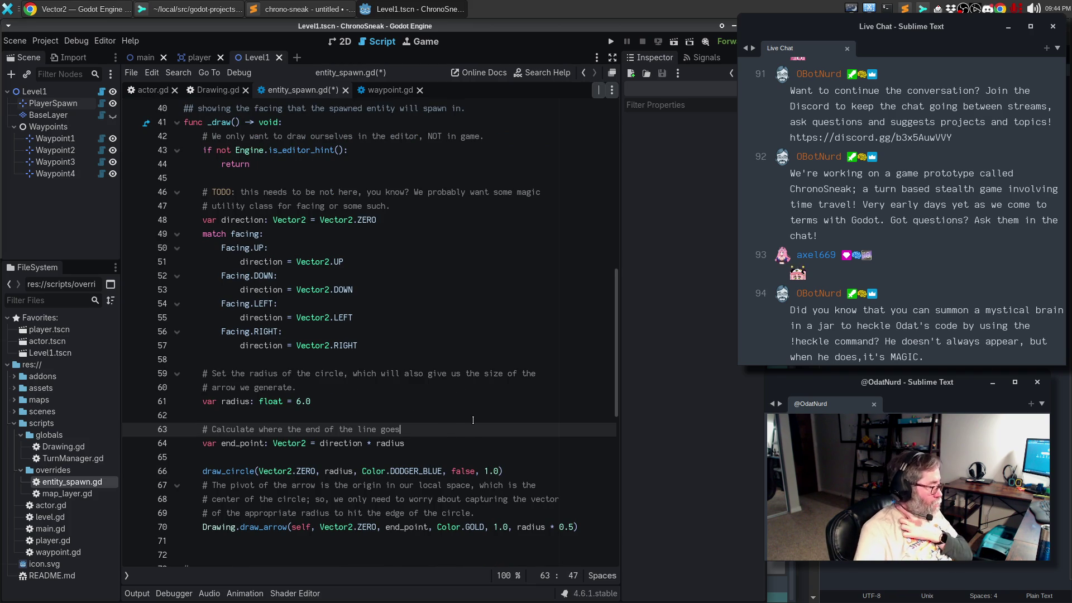
Step: Extend the end_point comment: 'this is along our direction vector but only as far as the radius of the circle is.'
{"action": "type", "text": "; this is"}
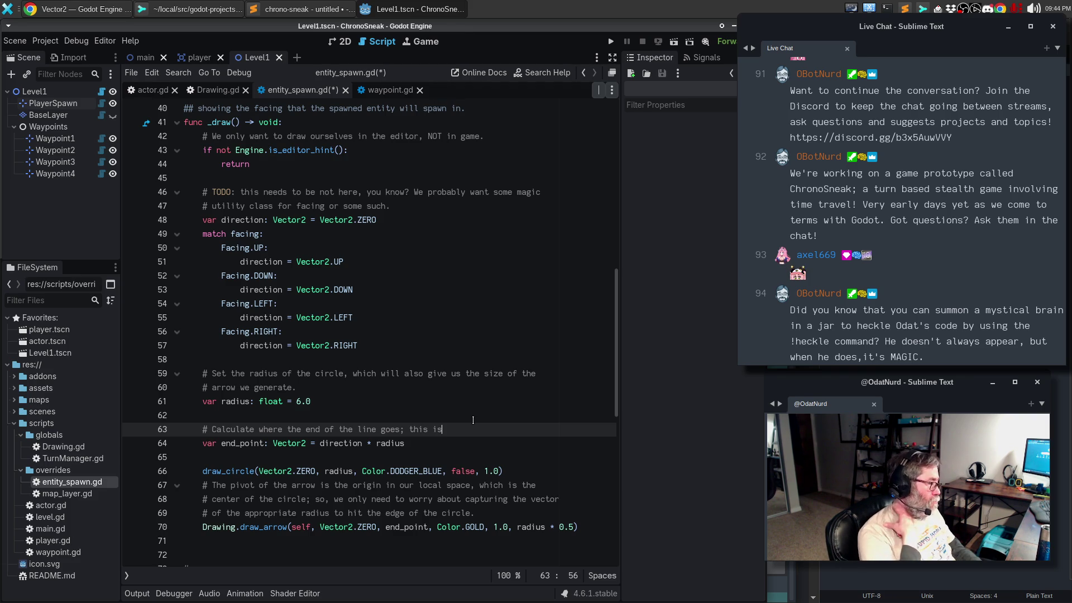
{"action": "type", "text": " the"}
{"action": "key", "text": "BackSpace"}
{"action": "key", "text": "BackSpace"}
{"action": "key", "text": "BackSpace"}
{"action": "type", "text": "is along our l"}
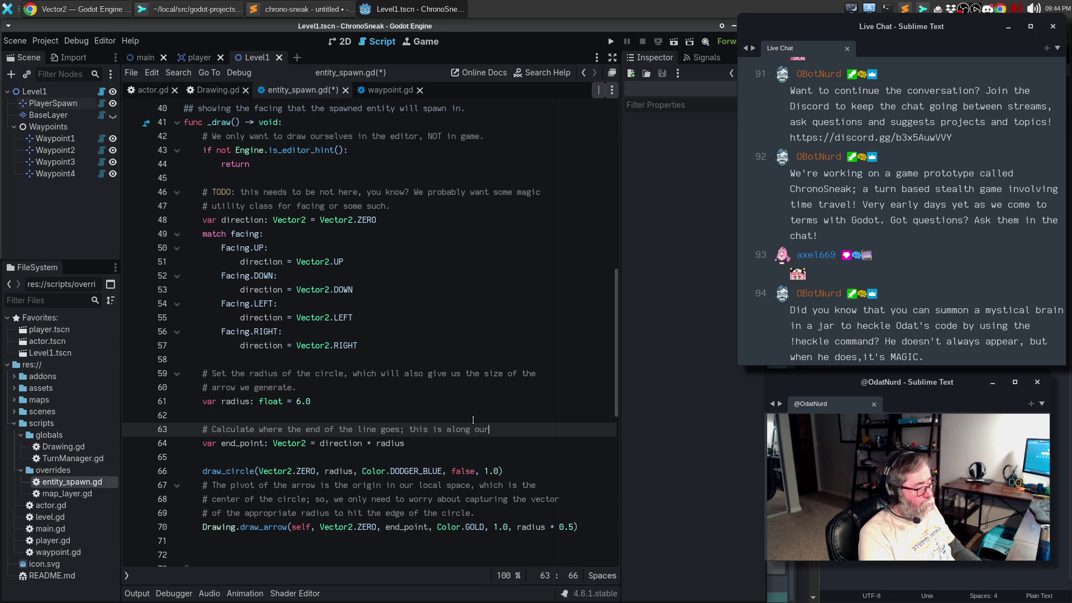
{"action": "key", "text": "BackSpace"}
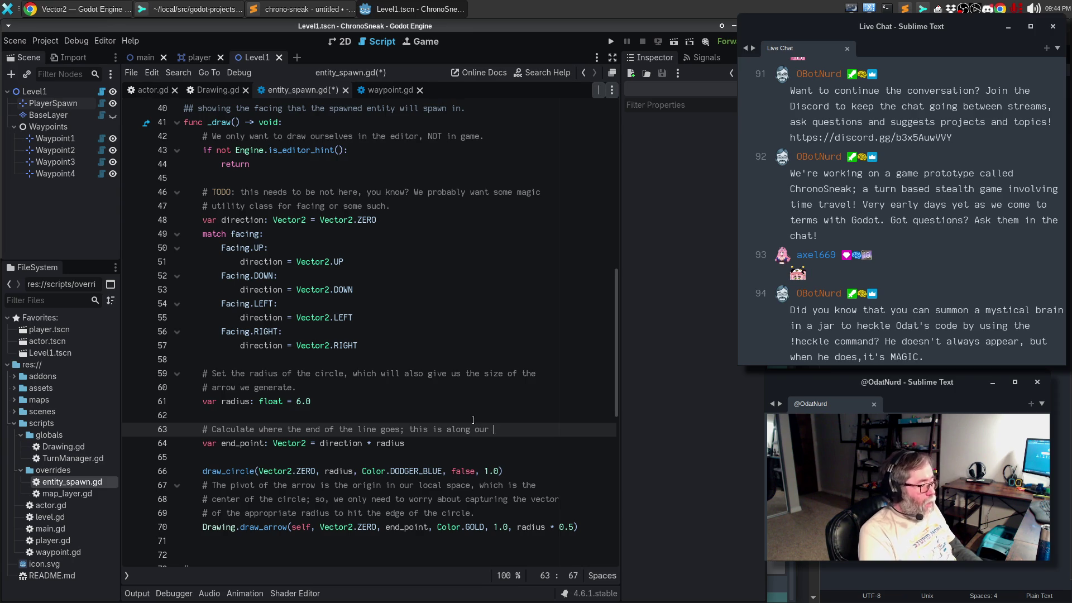
{"action": "type", "text": "direction"}
{"action": "key", "text": "Return"}
{"action": "type", "text": "# v"}
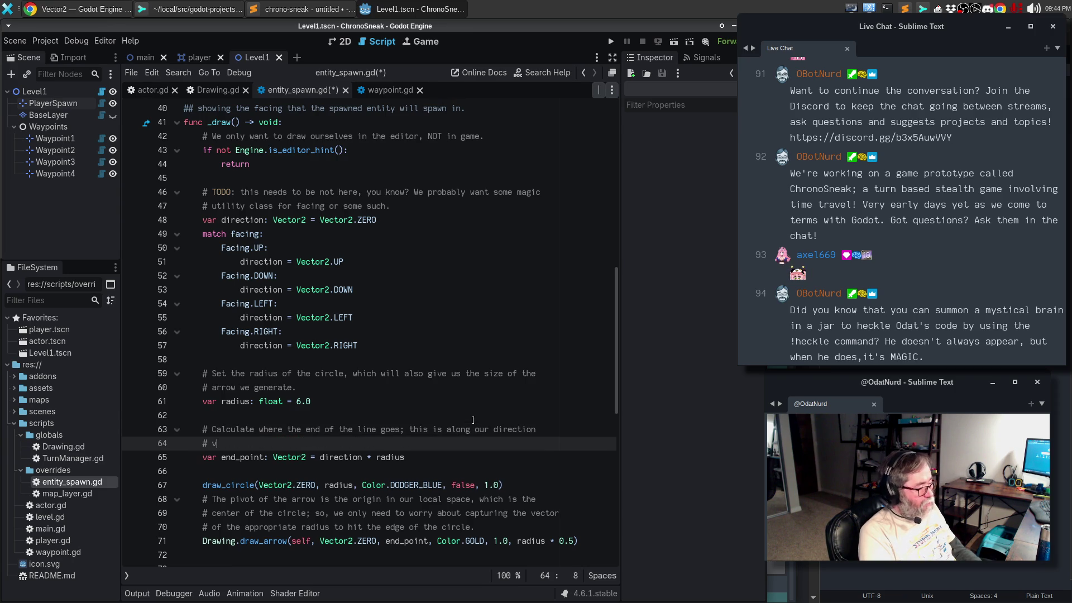
{"action": "type", "text": "ector"}
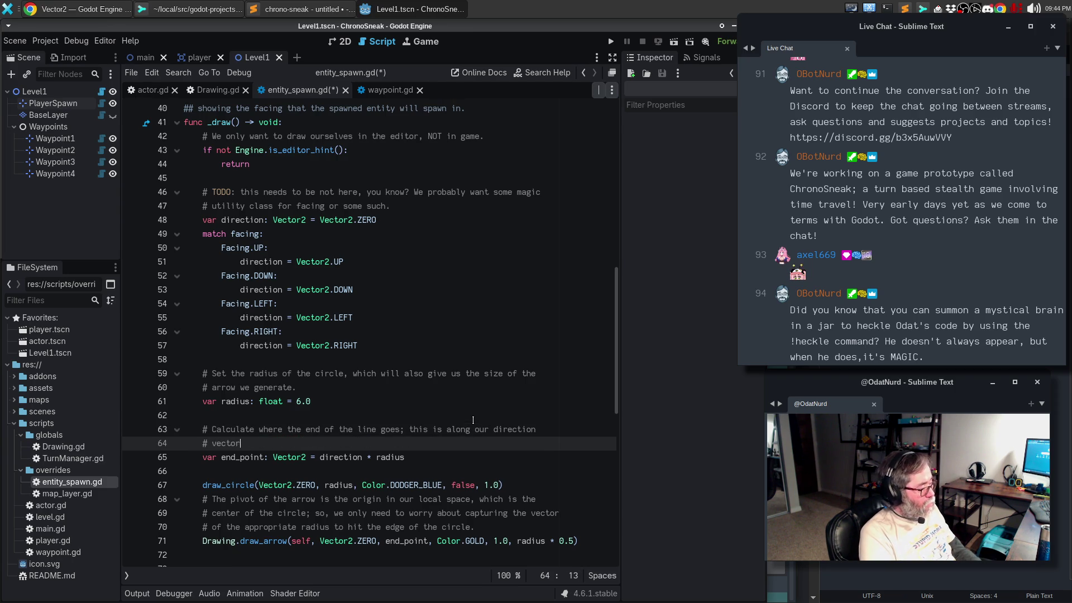
{"action": "type", "text": " but only a"}
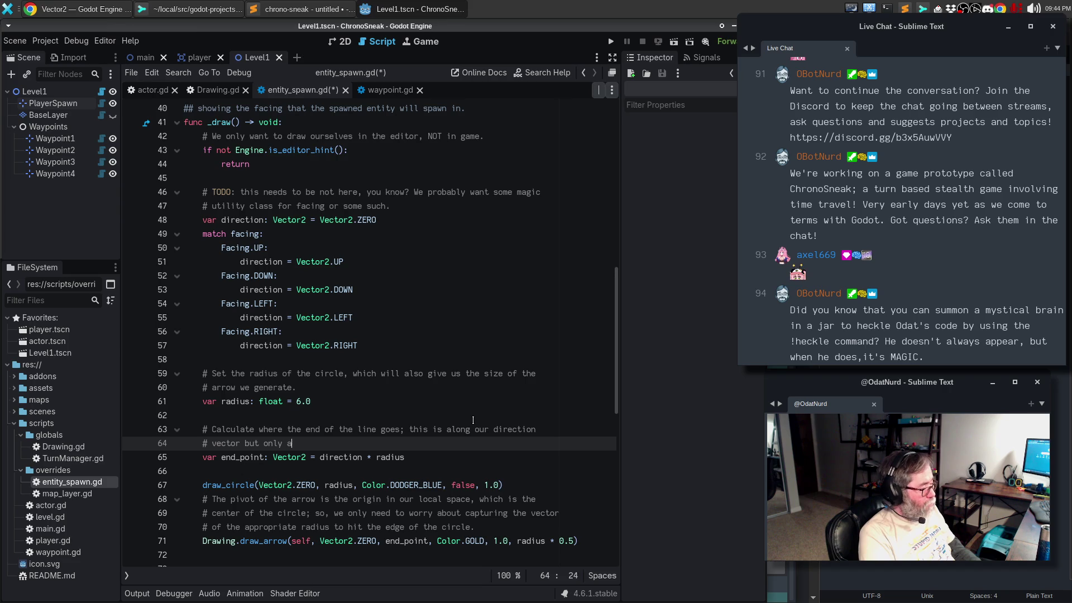
{"action": "type", "text": "s far as the radiu"}
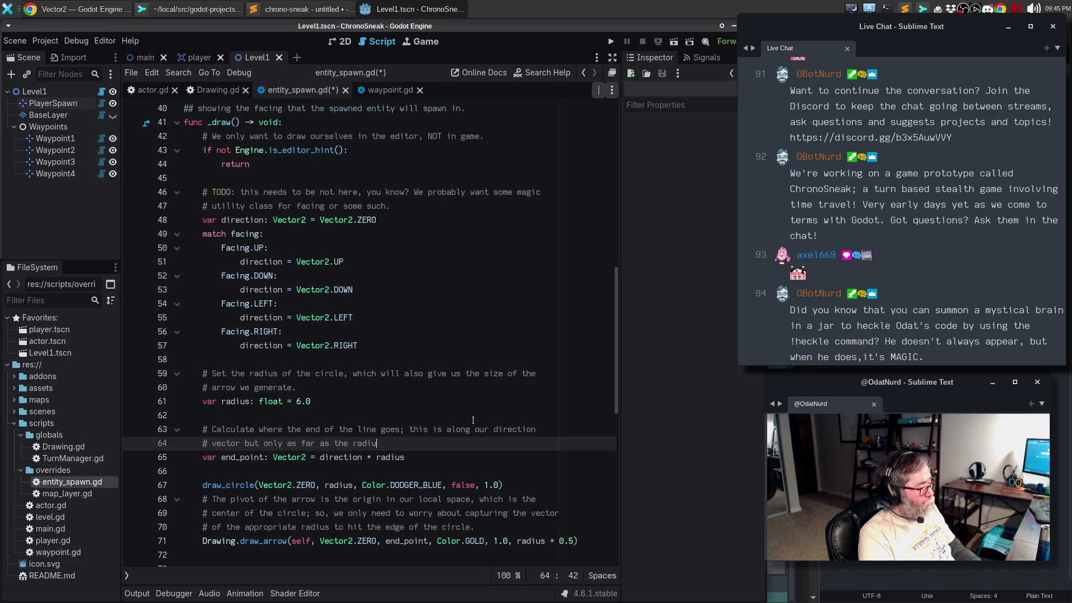
{"action": "type", "text": "s of the circle is."}
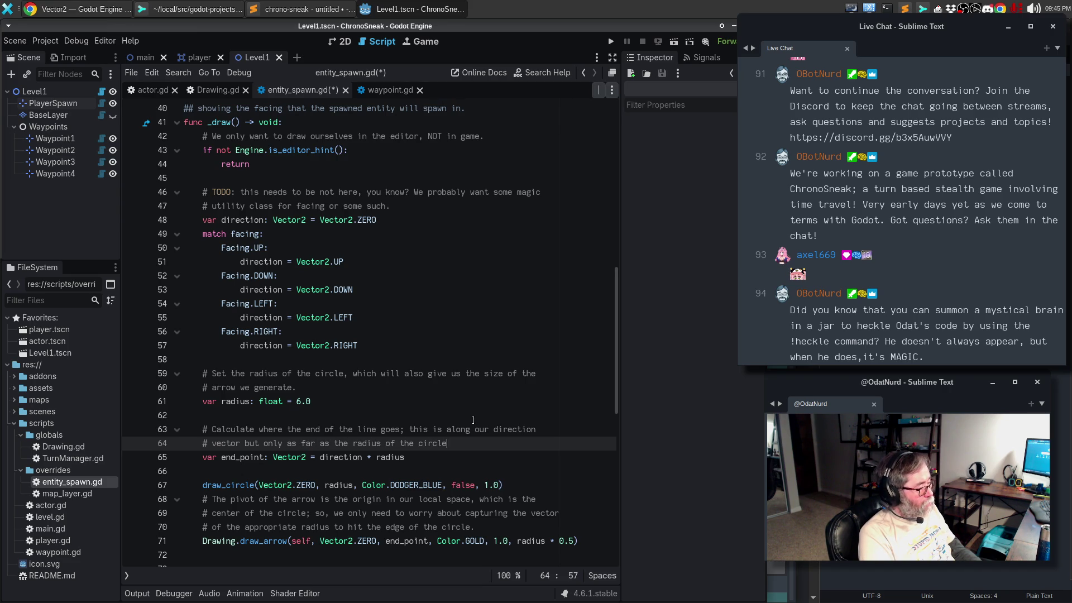
Step: Add '# Draw the circle and then the arrow that will point the spawn direction.' above the drawing calls
{"action": "key", "text": "Down"}
{"action": "key", "text": "Down"}
{"action": "key", "text": "Return"}
{"action": "type", "text": "# Draw the circle and "}
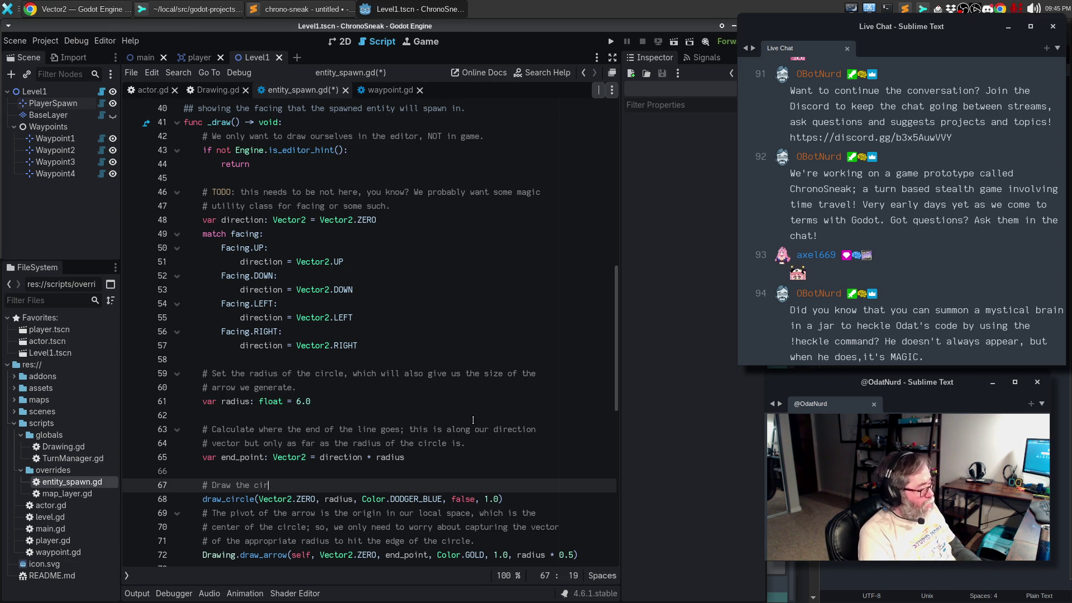
{"action": "type", "text": "then the ar"}
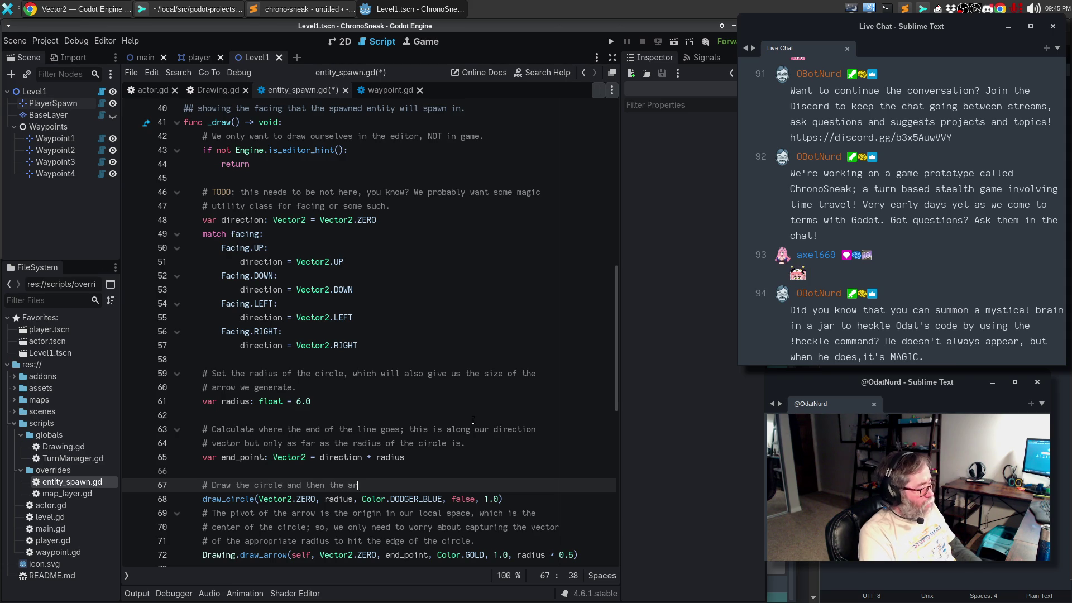
{"action": "type", "text": "row that will "}
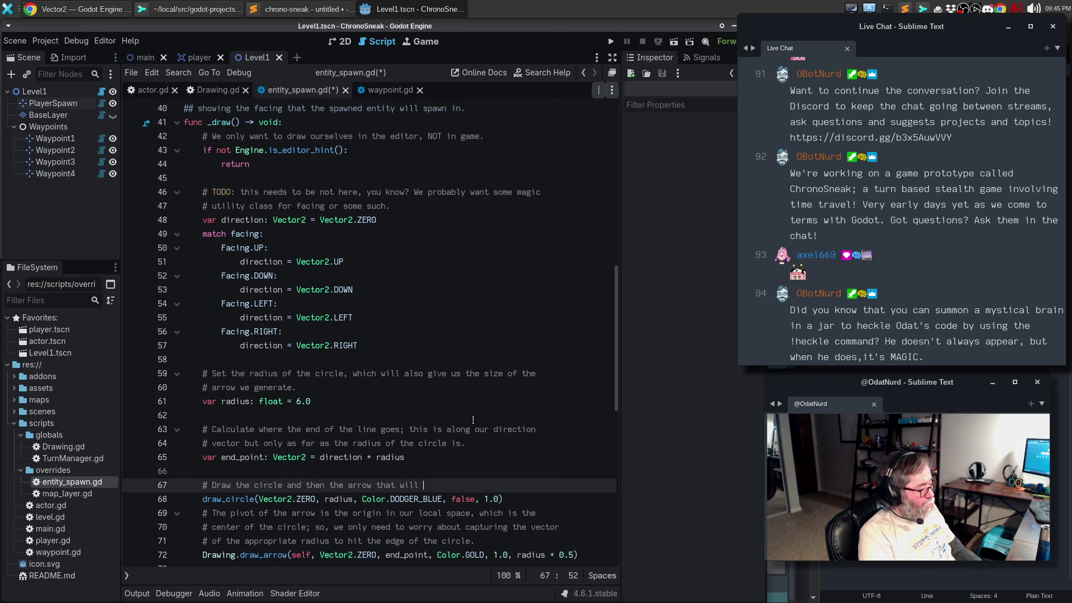
{"action": "type", "text": "point the"}
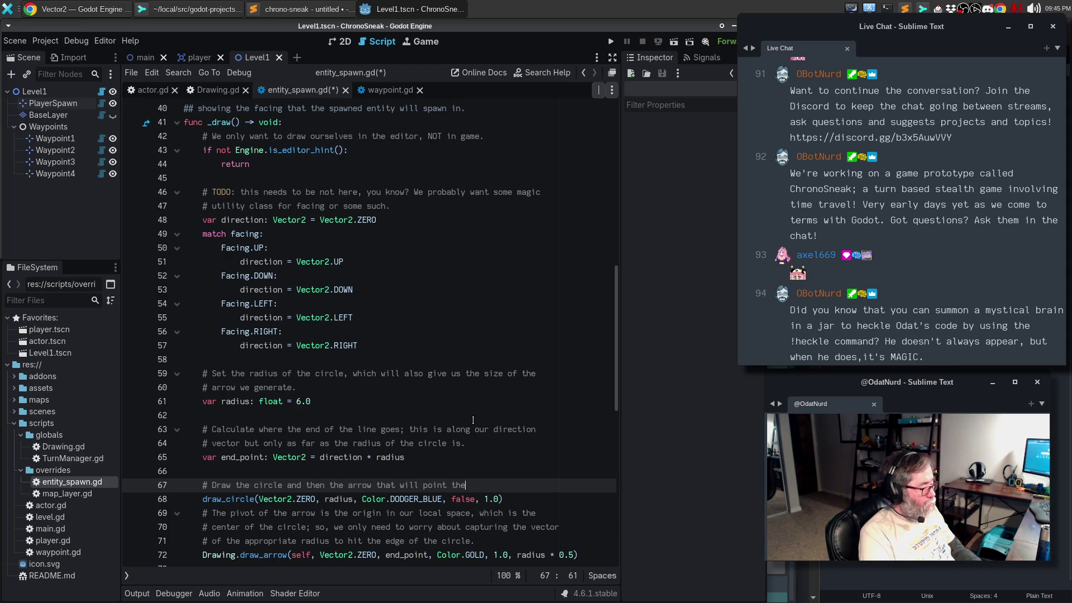
{"action": "type", "text": " spawn direction."}
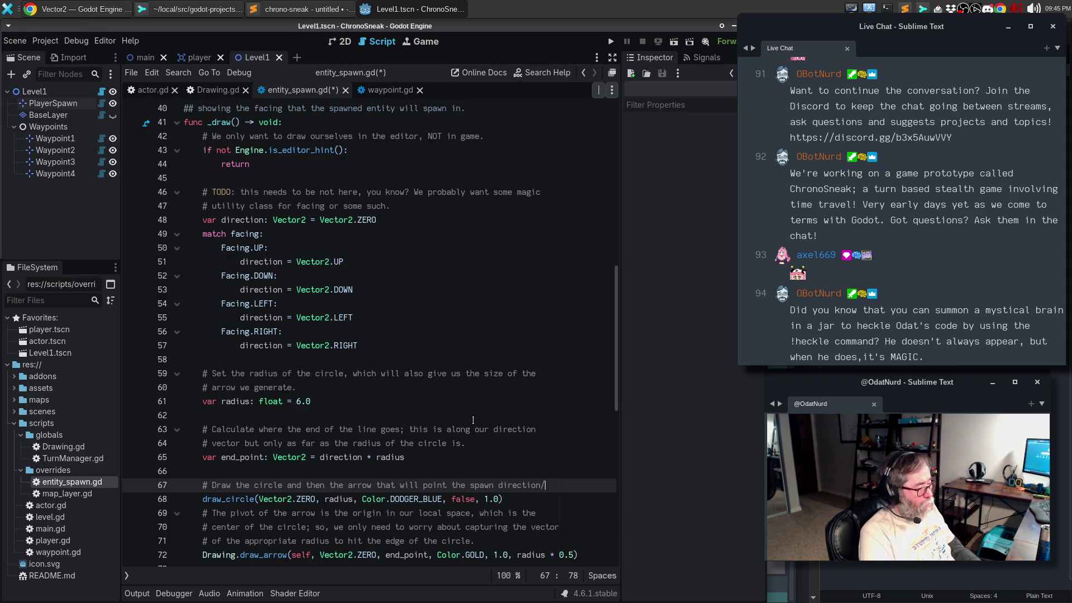
Step: Delete the outdated arrow pivot comment and save entity_spawn.gd
{"action": "key", "text": "Home"}
{"action": "key", "text": "Home"}
{"action": "key", "text": "Down"}
{"action": "key", "text": "Down"}
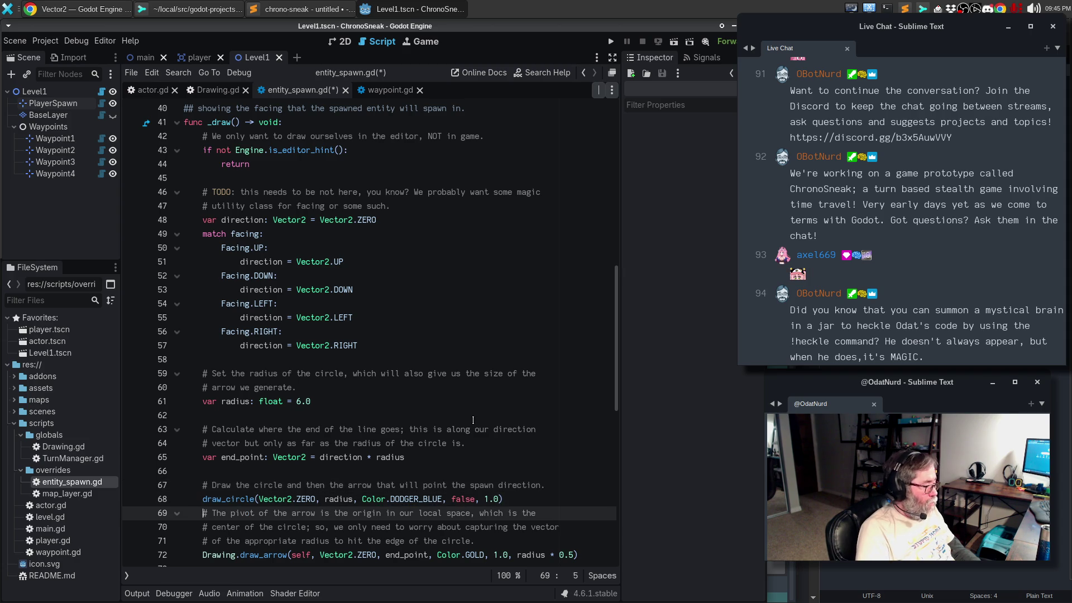
{"action": "key", "text": "shift+Down"}
{"action": "key", "text": "shift+Down"}
{"action": "key", "text": "shift+Down"}
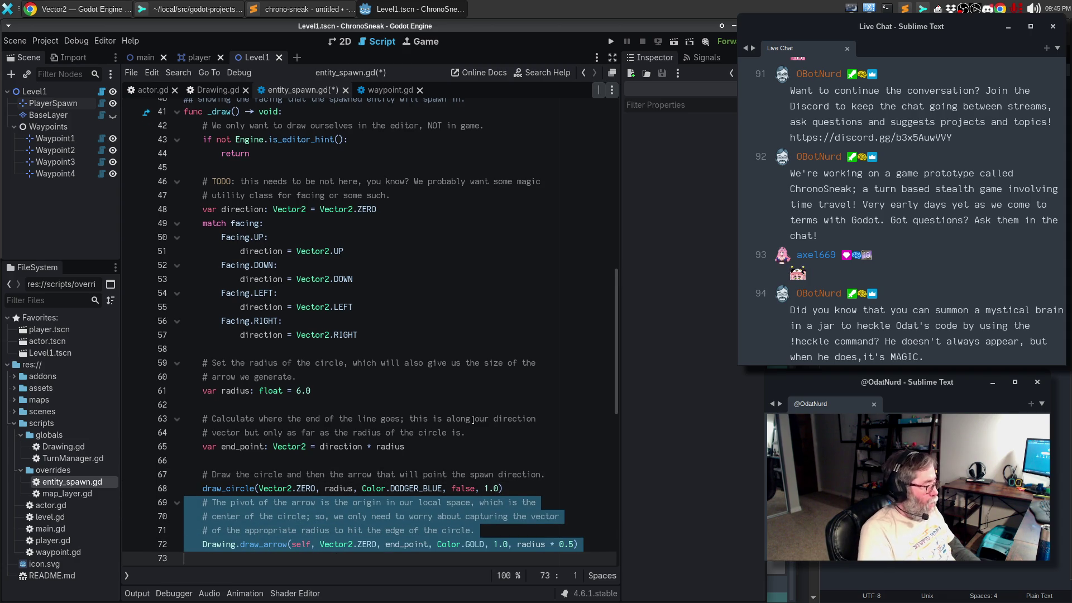
{"action": "key", "text": "shift+Up"}
{"action": "key", "text": "Delete"}
{"action": "key", "text": "ctrl+s"}
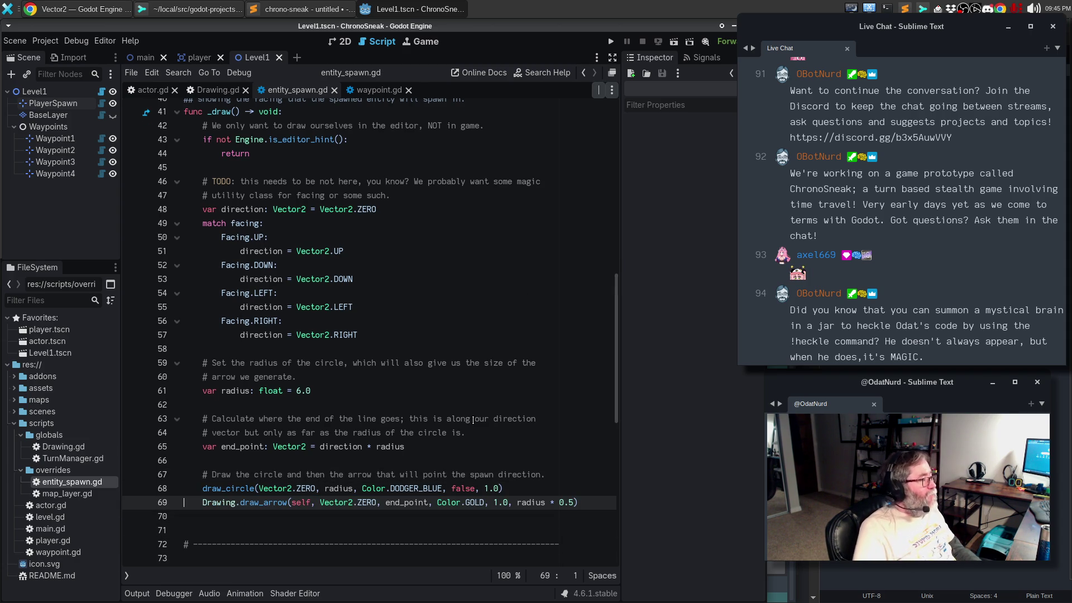
{"action": "left_click", "coordinate": [340, 42]}
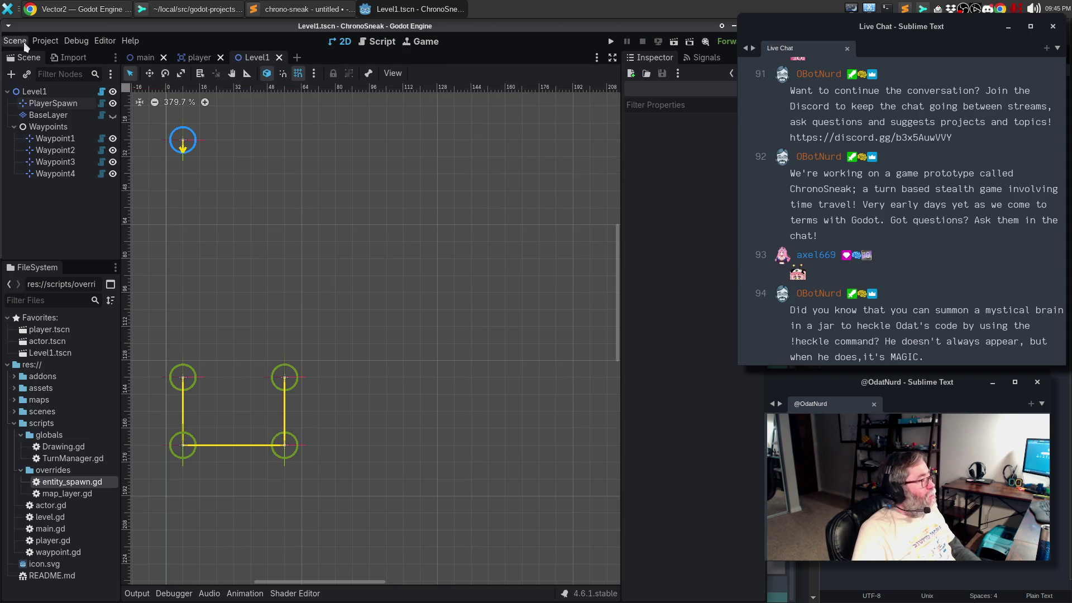
{"action": "left_click", "coordinate": [24, 42]}
{"action": "left_click", "coordinate": [42, 214]}
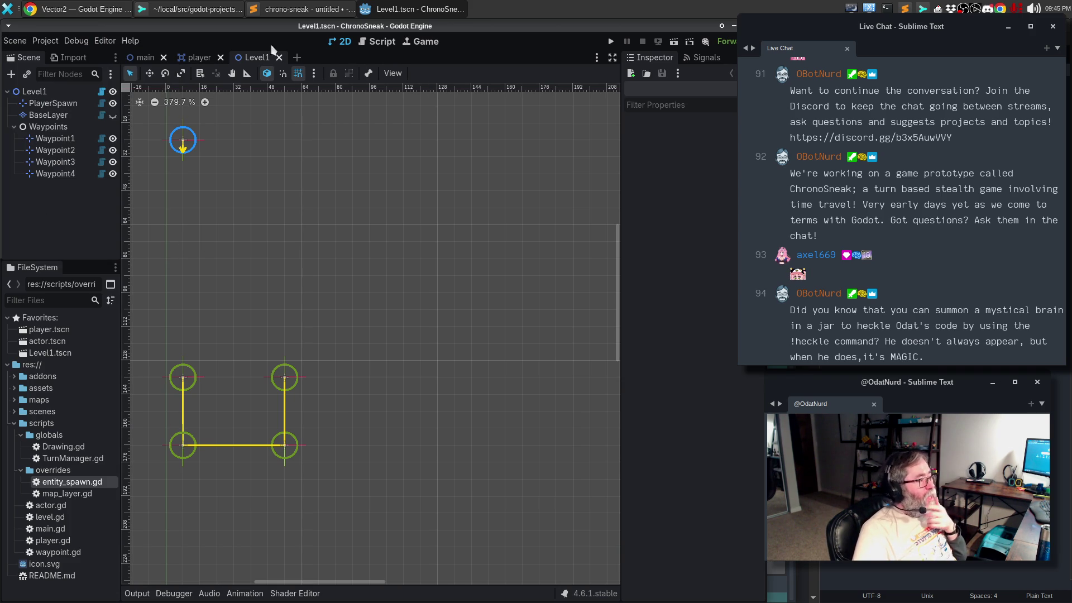
{"action": "left_click", "coordinate": [379, 41]}
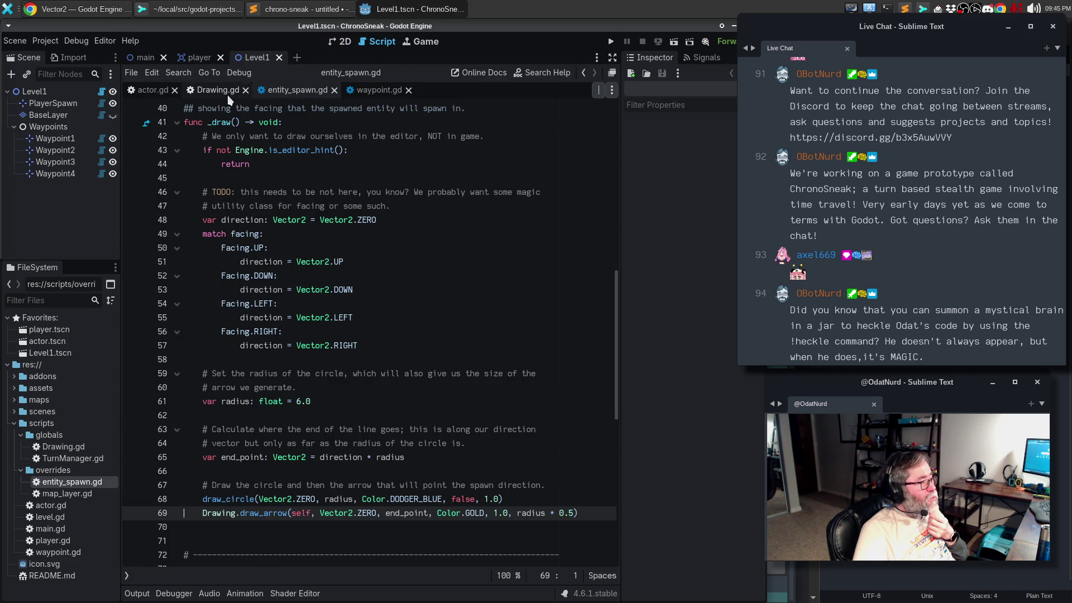
Step: Open waypoint.gd and place the caret on the radius line in its _draw function
{"action": "left_click", "coordinate": [378, 92]}
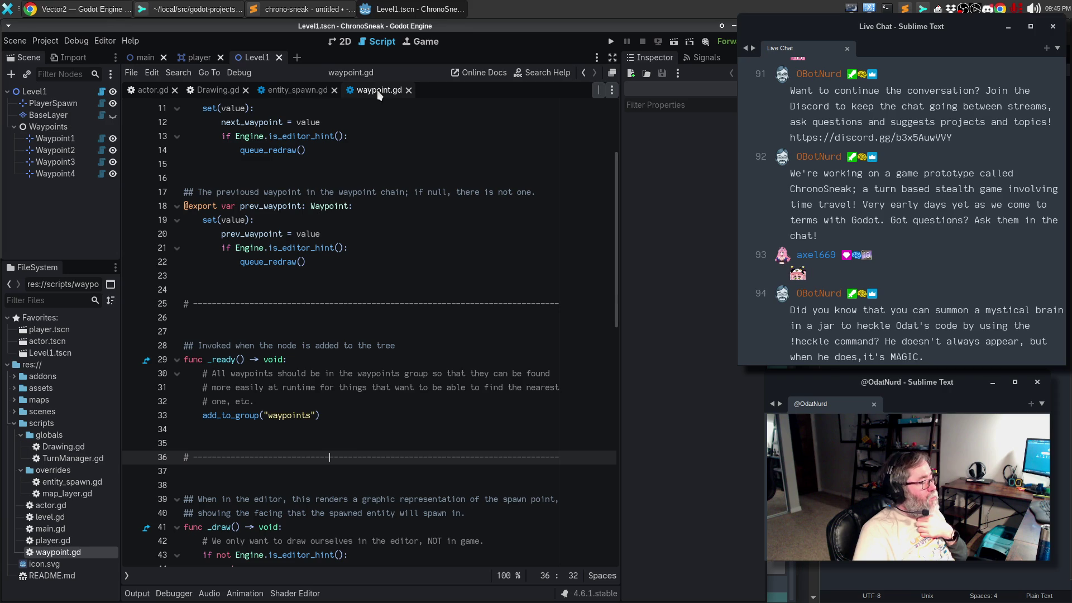
{"action": "scroll", "coordinate": [462, 257], "scroll_direction": "down", "scroll_amount": 4}
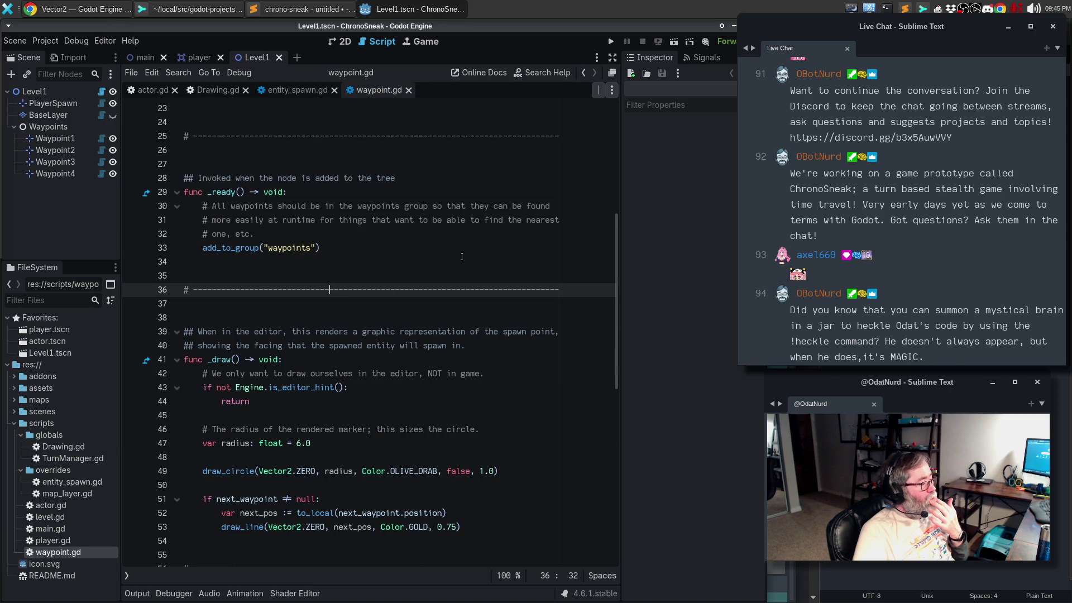
{"action": "scroll", "coordinate": [461, 256], "scroll_direction": "down", "scroll_amount": 2}
{"action": "left_click", "coordinate": [360, 358]}
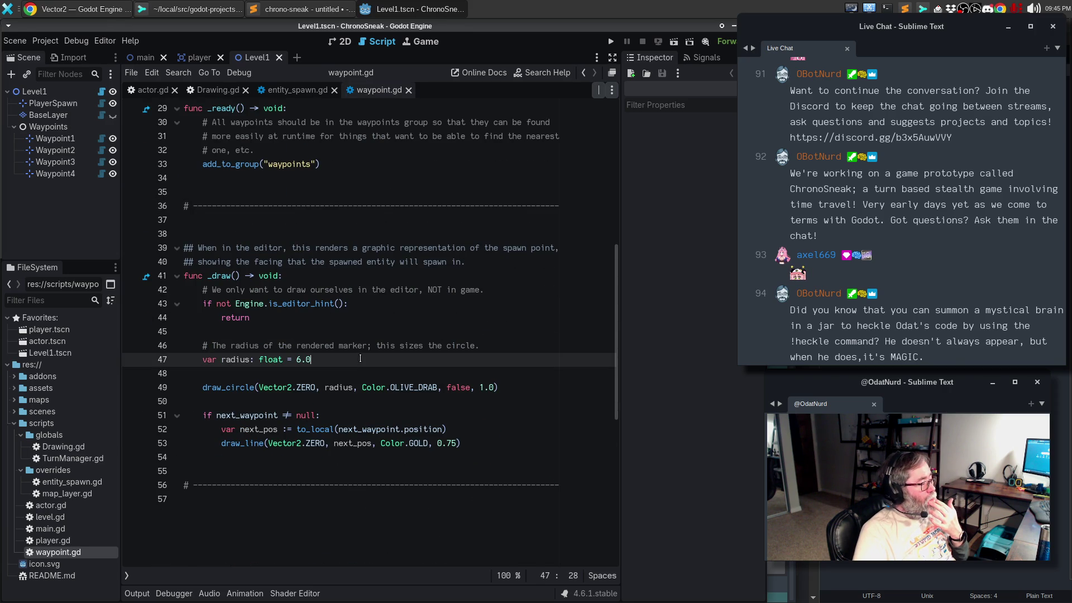
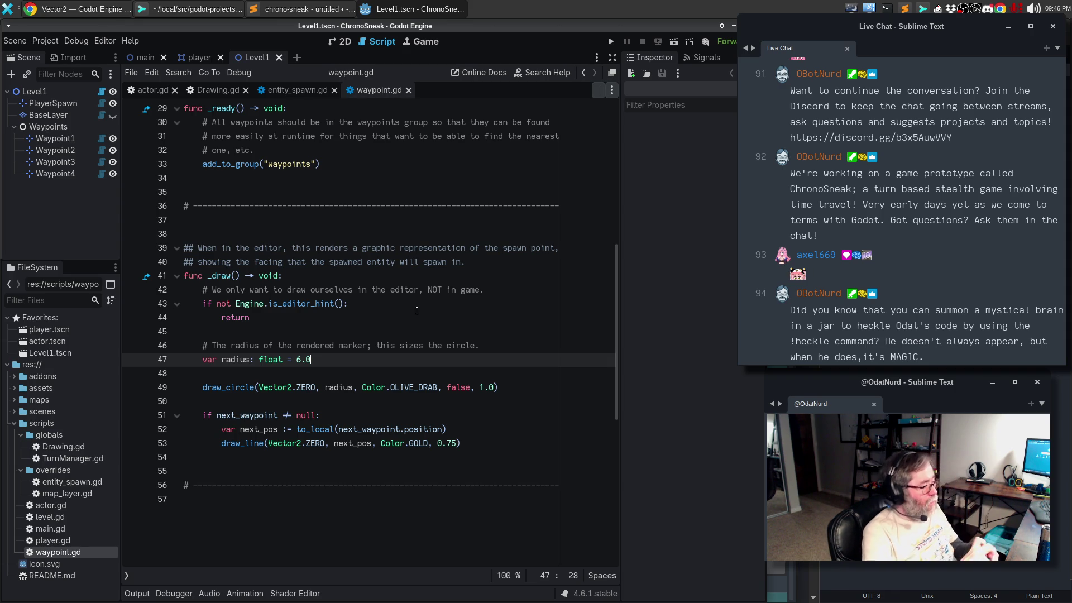
Step: Extend the radius comment to also mention the arrow that we generate at the end
{"action": "key", "text": "Up"}
{"action": "key", "text": "Up"}
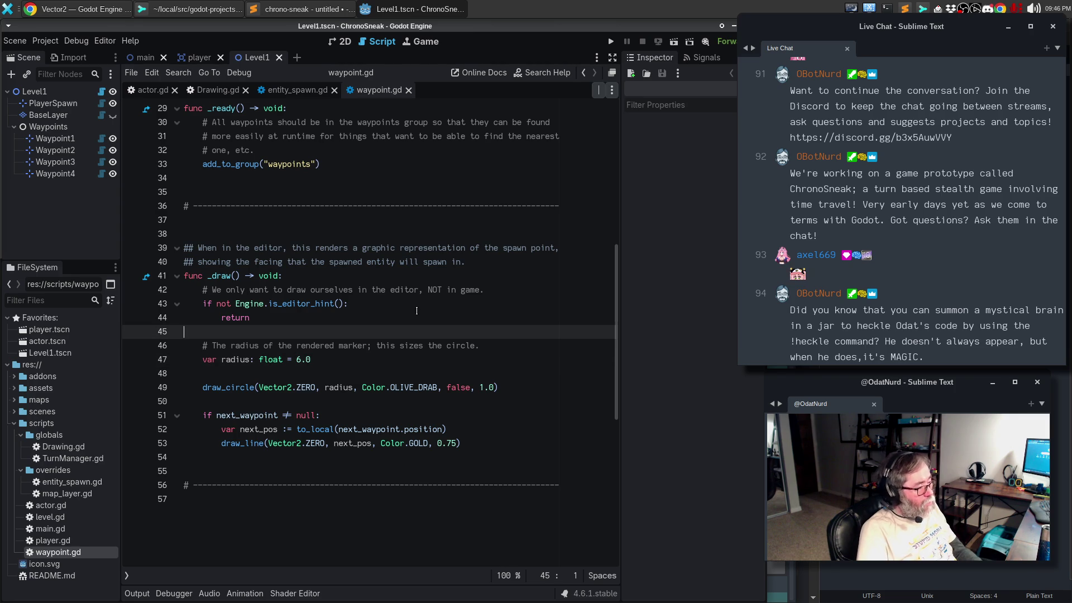
{"action": "key", "text": "Down"}
{"action": "key", "text": "End"}
{"action": "key", "text": "BackSpace"}
{"action": "type", "text": "and the"}
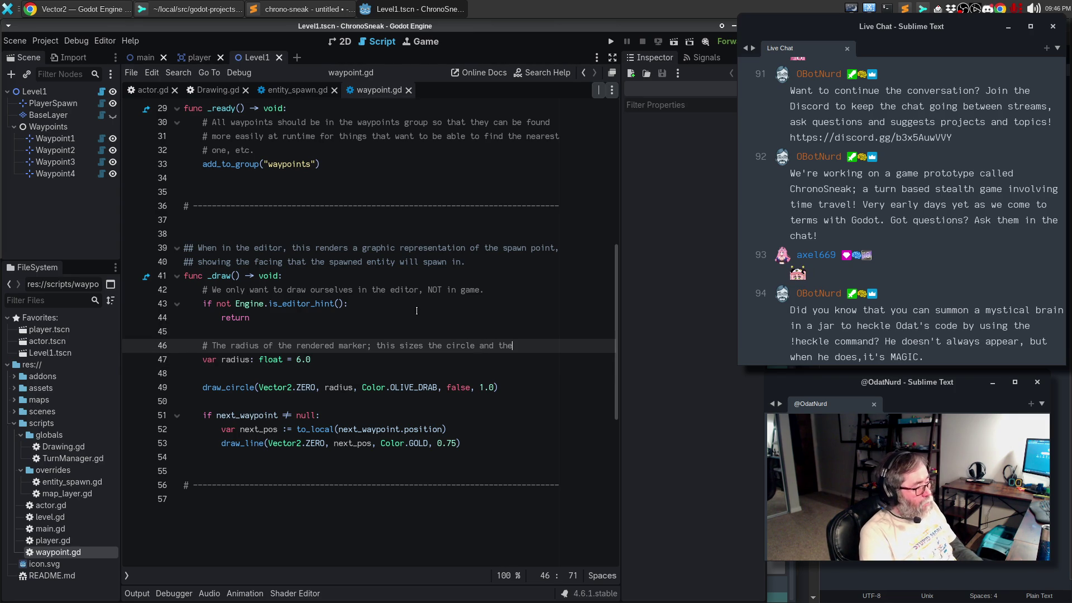
{"action": "key", "text": "Return"}
{"action": "type", "text": "# arrowe"}
{"action": "key", "text": "BackSpace"}
{"action": "key", "text": "BackSpace"}
{"action": "type", "text": "th"}
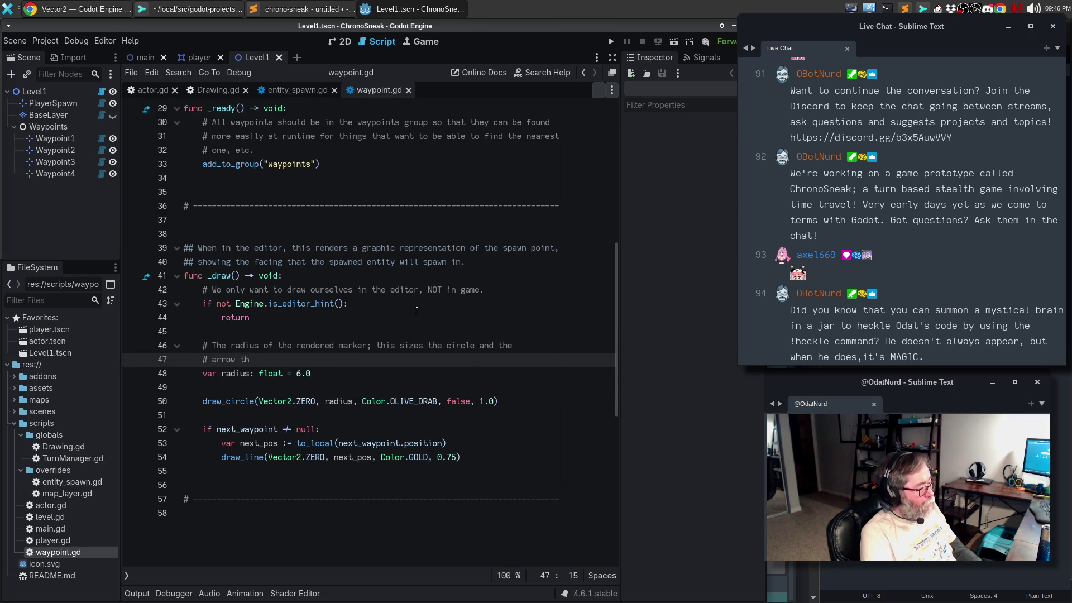
{"action": "type", "text": "at we generate"}
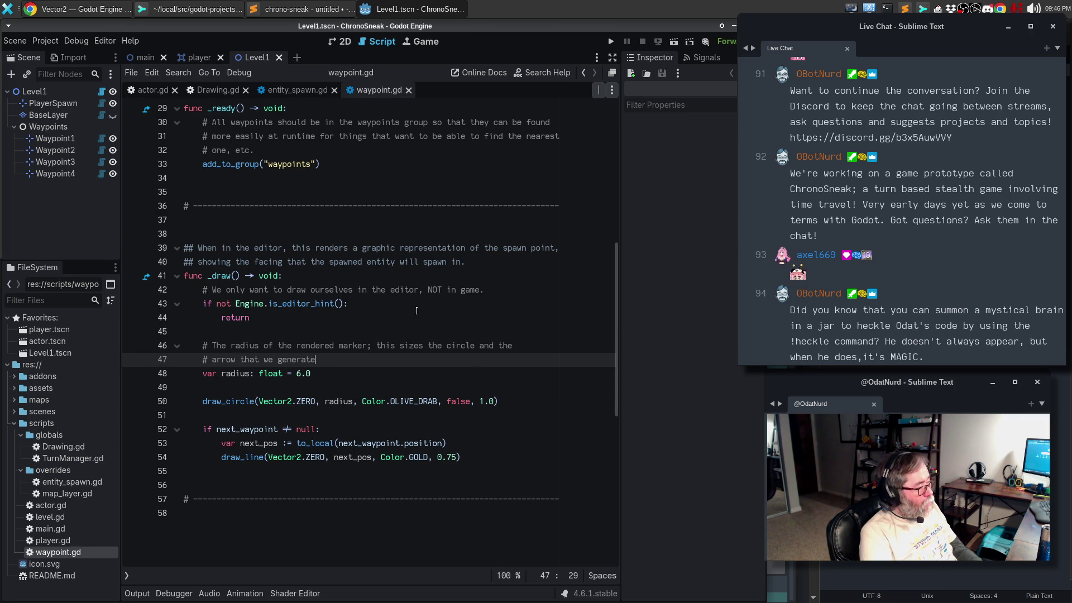
{"action": "type", "text": " at the end."}
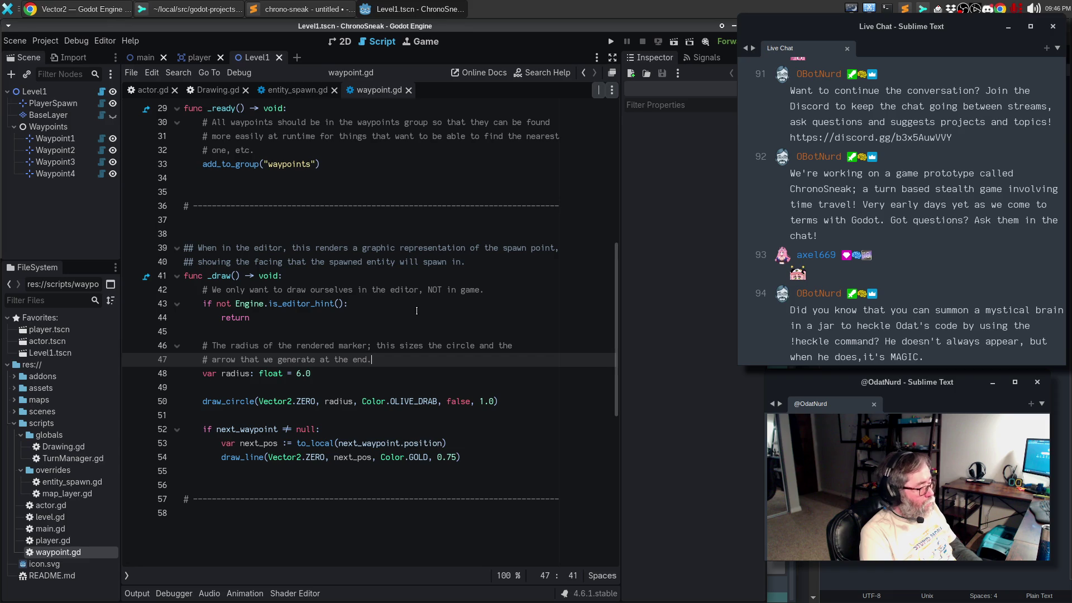
Step: Change the draw_line width from 0.75 to 1.0
{"action": "key", "text": "Down"}
{"action": "key", "text": "Down"}
{"action": "key", "text": "Down"}
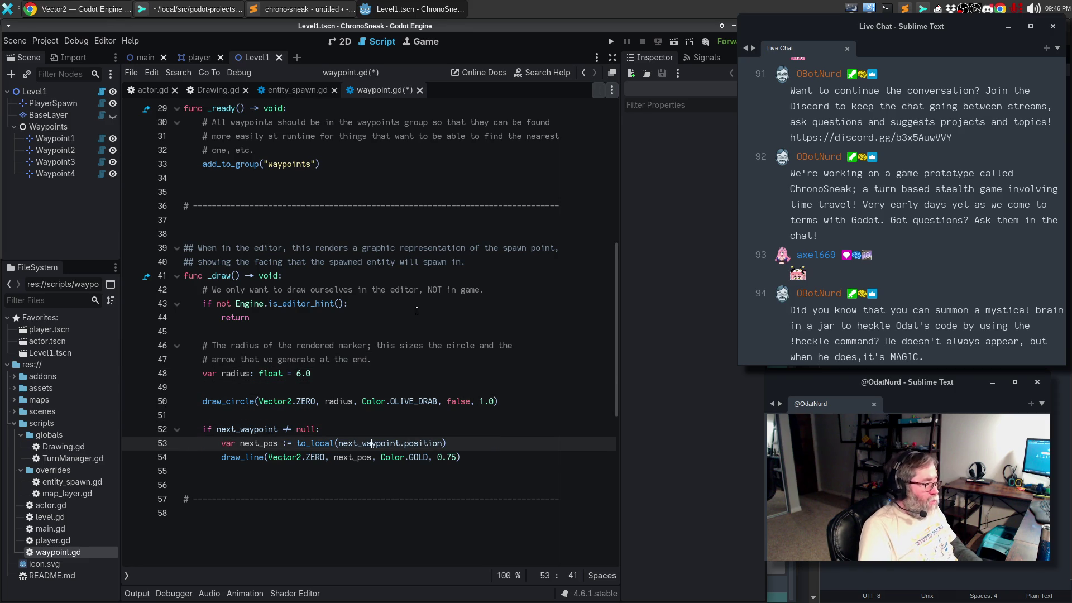
{"action": "key", "text": "End"}
{"action": "key", "text": "Left"}
{"action": "key", "text": "BackSpace"}
{"action": "key", "text": "BackSpace"}
{"action": "key", "text": "BackSpace"}
{"action": "type", "text": "1.0"}
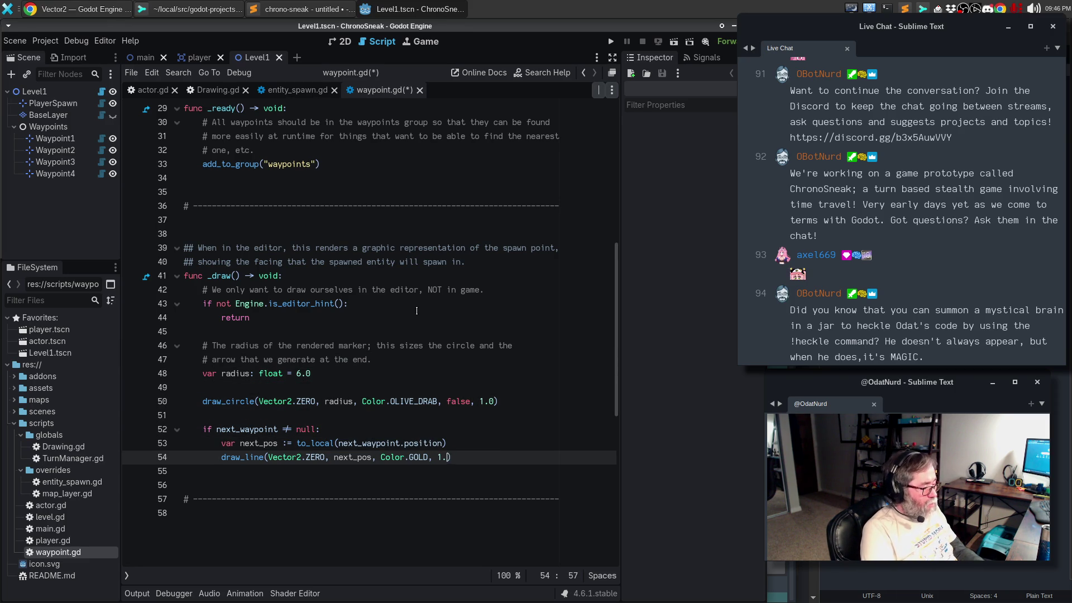
Step: Add the comment 'We always draw the marker.' above draw_circle
{"action": "key", "text": "Up"}
{"action": "key", "text": "Up"}
{"action": "key", "text": "Up"}
{"action": "key", "text": "Up"}
{"action": "key", "text": "Return"}
{"action": "type", "text": "# W"}
{"action": "type", "text": "e always "}
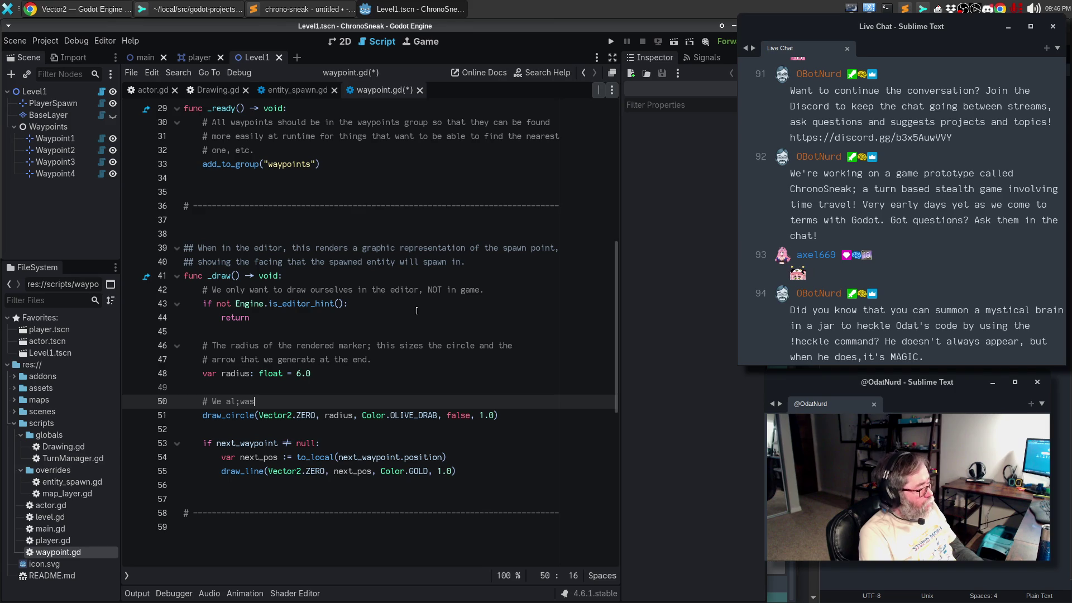
{"action": "type", "text": "draw the"}
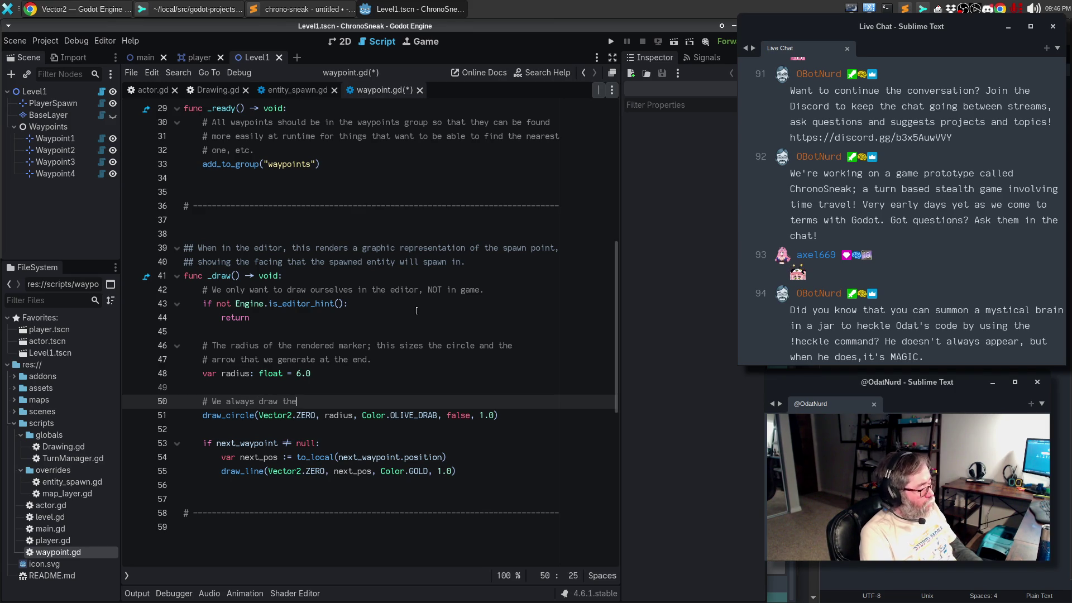
{"action": "type", "text": " marker, but we only draw the out"}
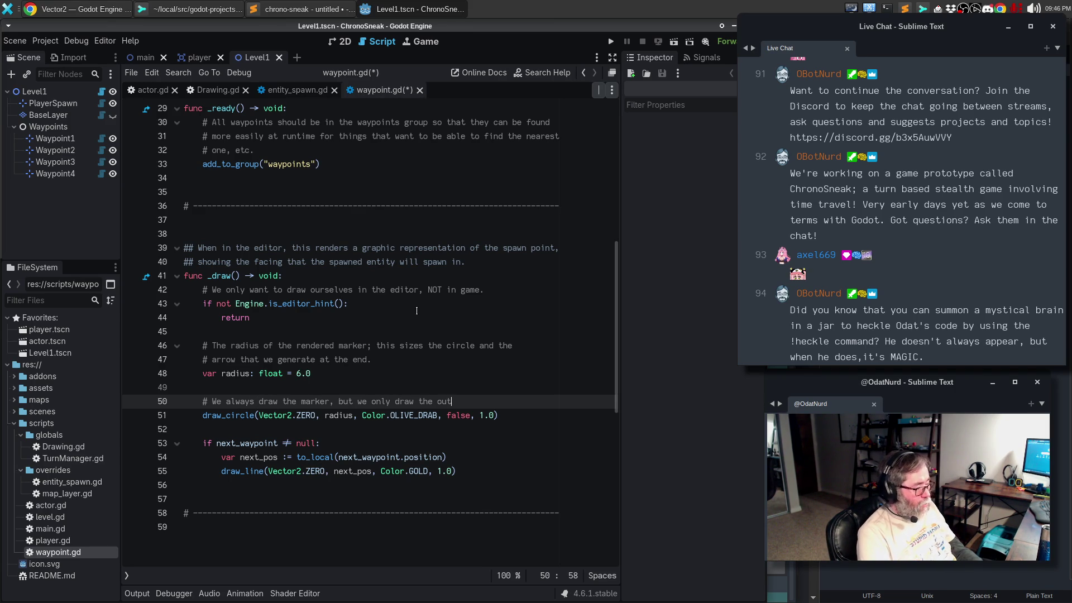
{"action": "type", "text": "going"}
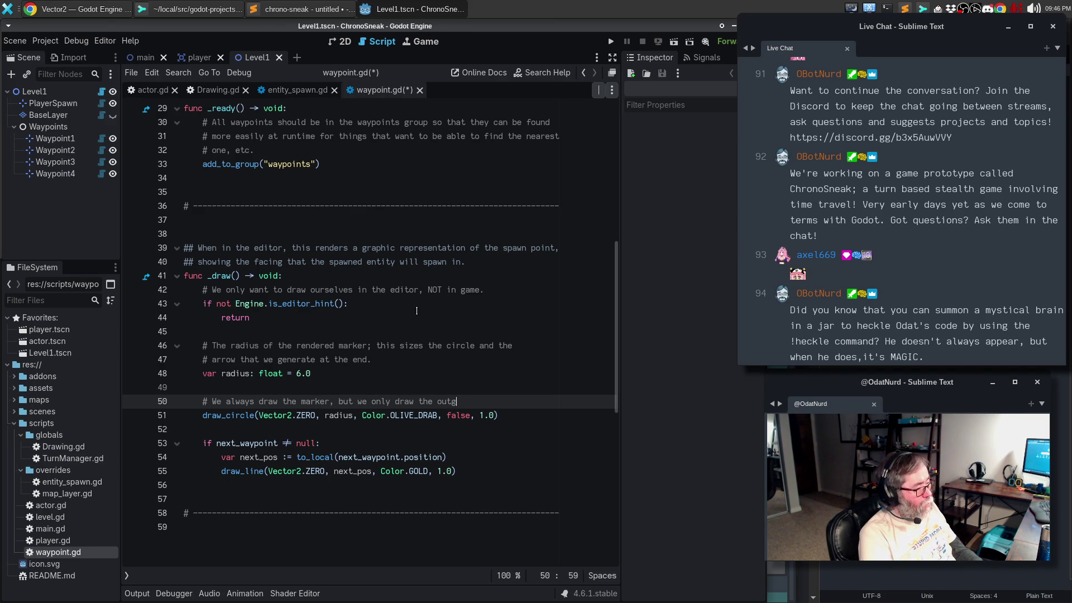
{"action": "key", "text": "BackSpace"}
{"action": "key", "text": "BackSpace"}
{"action": "key", "text": "BackSpace"}
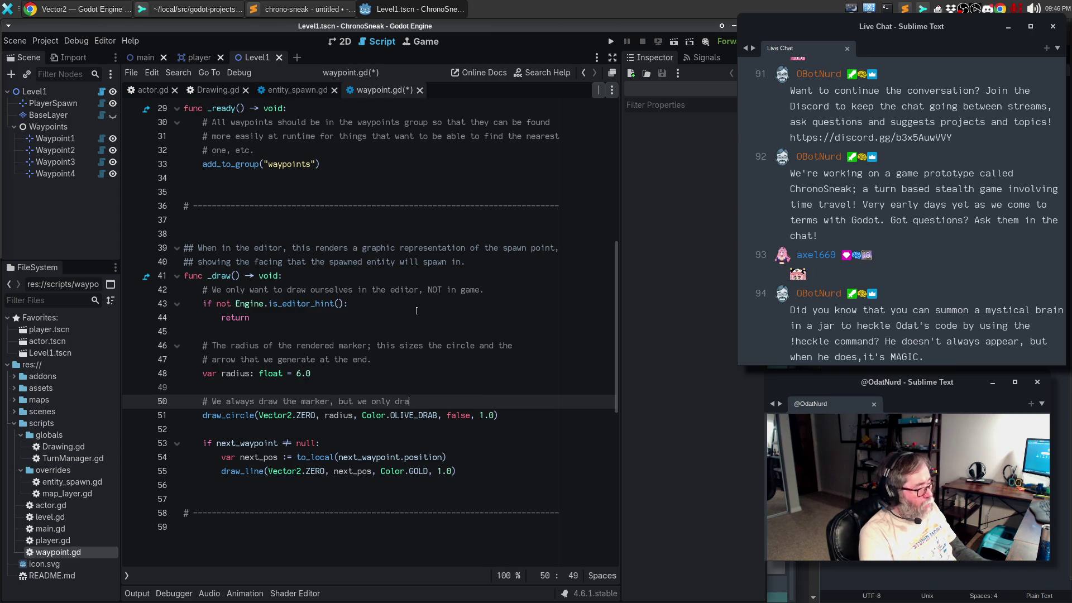
{"action": "key", "text": "BackSpace"}
{"action": "key", "text": "BackSpace"}
{"action": "key", "text": "BackSpace"}
{"action": "type", "text": "."}
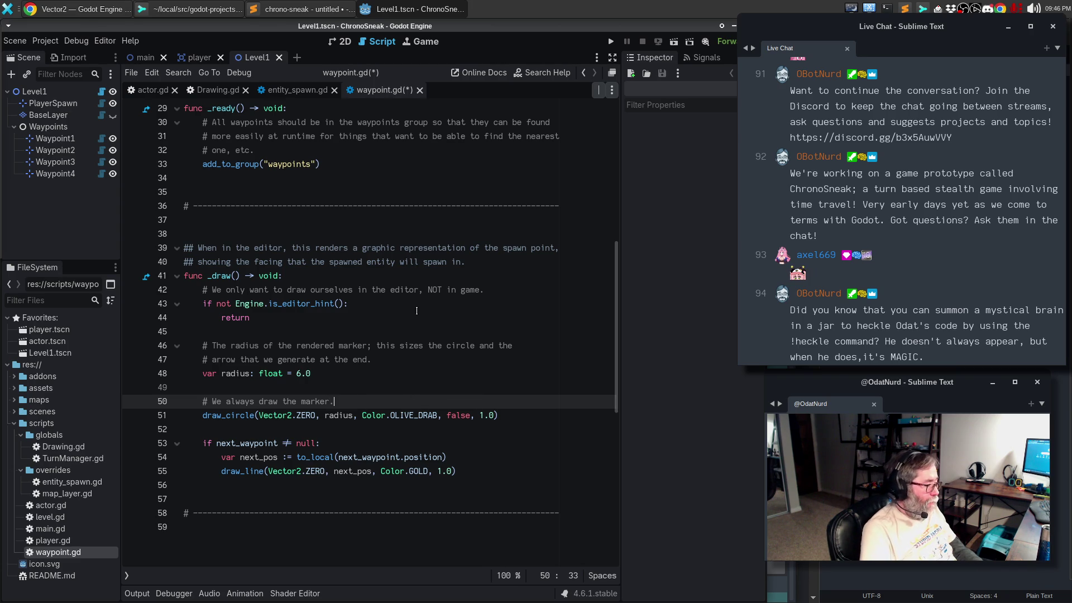
Step: Comment above the next_waypoint check that the outgoing arrow is only drawn when a next waypoint is set, and save
{"action": "key", "text": "Down"}
{"action": "key", "text": "Down"}
{"action": "key", "text": "Return"}
{"action": "key", "text": "Tab"}
{"action": "type", "text": "# The "}
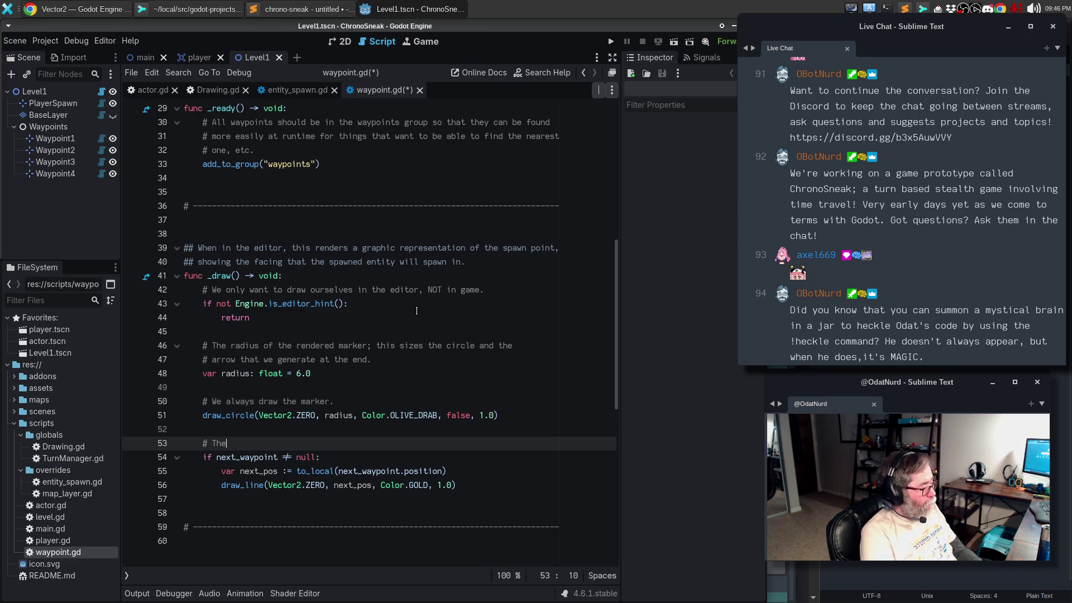
{"action": "type", "text": "outgoing arr"}
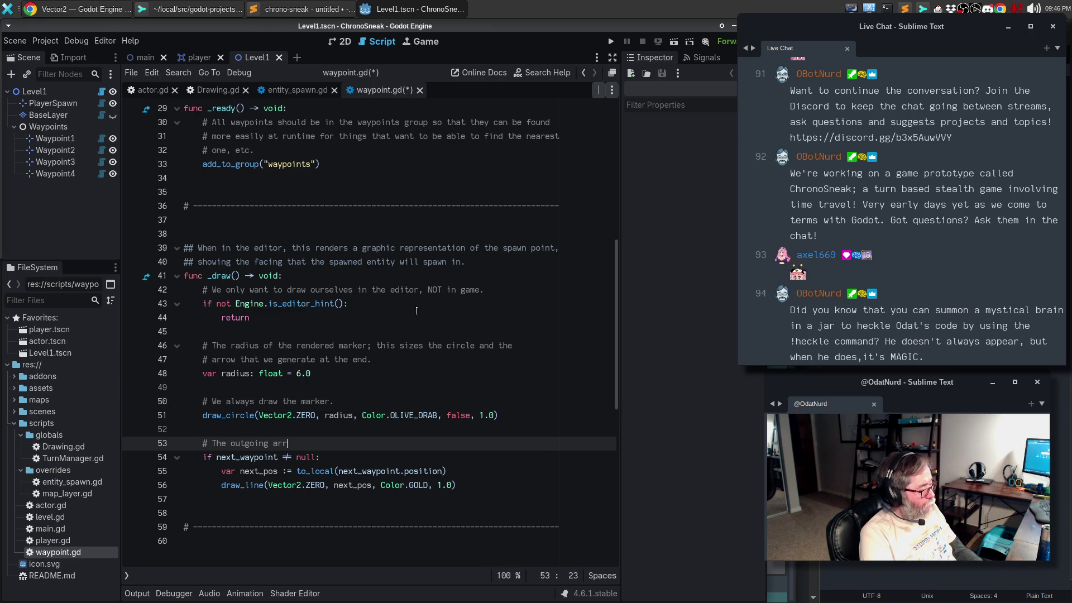
{"action": "type", "text": "ow to the next item "}
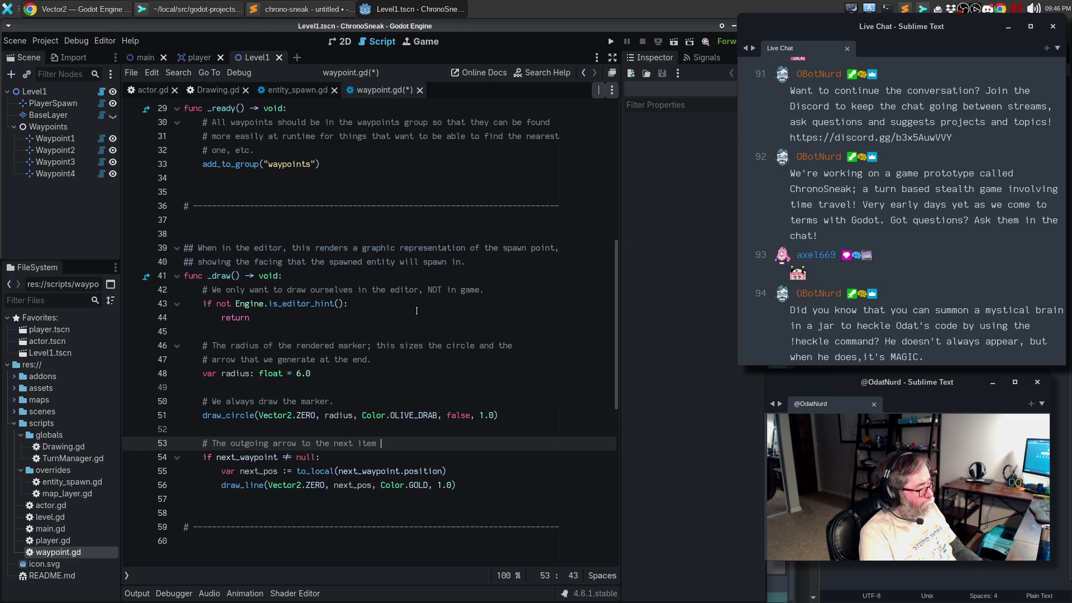
{"action": "type", "text": "is only draw"}
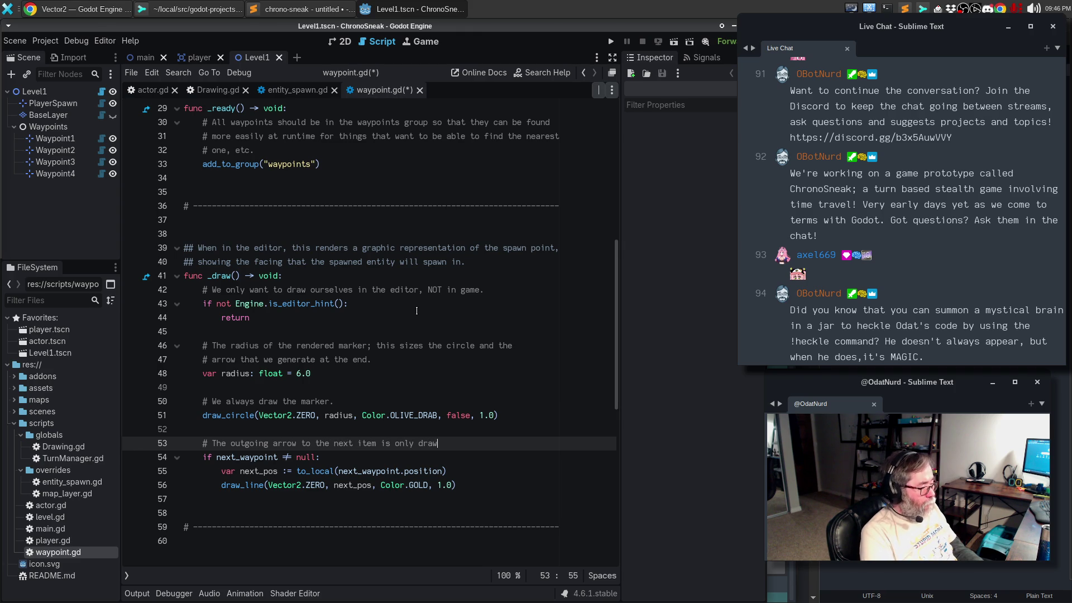
{"action": "type", "text": "n when we have a next"}
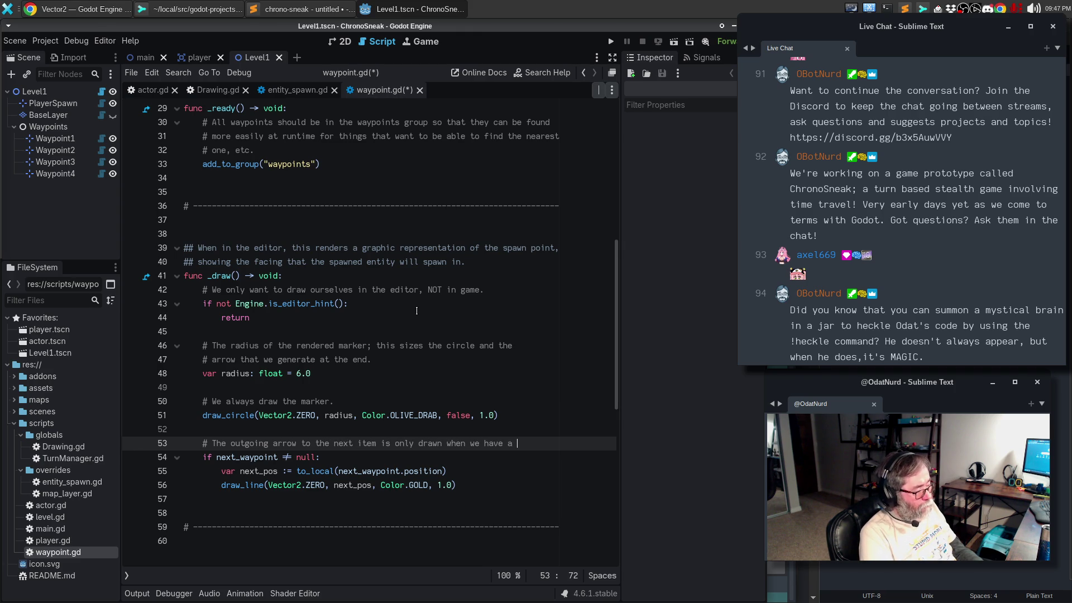
{"action": "key", "text": "Return"}
{"action": "type", "text": "waypoint "}
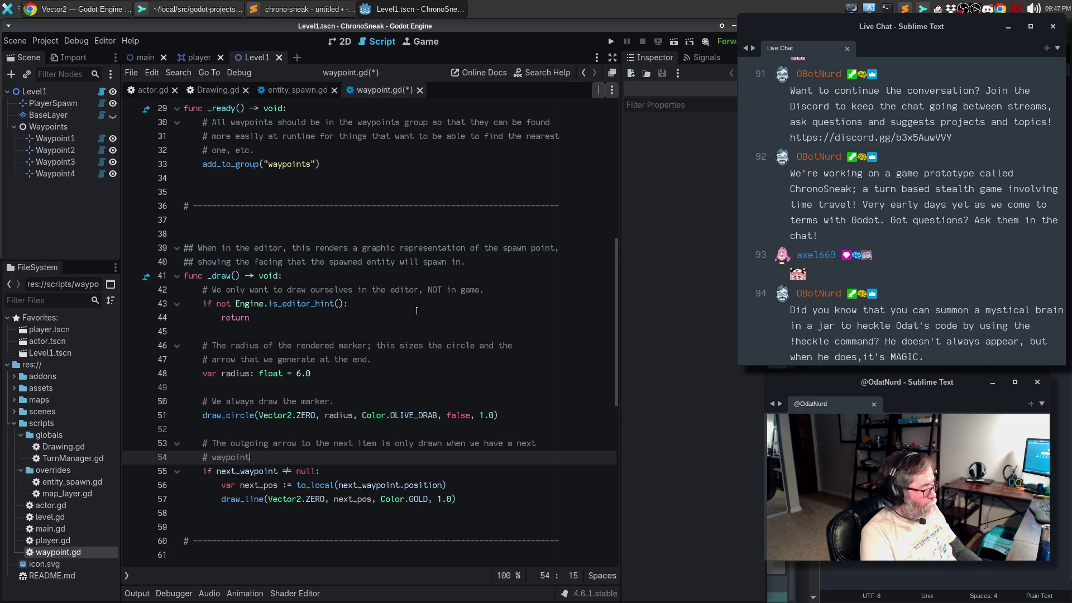
{"action": "type", "text": "to"}
{"action": "key", "text": "BackSpace"}
{"action": "type", "text": "set."}
{"action": "key", "text": "ctrl+s"}
{"action": "key", "text": "Down"}
{"action": "key", "text": "Down"}
{"action": "key", "text": "Down"}
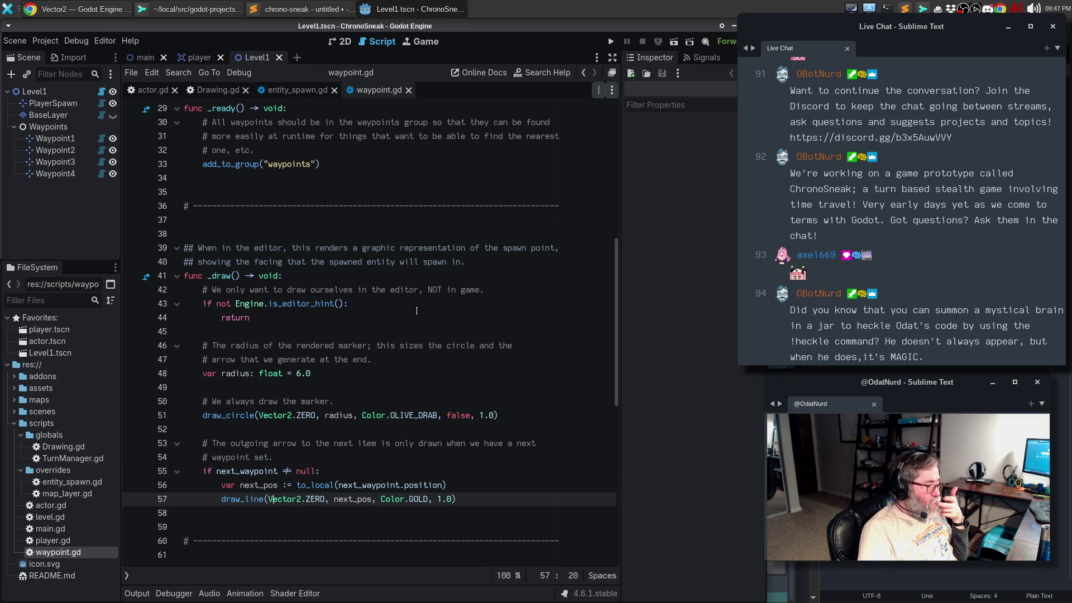
{"action": "key", "text": "Home"}
Step: Start a Drawing.draw_arrow(self, Vector2.ZERO, ...) call on a new line above draw_line
{"action": "key", "text": "Return"}
{"action": "key", "text": "Up"}
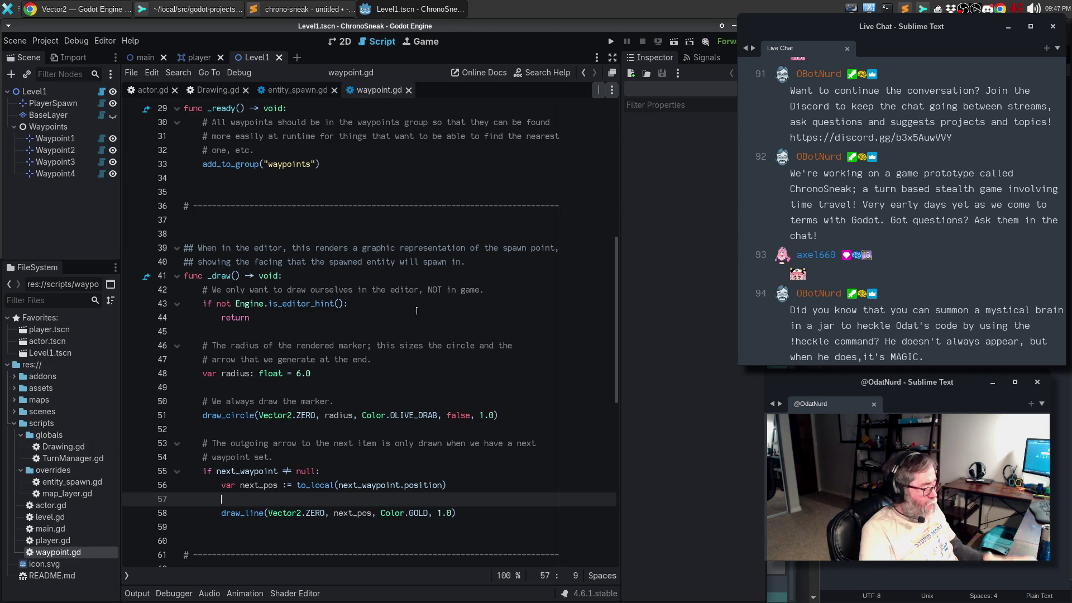
{"action": "type", "text": "Drawing"}
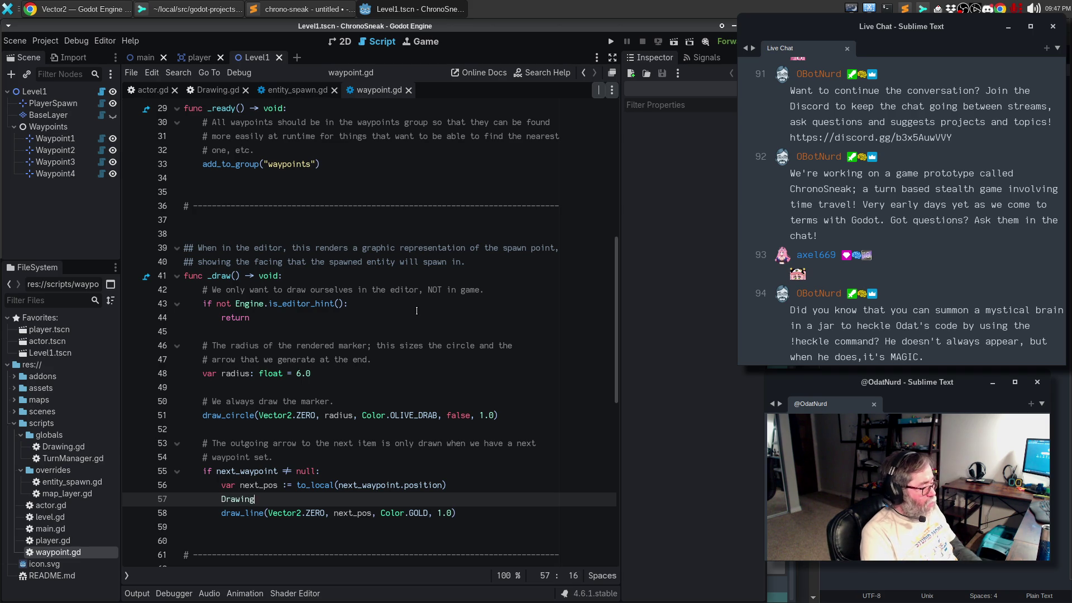
{"action": "type", "text": ".draw_arrow("}
{"action": "type", "text": "self, "}
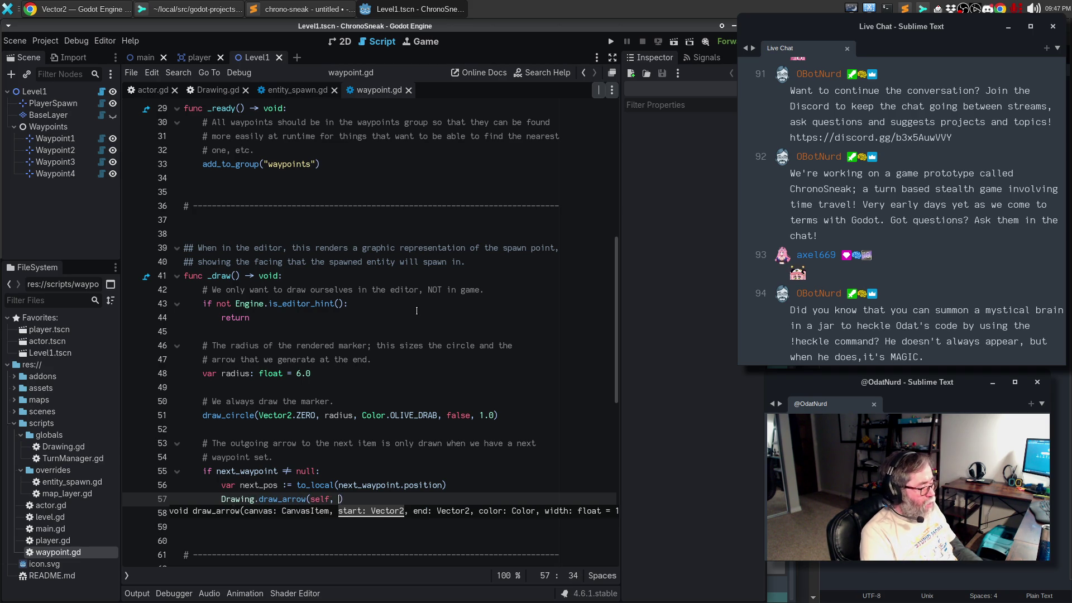
{"action": "type", "text": "ve2.Z"}
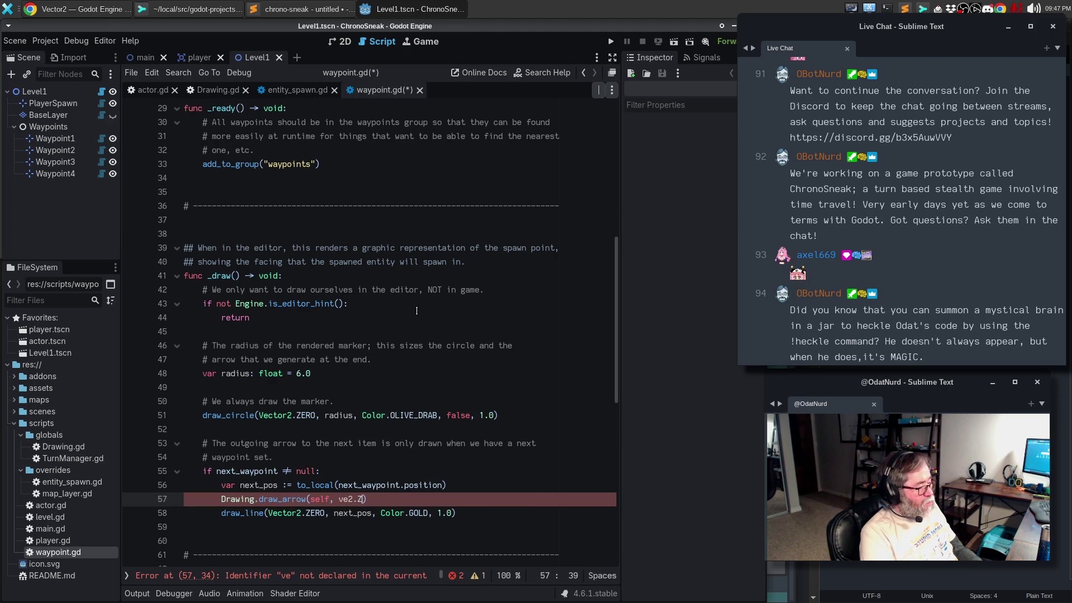
{"action": "key", "text": "BackSpace"}
{"action": "key", "text": "BackSpace"}
{"action": "key", "text": "BackSpace"}
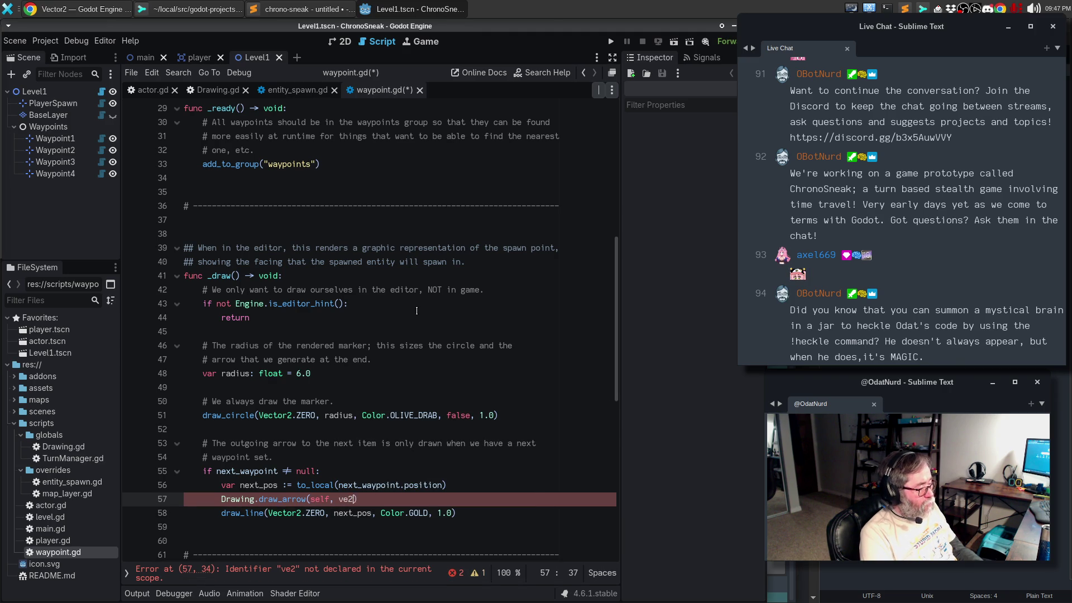
{"action": "type", "text": "3"}
{"action": "key", "text": "BackSpace"}
{"action": "type", "text": "e2"}
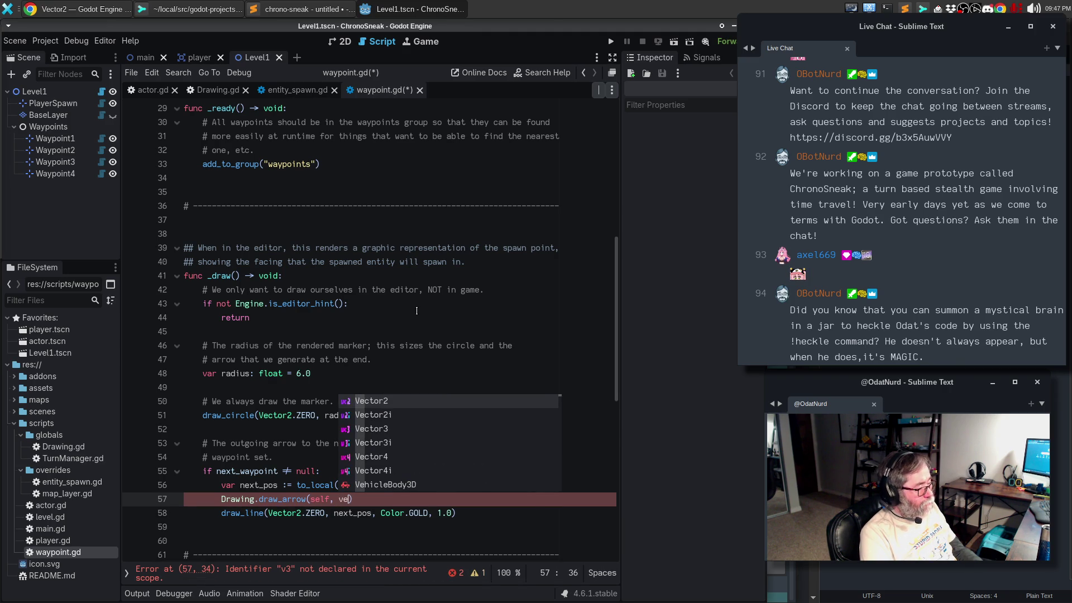
{"action": "key", "text": "Return"}
{"action": "key", "text": "BackSpace"}
{"action": "key", "text": "BackSpace"}
{"action": "key", "text": "BackSpace"}
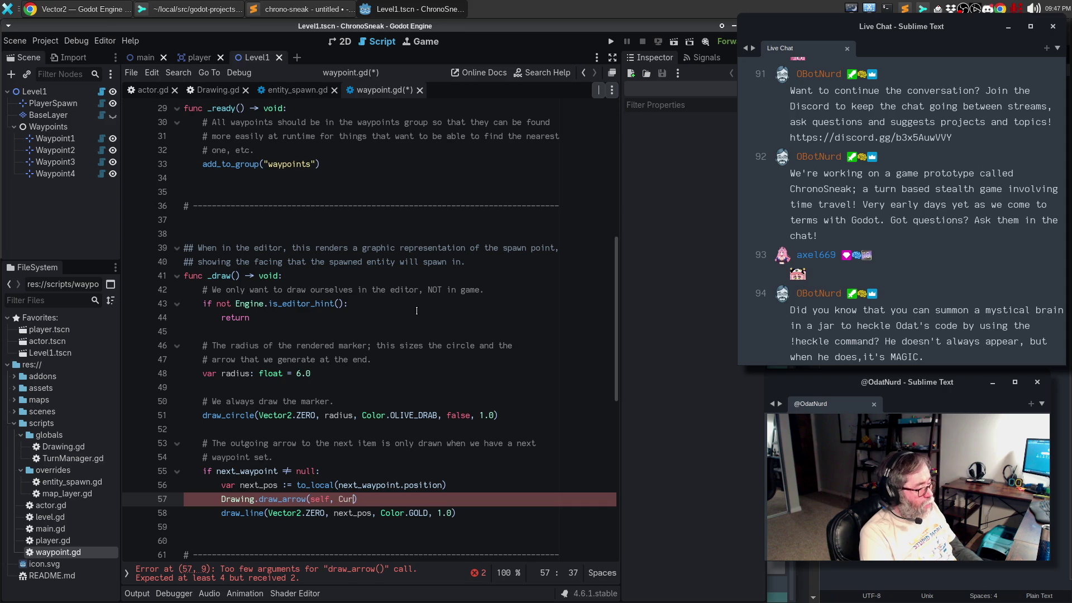
{"action": "type", "text": "V2"}
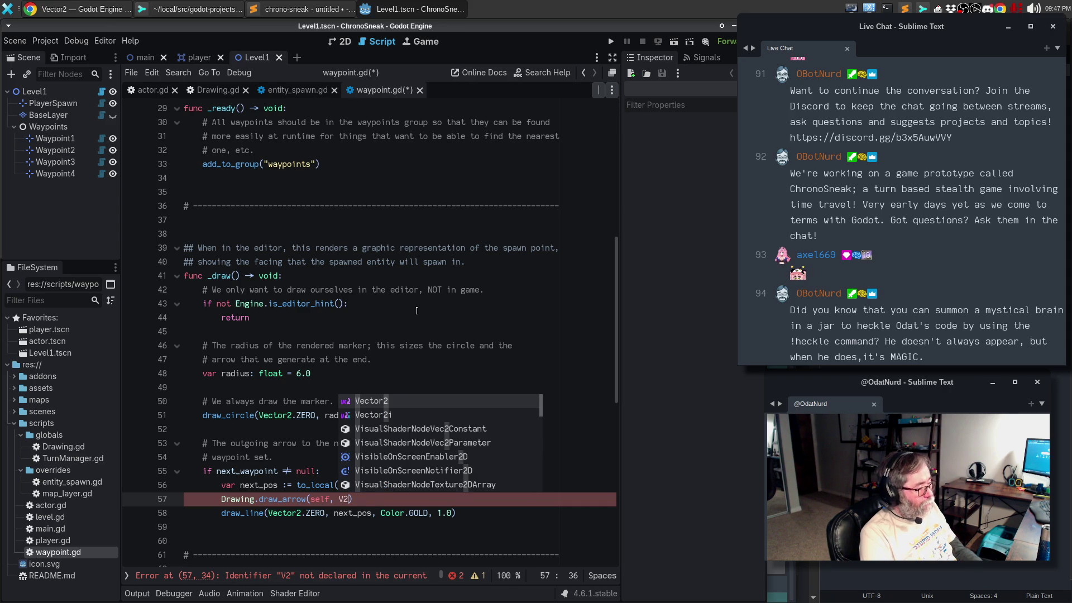
{"action": "key", "text": "Return"}
{"action": "type", "text": "."}
{"action": "key", "text": "Return"}
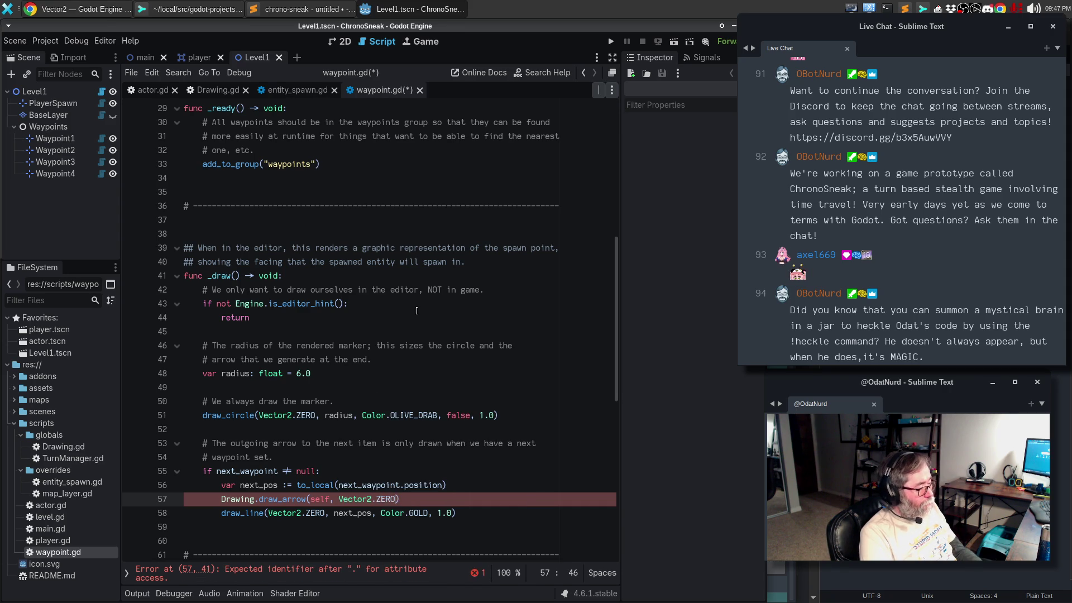
Step: Finish the arrow with next_pos, Color.ANTIQUE_WHITE, 1.0, radius / 2.0, delete the old draw_line, and save
{"action": "type", "text": ", next_pos"}
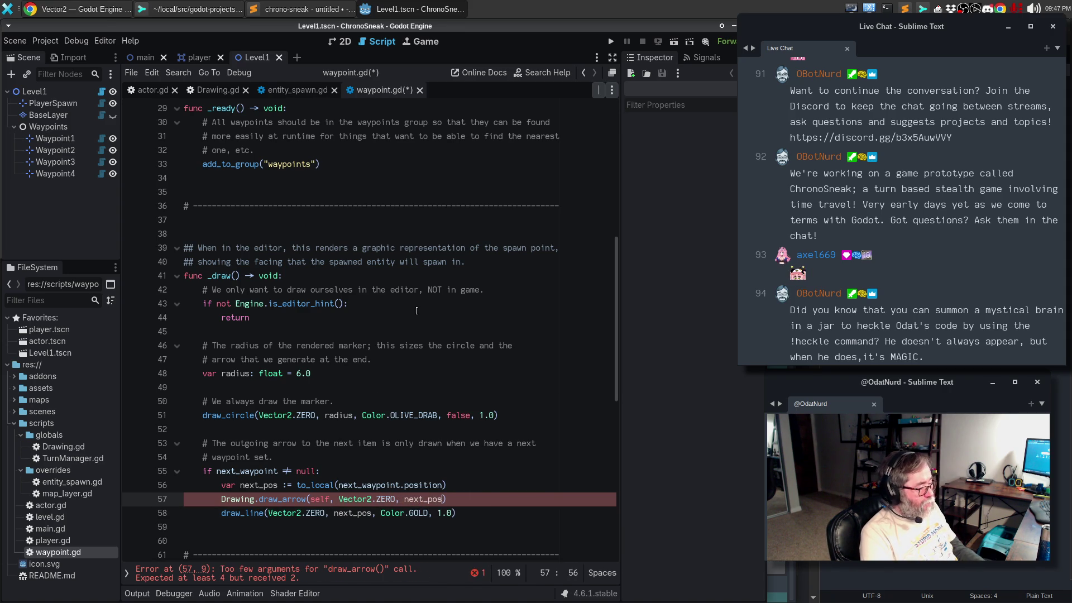
{"action": "type", "text": ", Color."}
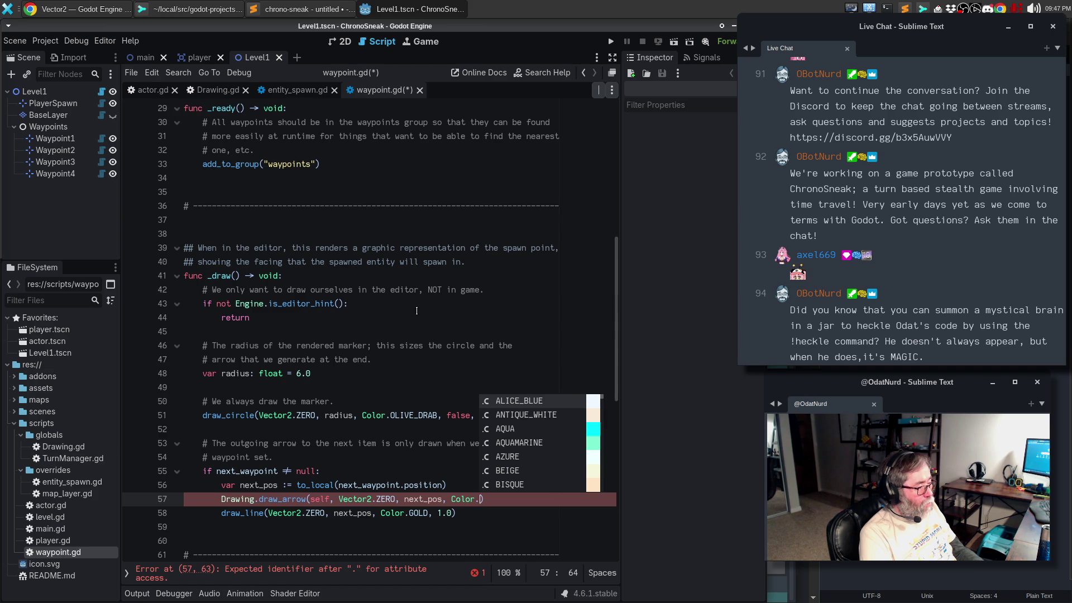
{"action": "type", "text": "an"}
{"action": "key", "text": "Return"}
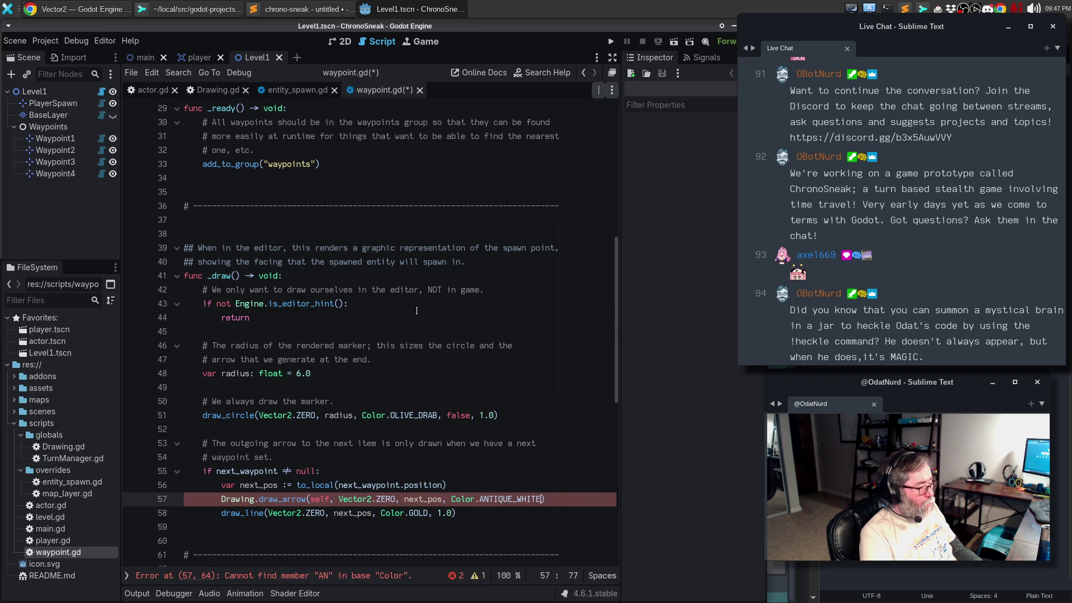
{"action": "type", "text": ", "}
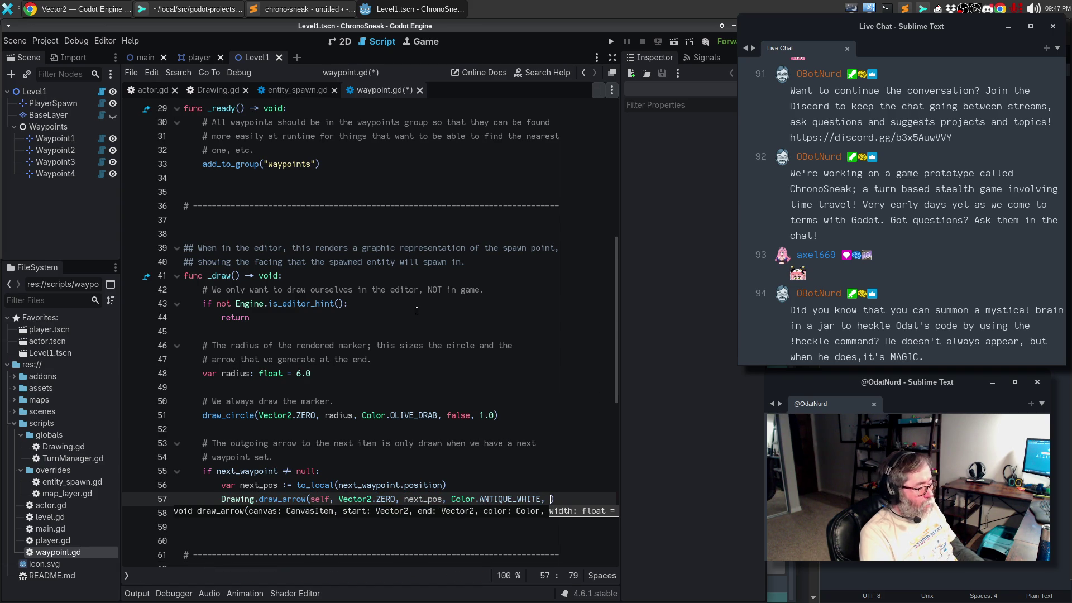
{"action": "type", "text": "1.0, "}
{"action": "type", "text": "rad"}
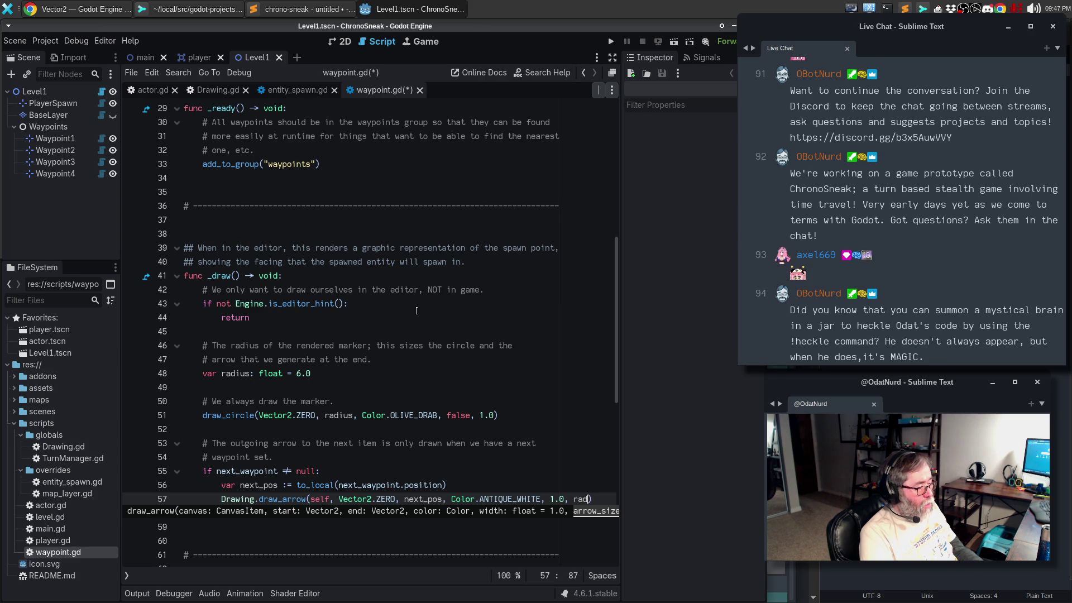
{"action": "key", "text": "Return"}
{"action": "type", "text": "/ 2"}
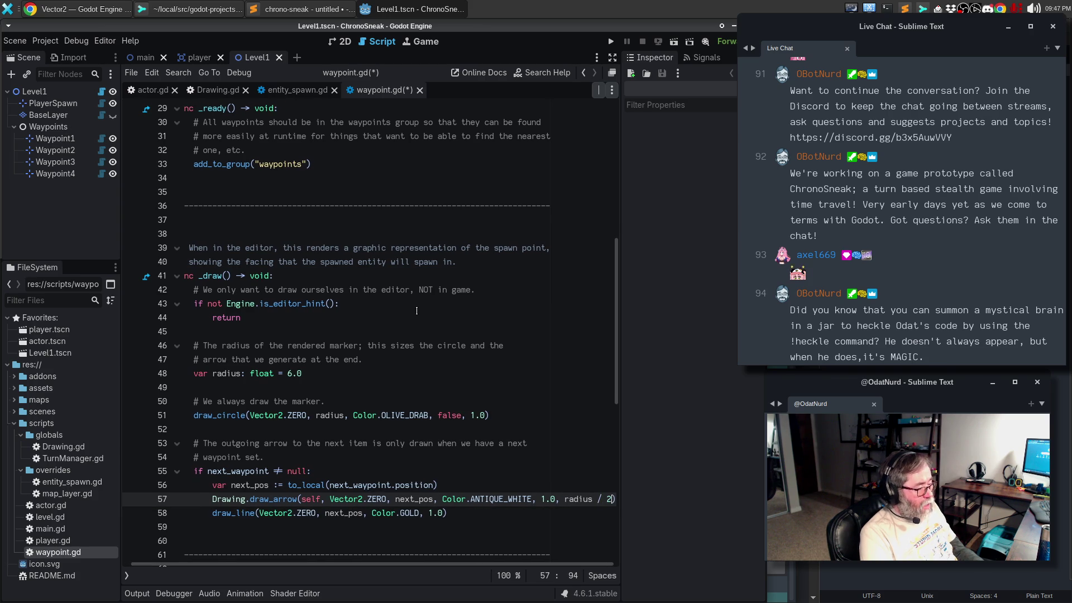
{"action": "type", "text": ".0"}
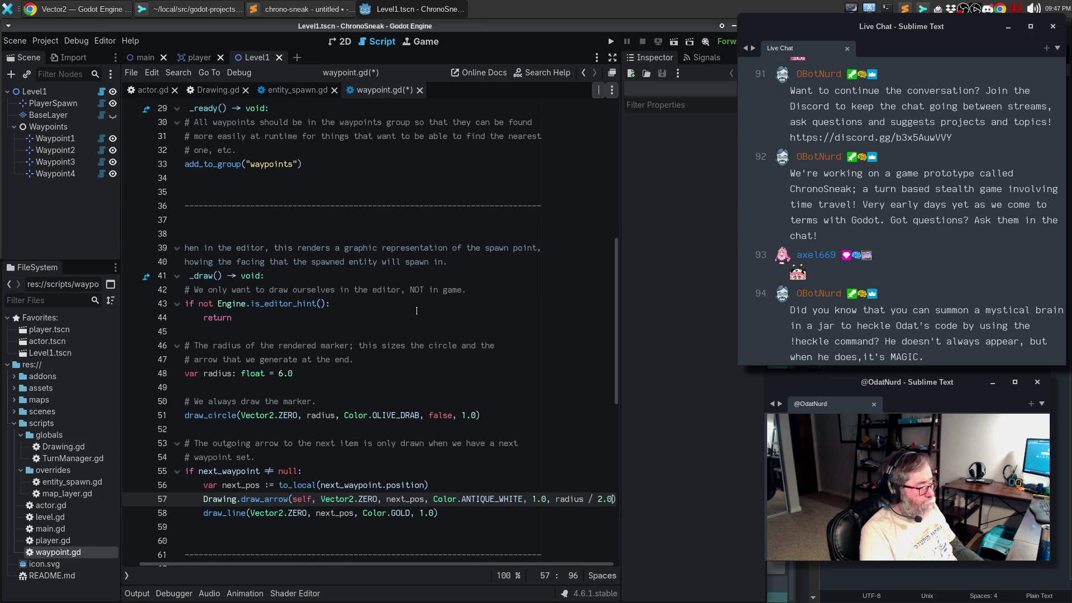
{"action": "key", "text": "Down"}
{"action": "key", "text": "ctrl+shift+k"}
{"action": "key", "text": "ctrl+s"}
Step: Reload the saved Level1 scene in the 2D view to see the white arrows
{"action": "left_click", "coordinate": [345, 42]}
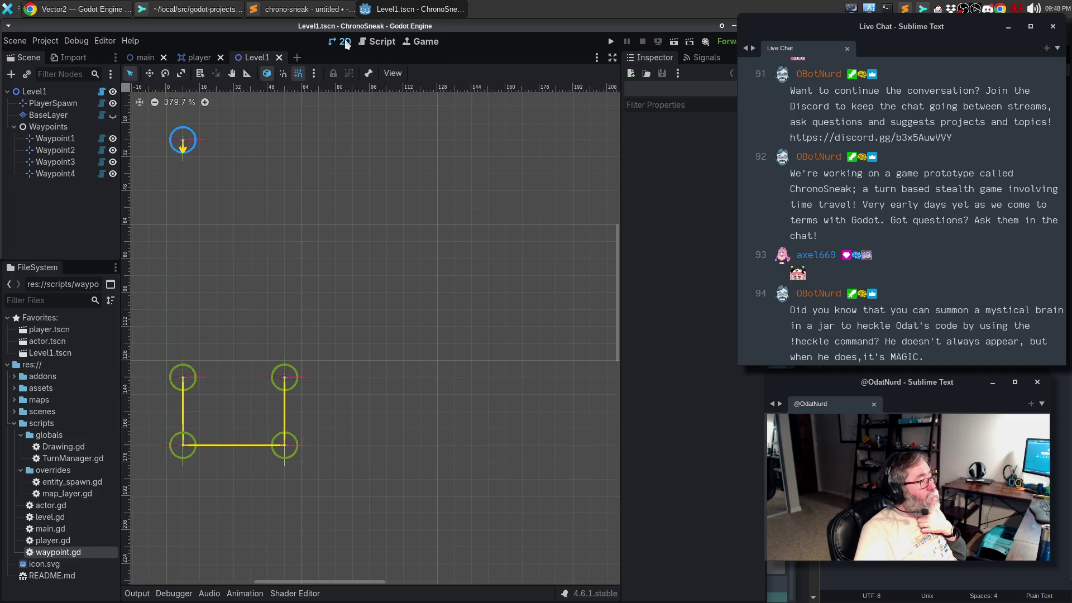
{"action": "left_click", "coordinate": [25, 42]}
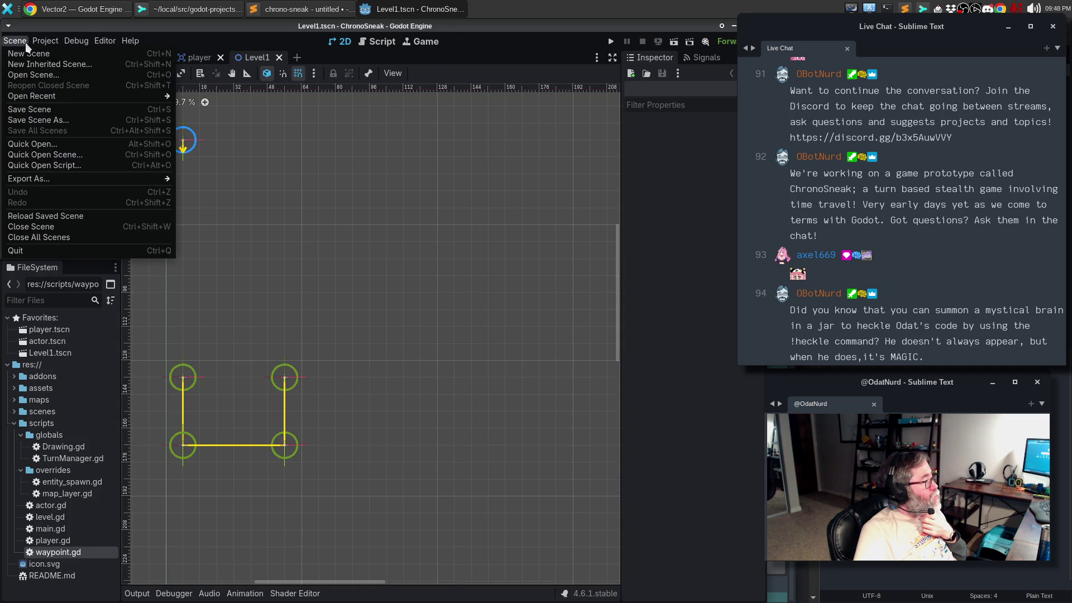
{"action": "left_click", "coordinate": [52, 216]}
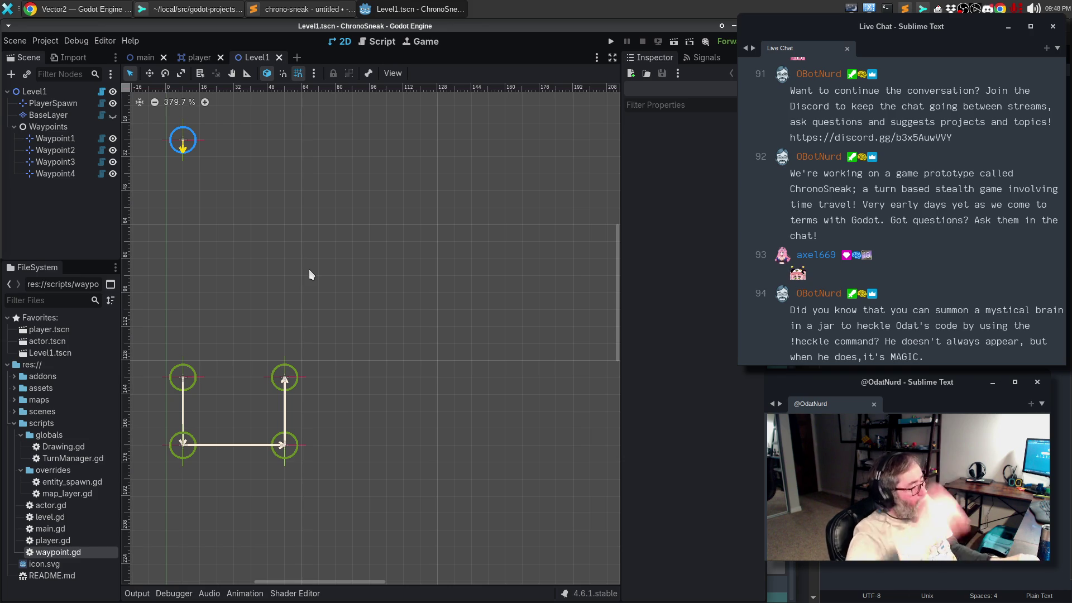
Step: Glance at the Drawing.gd diff in Sublime Merge, then return to the waypoint.gd script
{"action": "key", "text": "alt+Tab"}
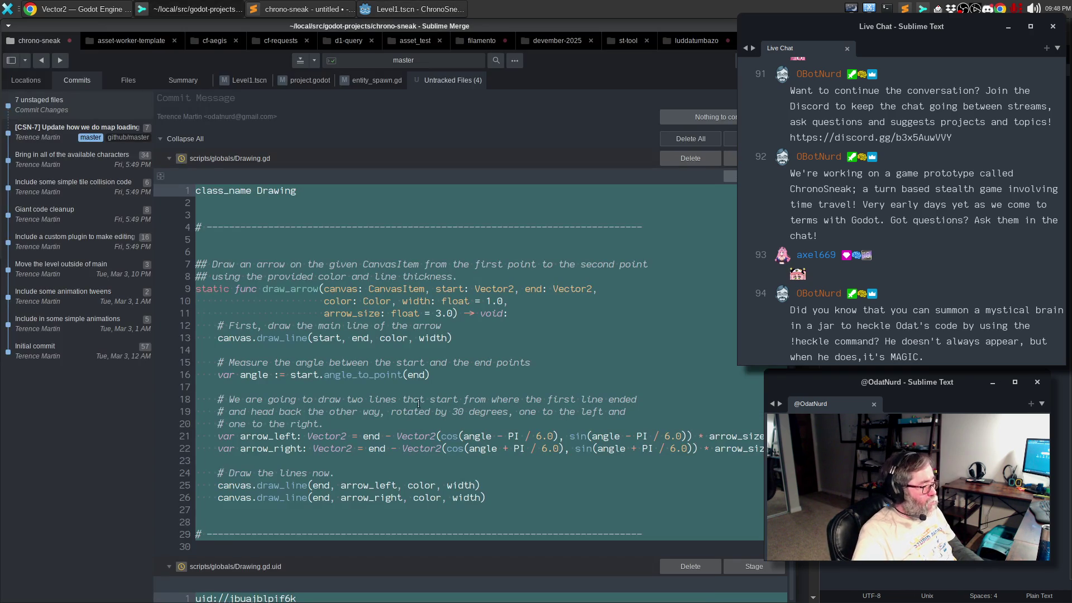
{"action": "left_click", "coordinate": [401, 8]}
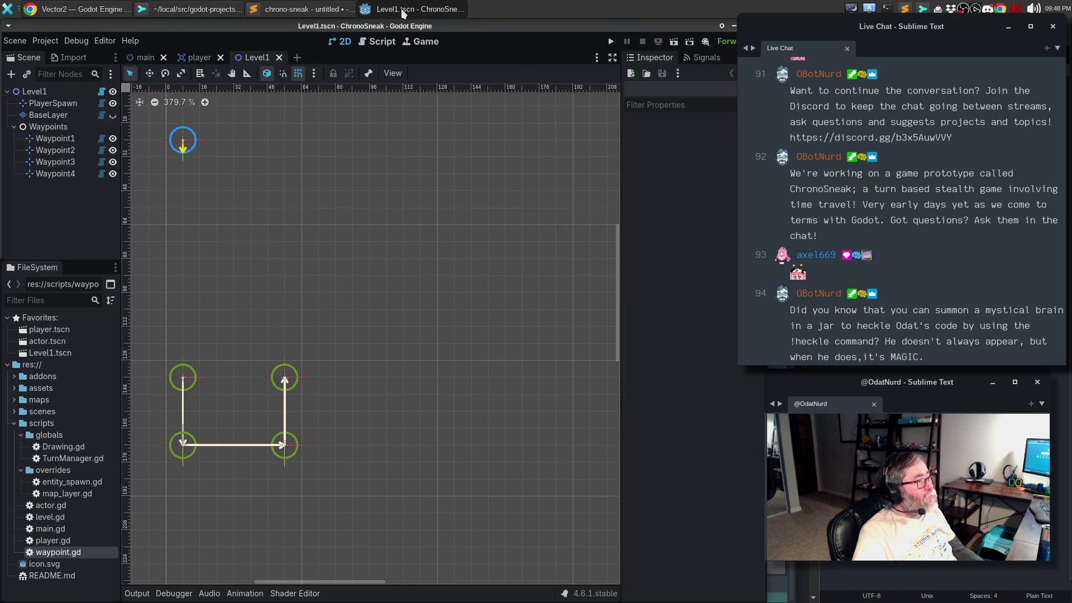
{"action": "left_click", "coordinate": [401, 9]}
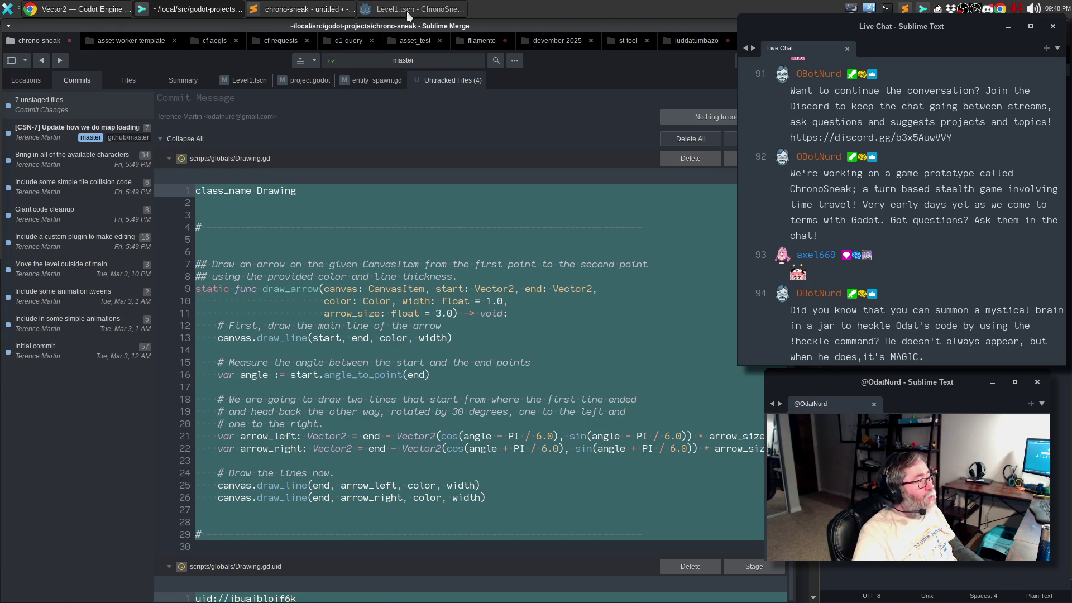
{"action": "left_click", "coordinate": [407, 11]}
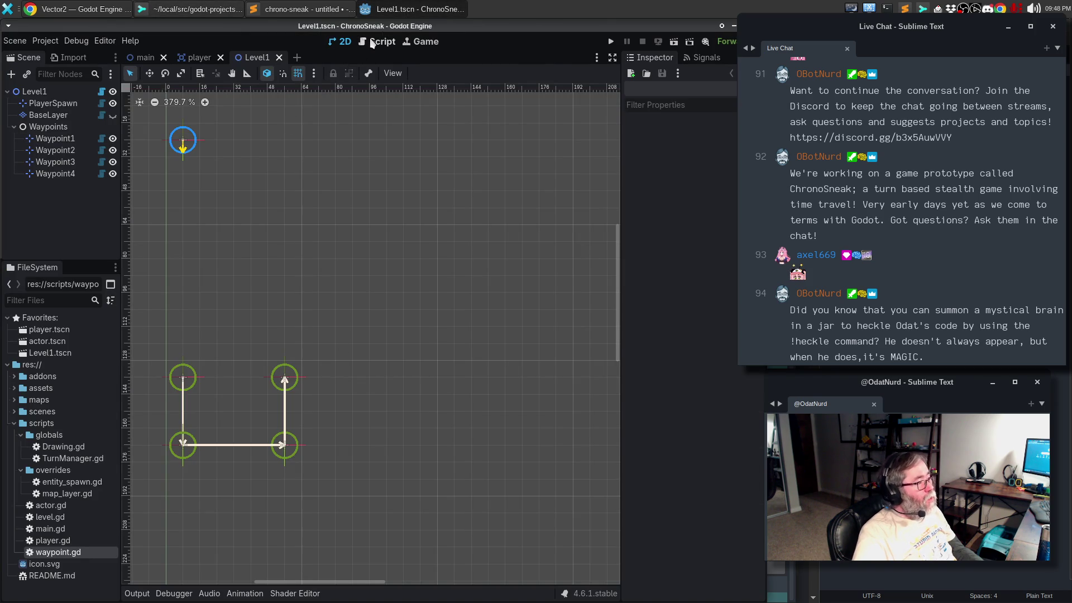
{"action": "left_click", "coordinate": [377, 41]}
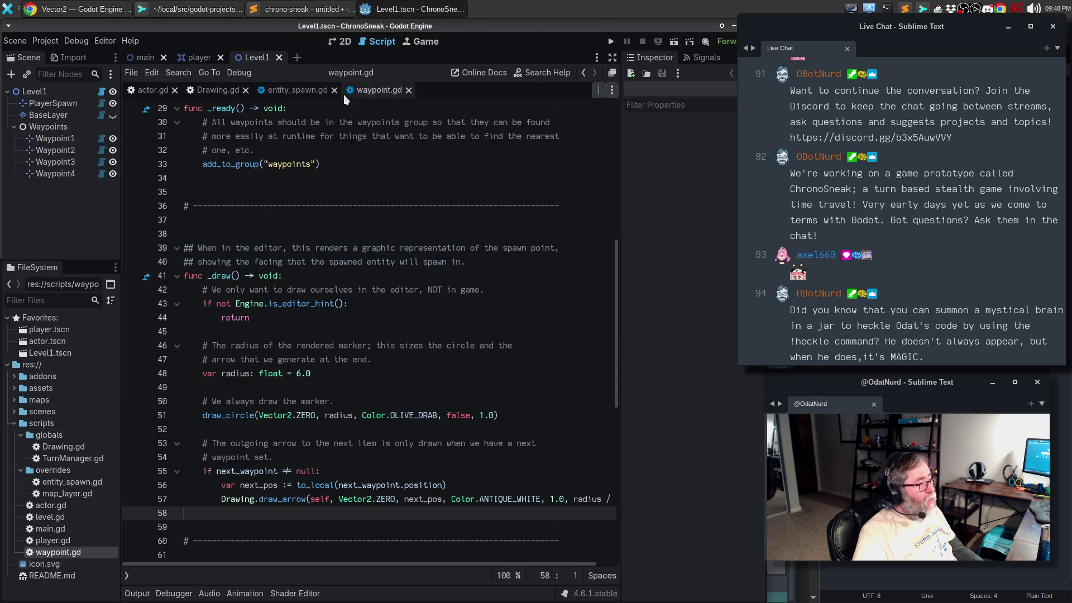
Step: Append '- radius' to next_pos on line 56 and save waypoint.gd
{"action": "left_click", "coordinate": [494, 487]}
{"action": "type", "text": "- rad"}
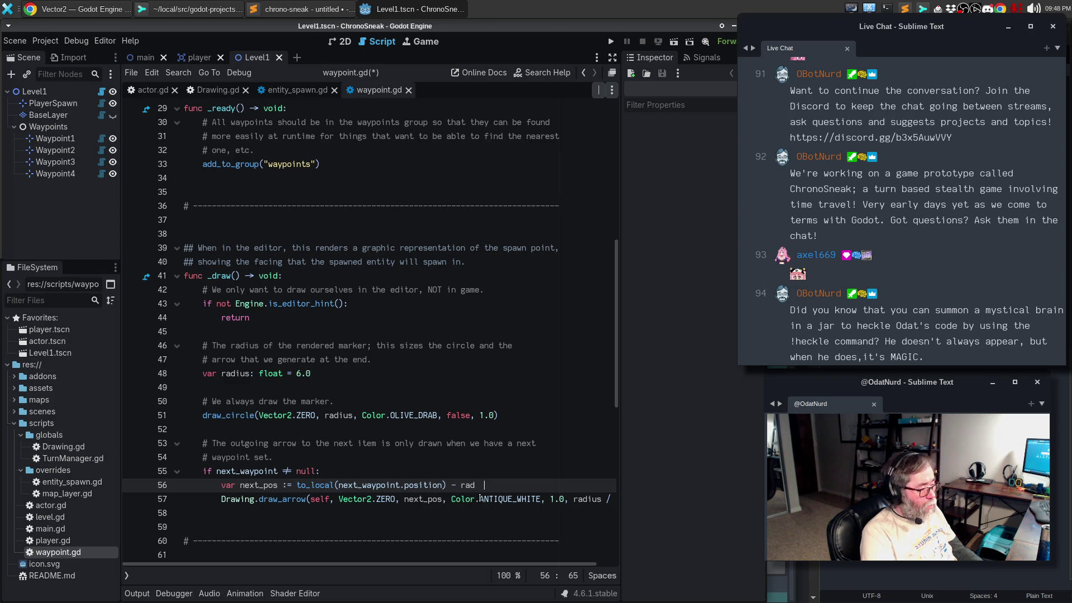
{"action": "type", "text": "ius"}
{"action": "key", "text": "ctrl+s"}
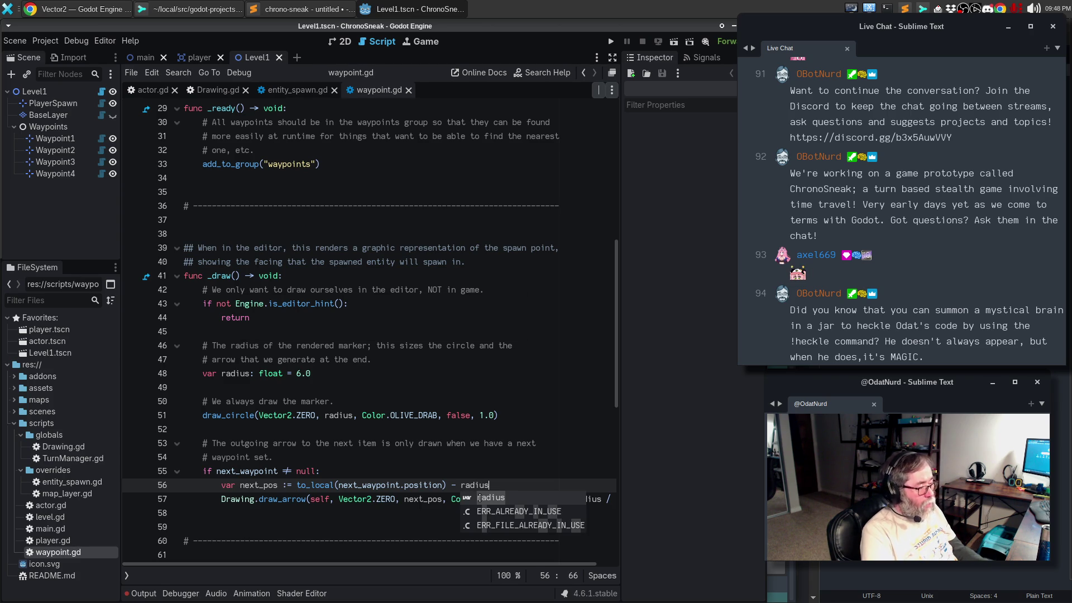
Step: Reload the saved scene and check the Output panel for the Vector2-minus-float parse errors
{"action": "left_click", "coordinate": [342, 42]}
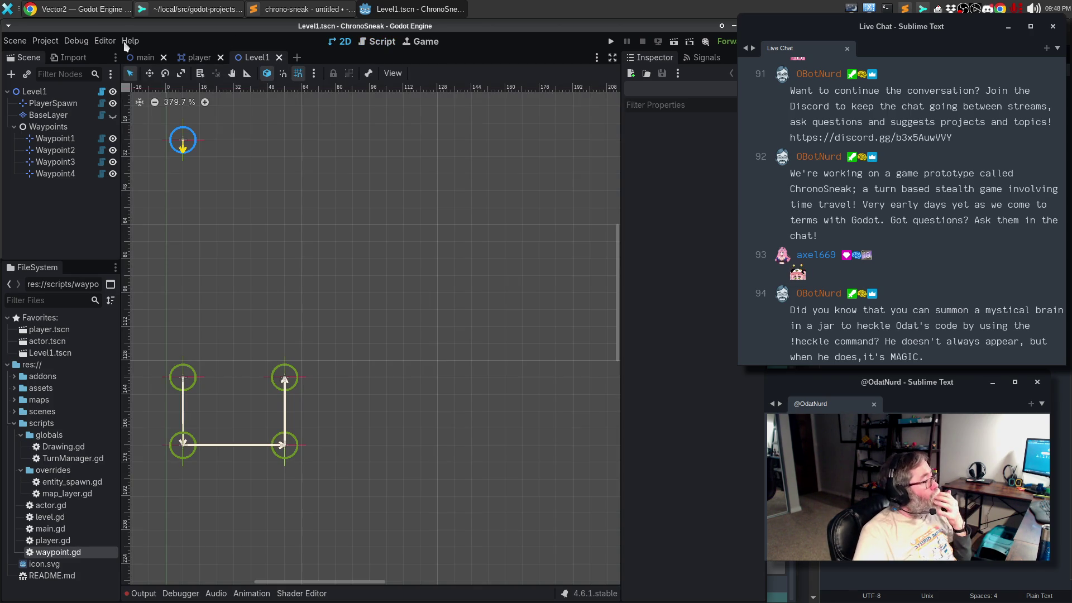
{"action": "left_click", "coordinate": [22, 40]}
{"action": "left_click", "coordinate": [45, 215]}
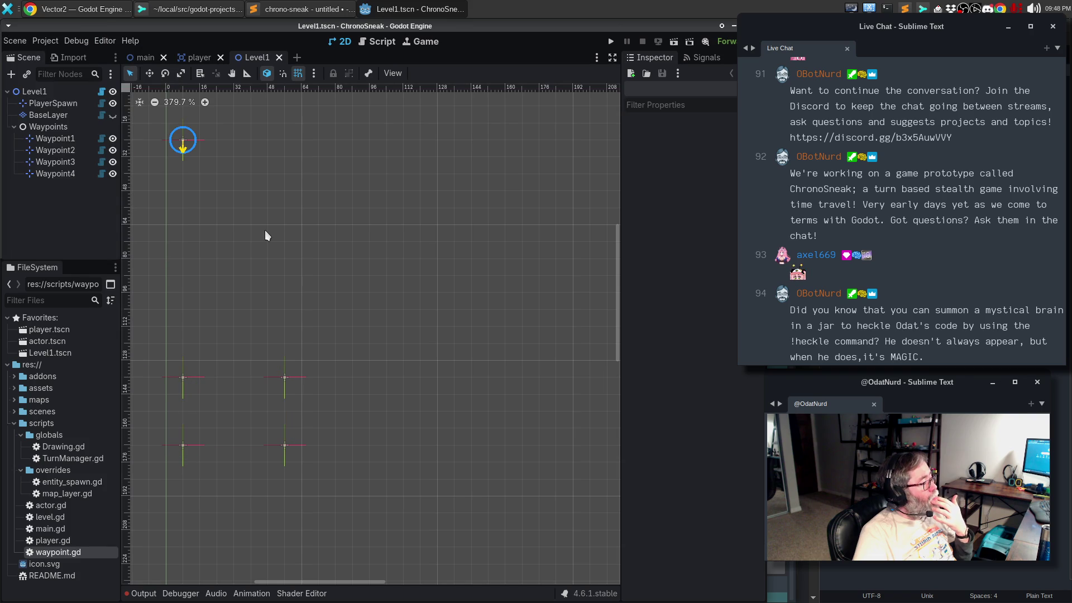
{"action": "left_click", "coordinate": [143, 593]}
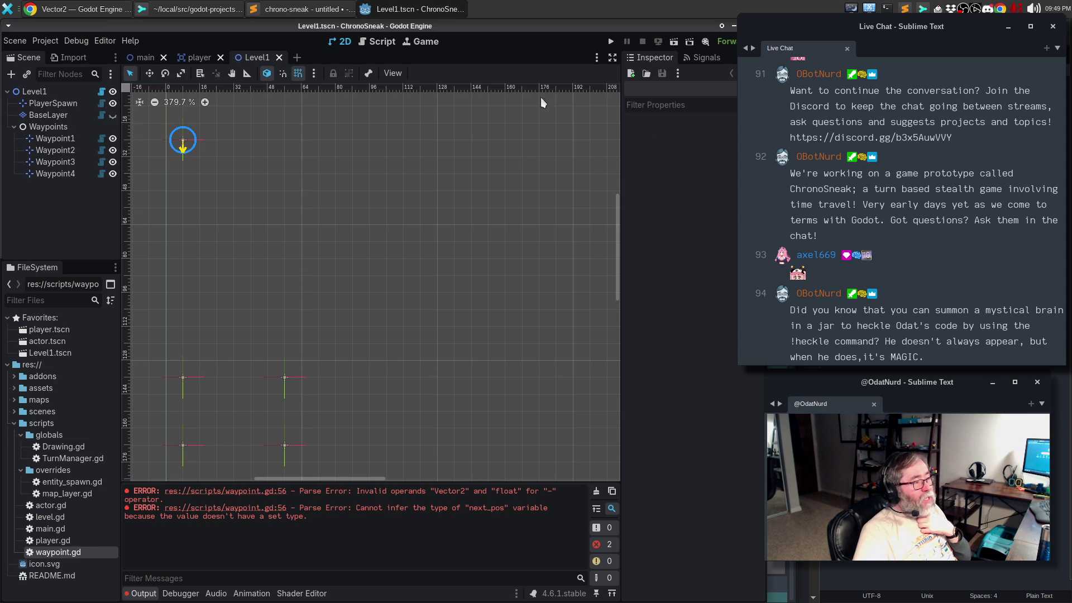
{"action": "left_click", "coordinate": [373, 42]}
{"action": "scroll", "coordinate": [321, 384], "scroll_direction": "down", "scroll_amount": 3}
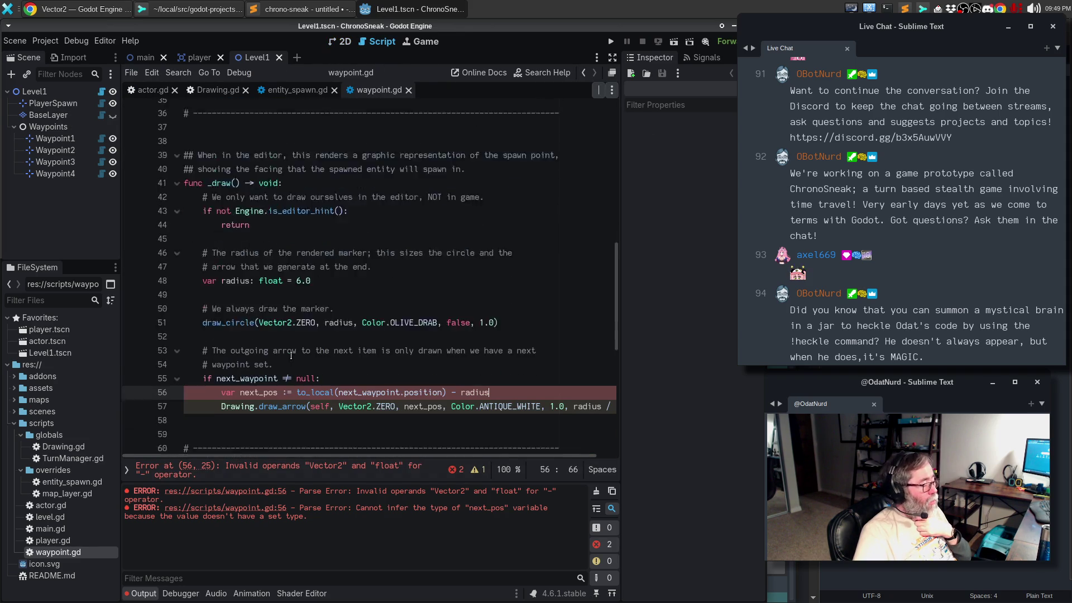
Step: Move '- radius' from line 56 into the draw_arrow end argument, making it next_pos - radius
{"action": "left_click_drag", "start_coordinate": [489, 360], "coordinate": [447, 359]}
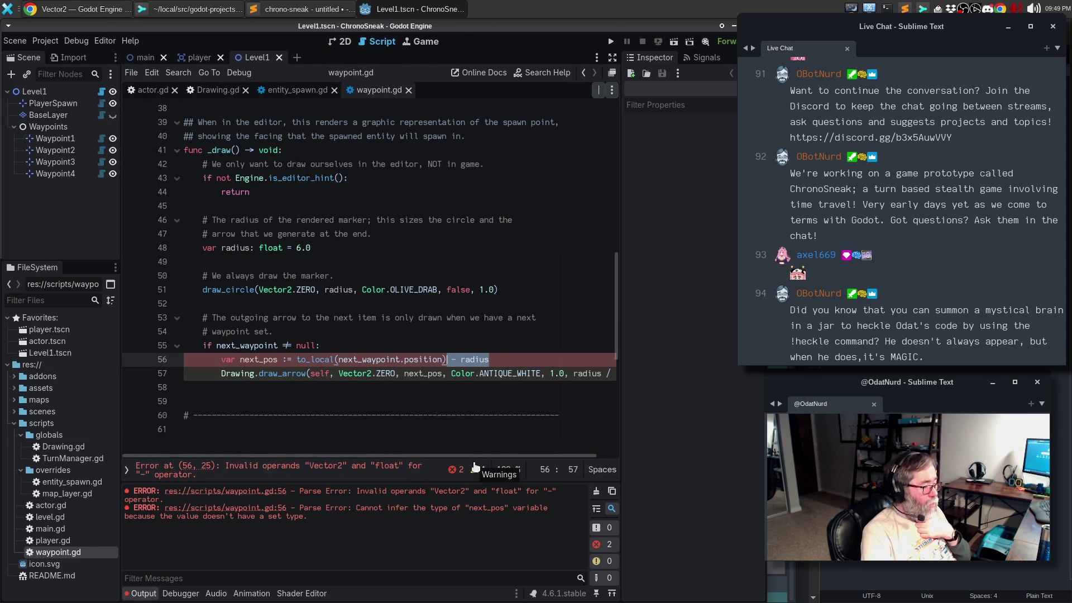
{"action": "key", "text": "BackSpace"}
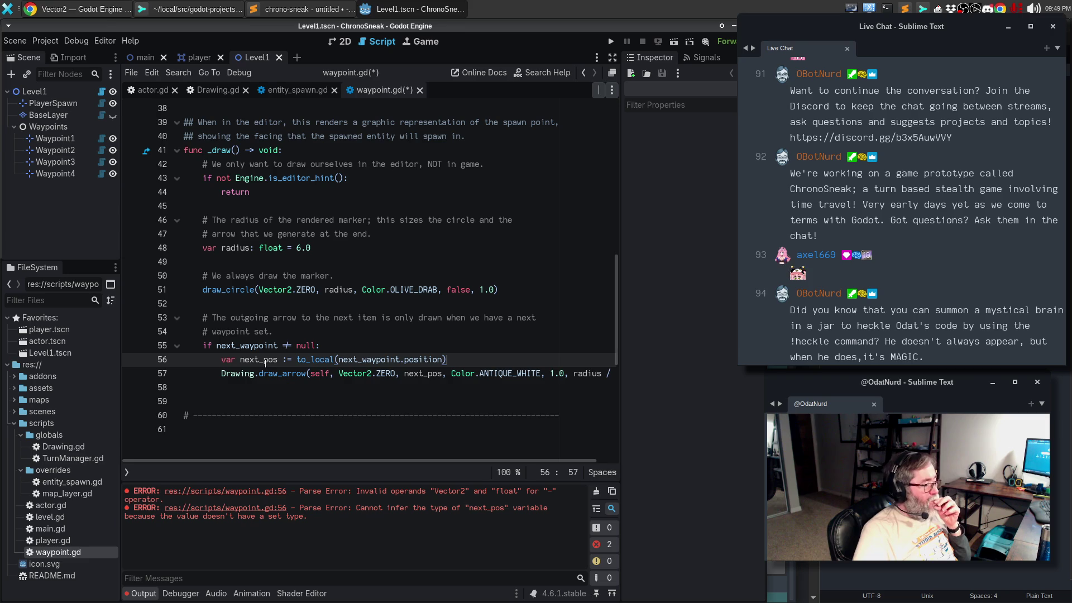
{"action": "left_click", "coordinate": [263, 359]}
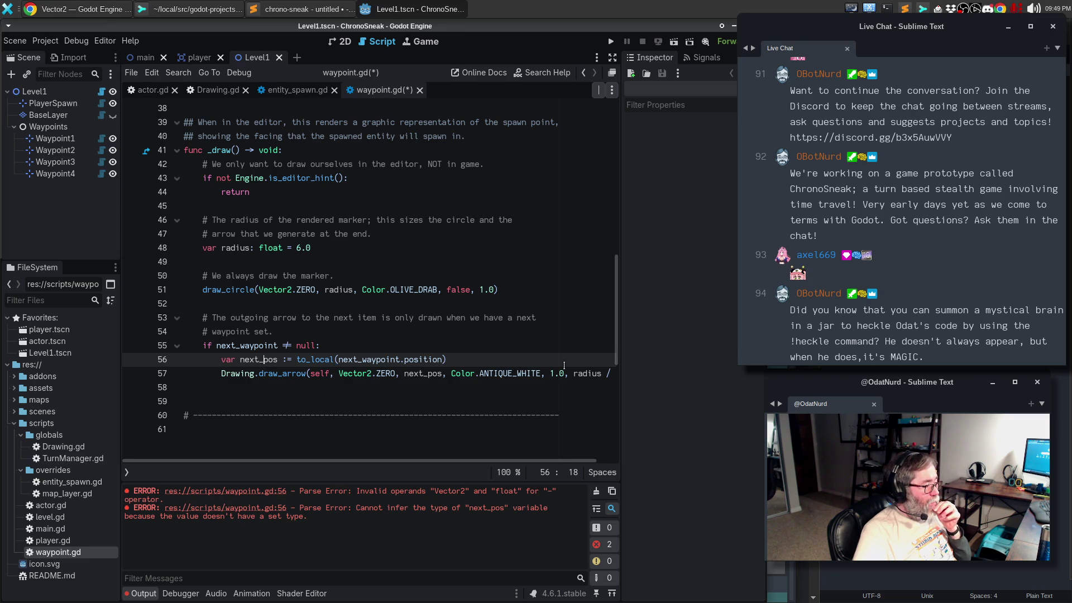
{"action": "left_click", "coordinate": [440, 373]}
{"action": "type", "text": "- radius"}
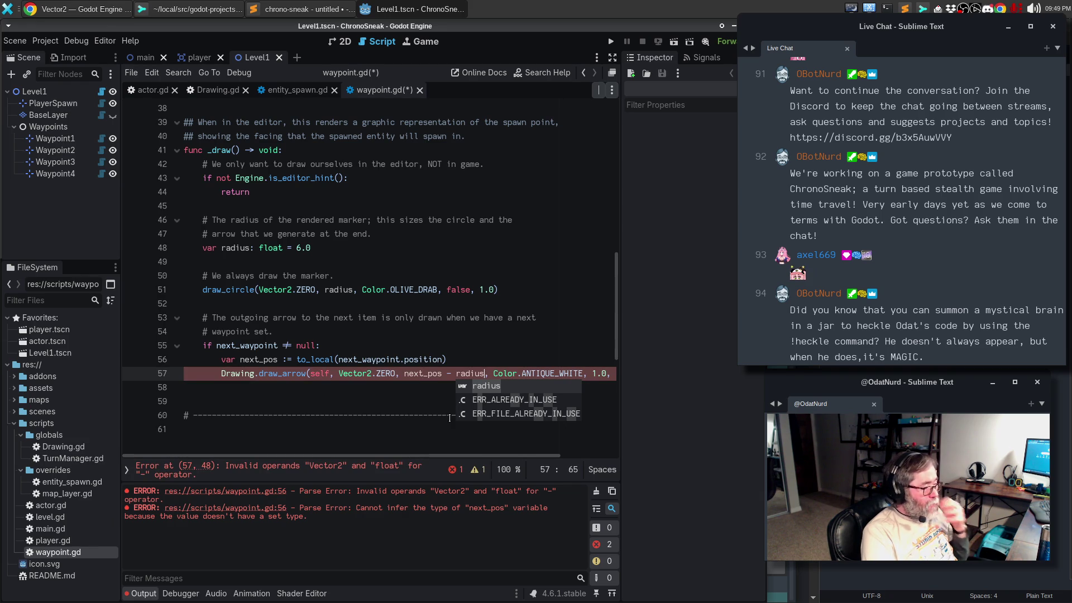
{"action": "left_click", "coordinate": [120, 11]}
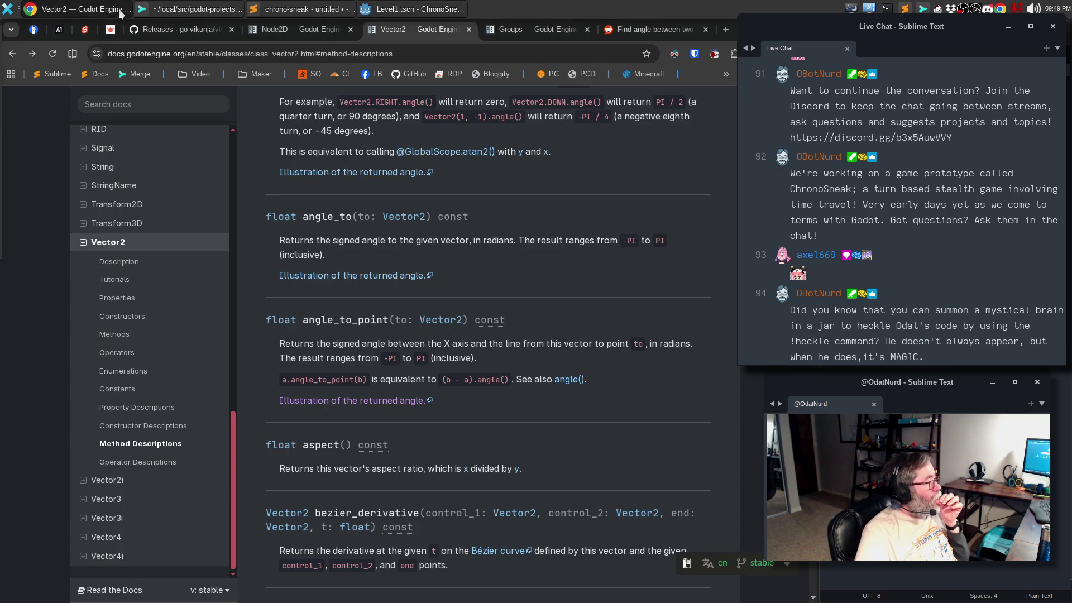
Step: Scroll through the Vector2 class reference's Methods and Constructors, then go back to waypoint.gd
{"action": "mouse_move", "coordinate": [653, 29]}
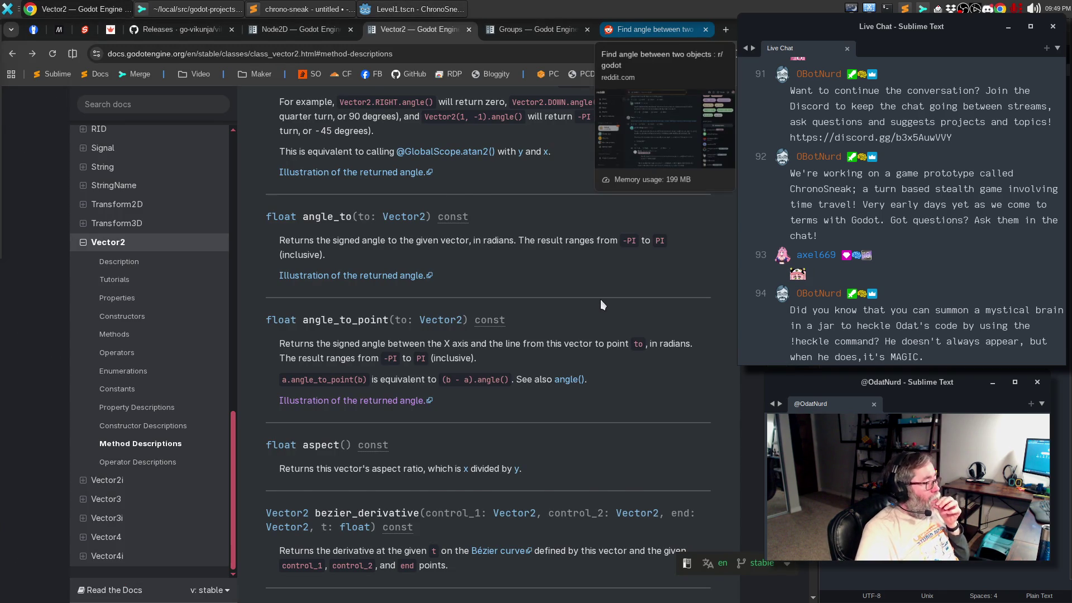
{"action": "scroll", "coordinate": [582, 316], "scroll_direction": "up", "scroll_amount": 15}
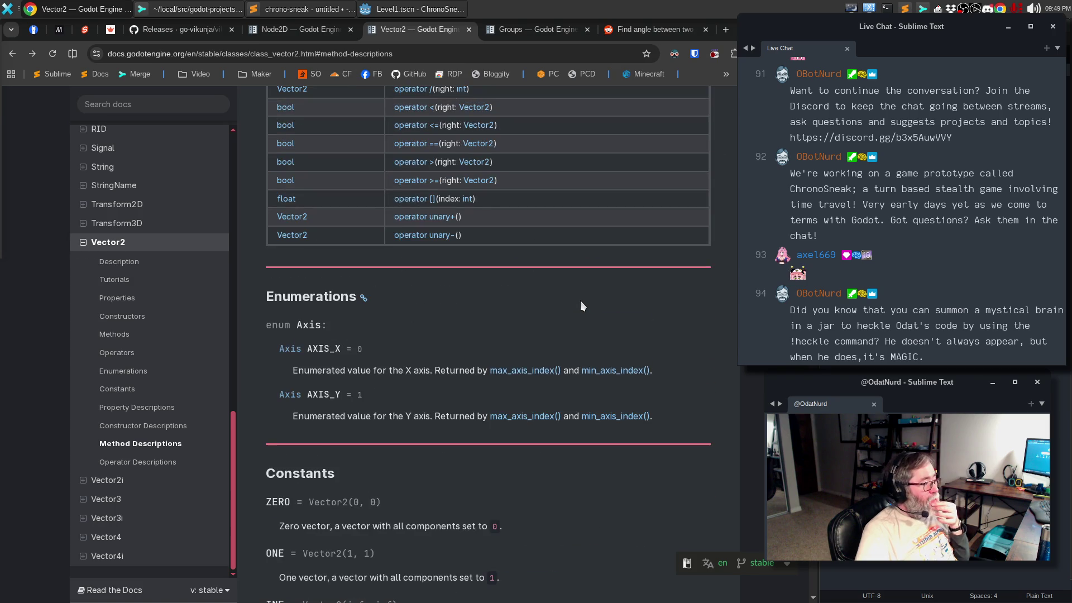
{"action": "scroll", "coordinate": [580, 302], "scroll_direction": "up", "scroll_amount": 8}
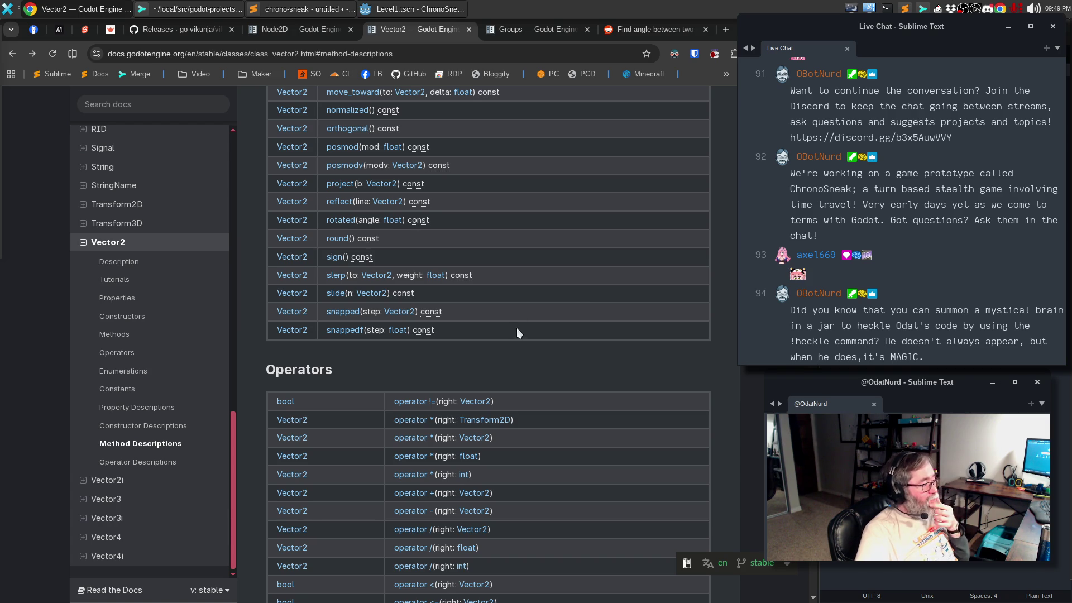
{"action": "scroll", "coordinate": [517, 329], "scroll_direction": "up", "scroll_amount": 5}
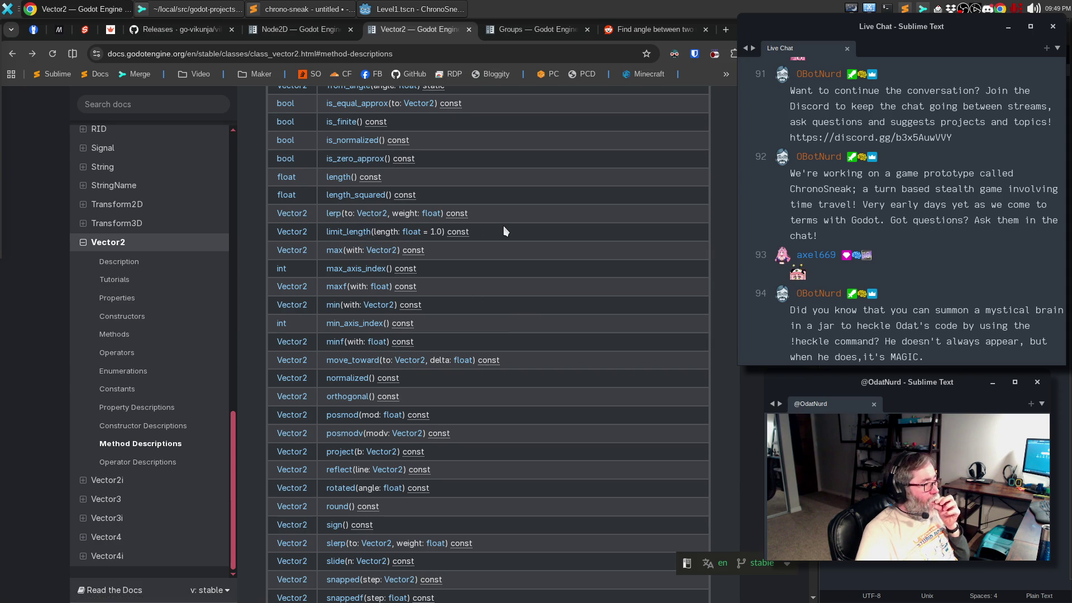
{"action": "scroll", "coordinate": [503, 226], "scroll_direction": "up", "scroll_amount": 1}
{"action": "scroll", "coordinate": [504, 225], "scroll_direction": "up", "scroll_amount": 2}
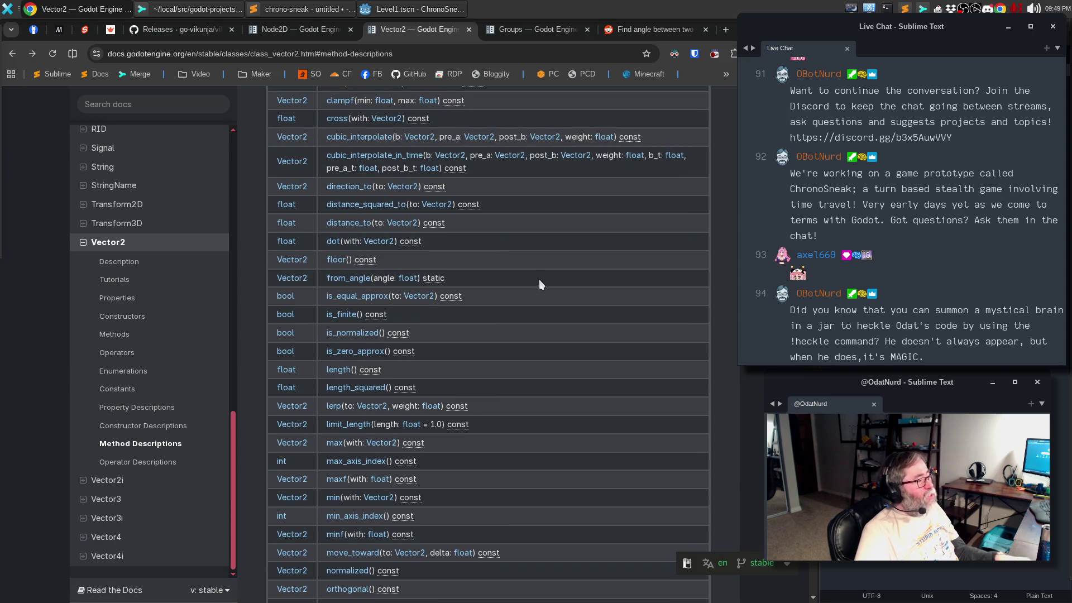
{"action": "scroll", "coordinate": [539, 287], "scroll_direction": "up", "scroll_amount": 3}
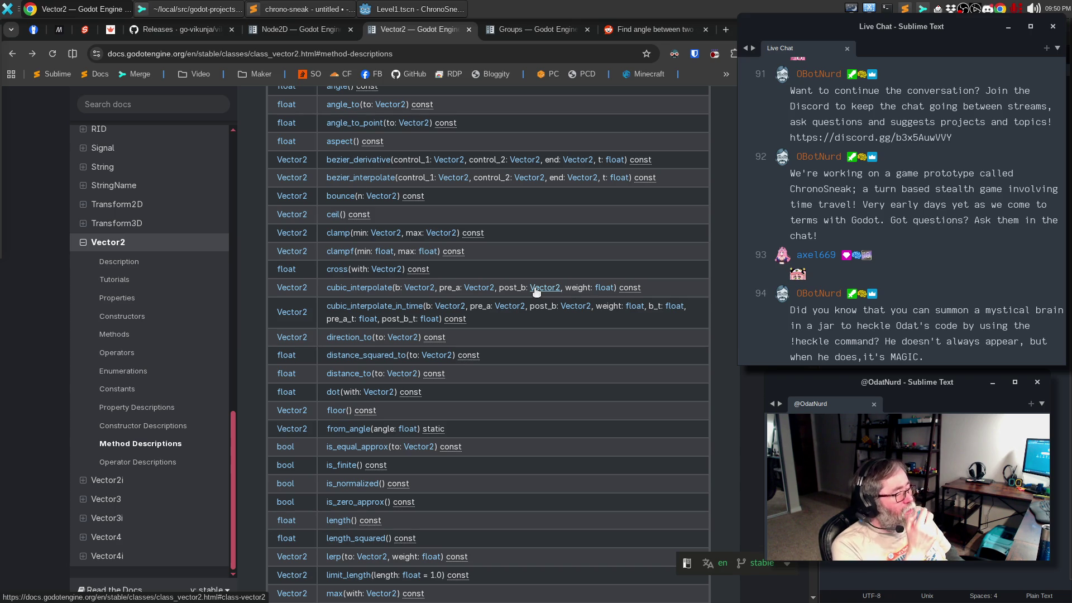
{"action": "scroll", "coordinate": [558, 363], "scroll_direction": "up", "scroll_amount": 4}
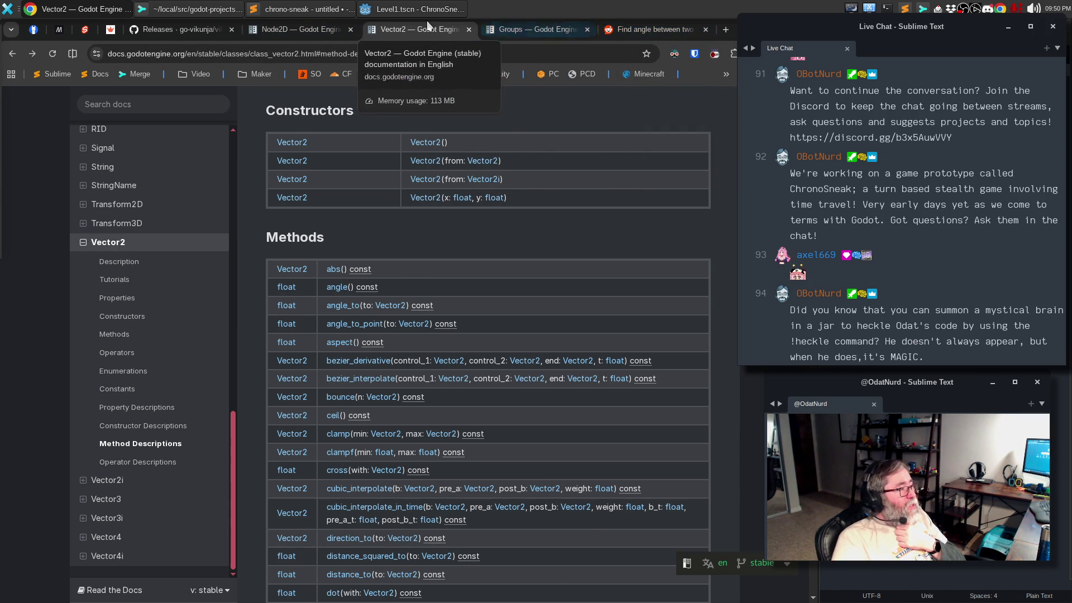
{"action": "key", "text": "alt+Tab"}
{"action": "double_click", "coordinate": [464, 374]}
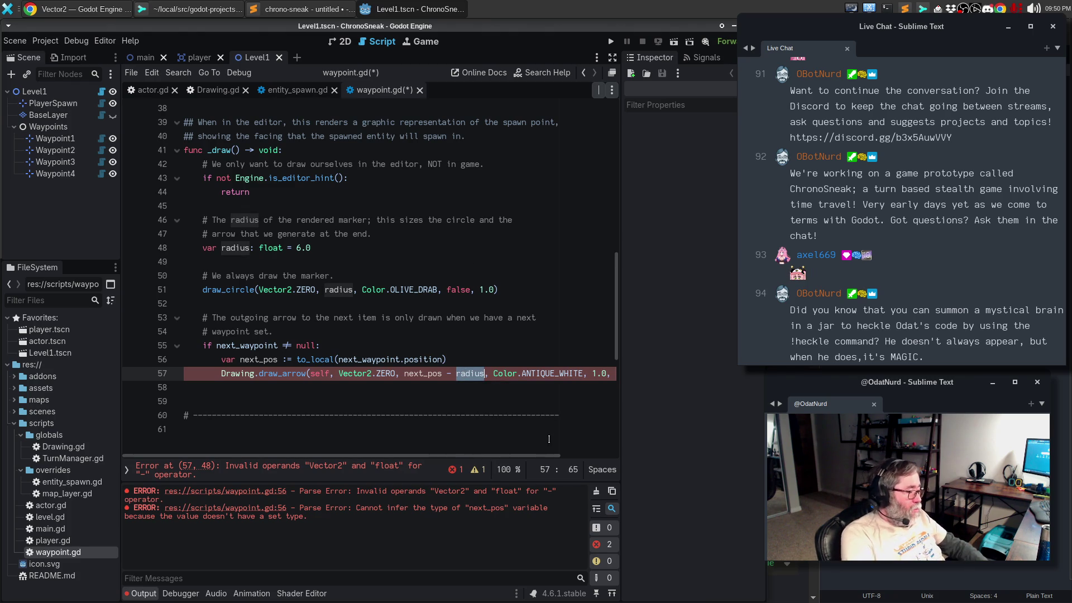
Step: Replace radius with Vector2(radius, radius) so line 57 ends at next_pos - Vector2(radius, radius), and save
{"action": "type", "text": "Vector2(radius)"}
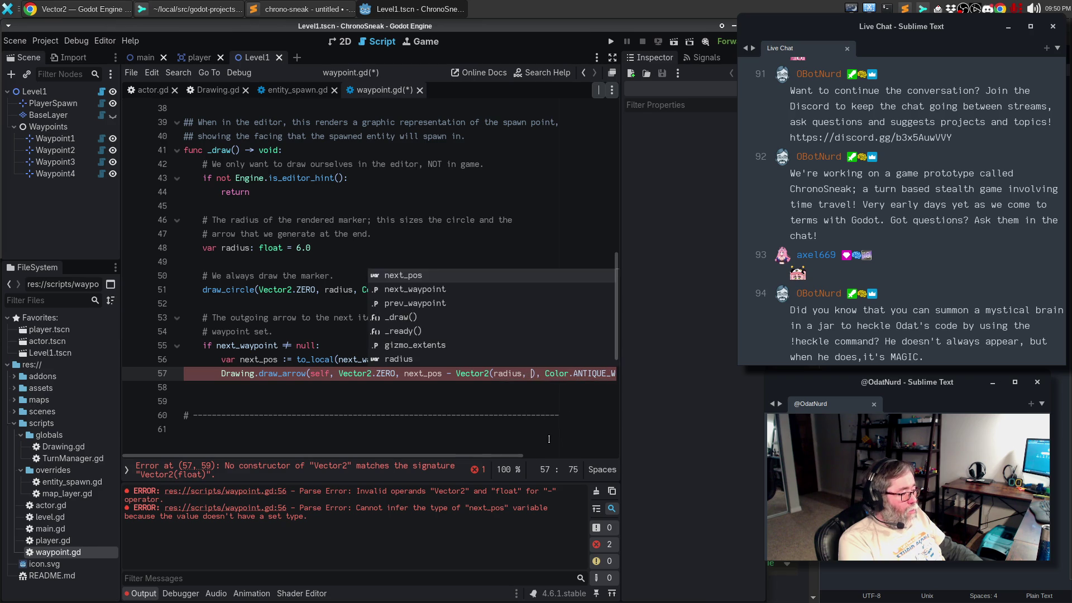
{"action": "type", "text": ","}
{"action": "key", "text": "BackSpace"}
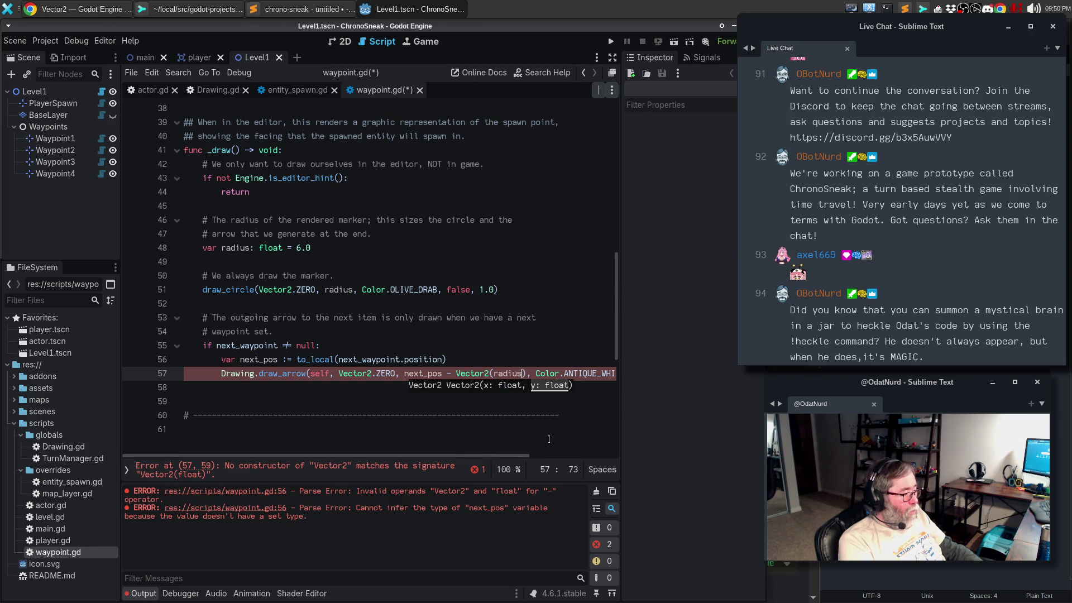
{"action": "type", "text": ", radi"}
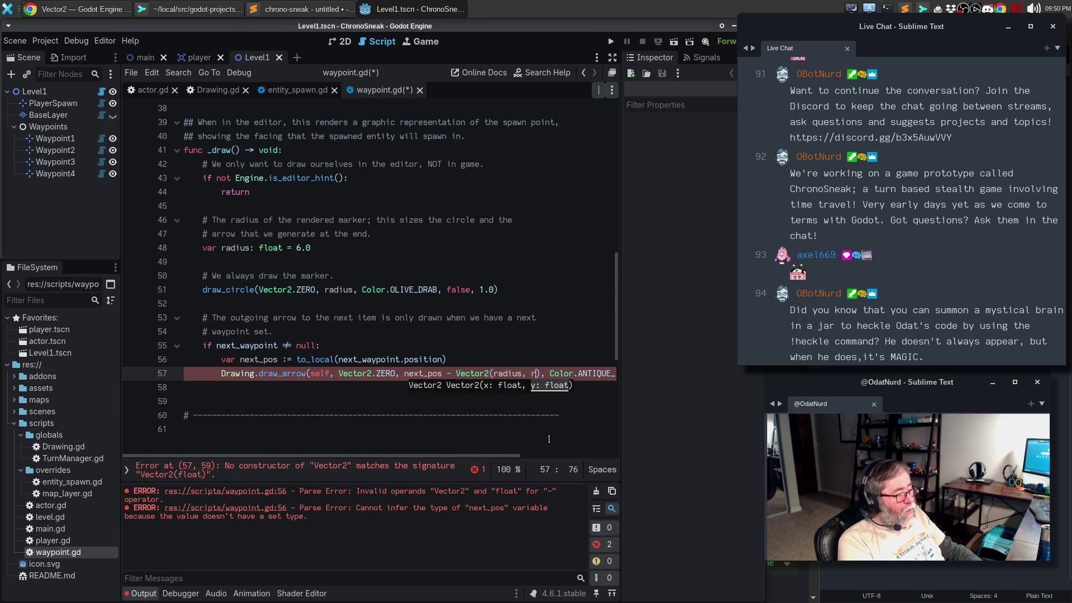
{"action": "type", "text": "us"}
{"action": "key", "text": "ctrl+s"}
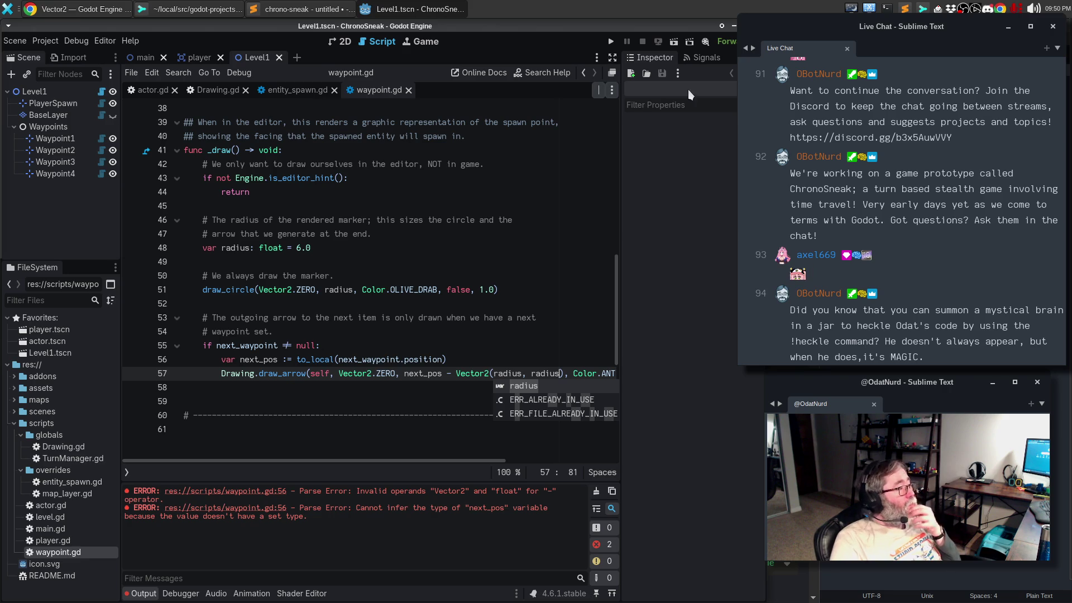
{"action": "left_click", "coordinate": [341, 44]}
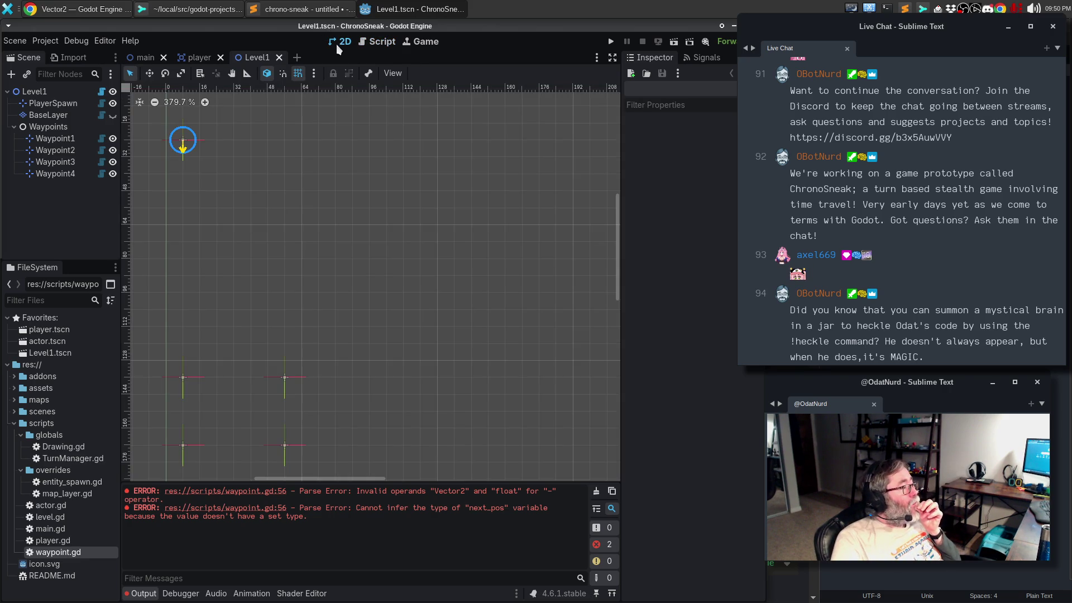
Step: Reload Level1 to check the offset arrows between waypoint circles, then return to waypoint.gd
{"action": "left_click", "coordinate": [22, 46]}
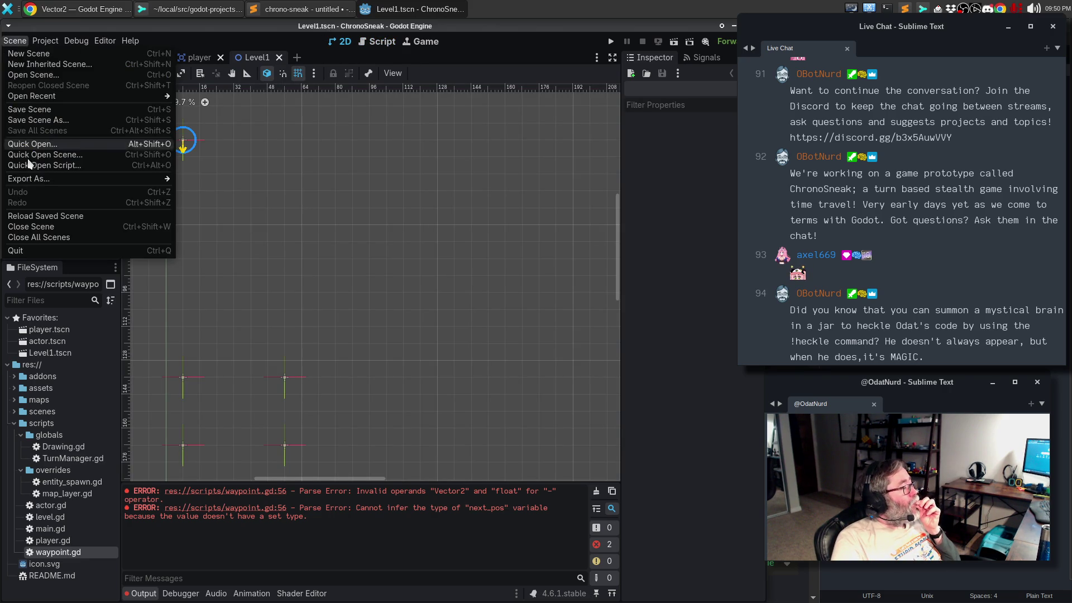
{"action": "left_click", "coordinate": [45, 216]}
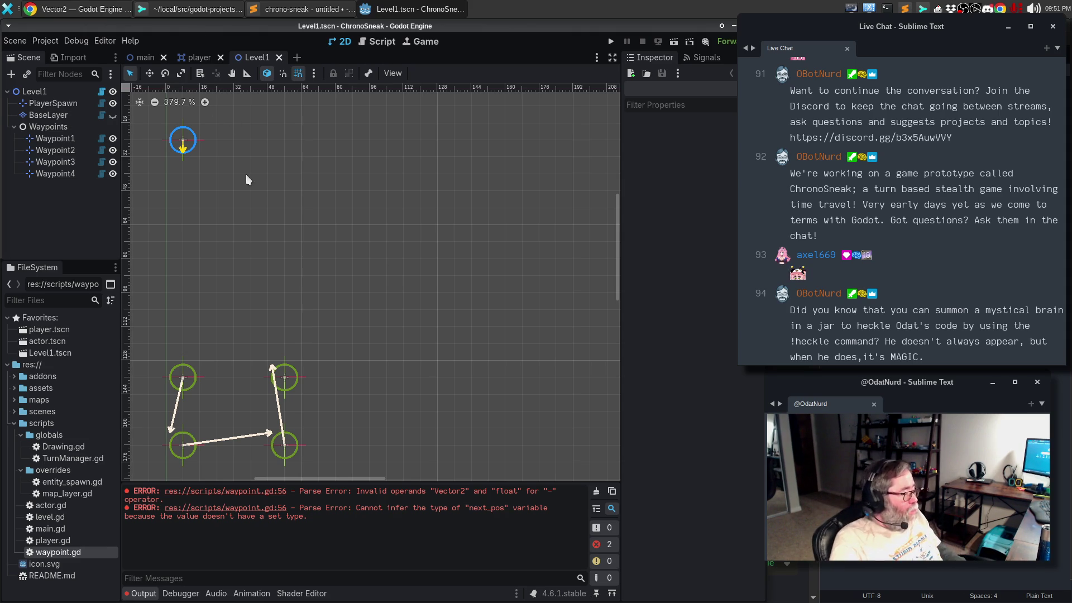
{"action": "key", "text": "alt+Tab"}
{"action": "key", "text": "alt+Tab"}
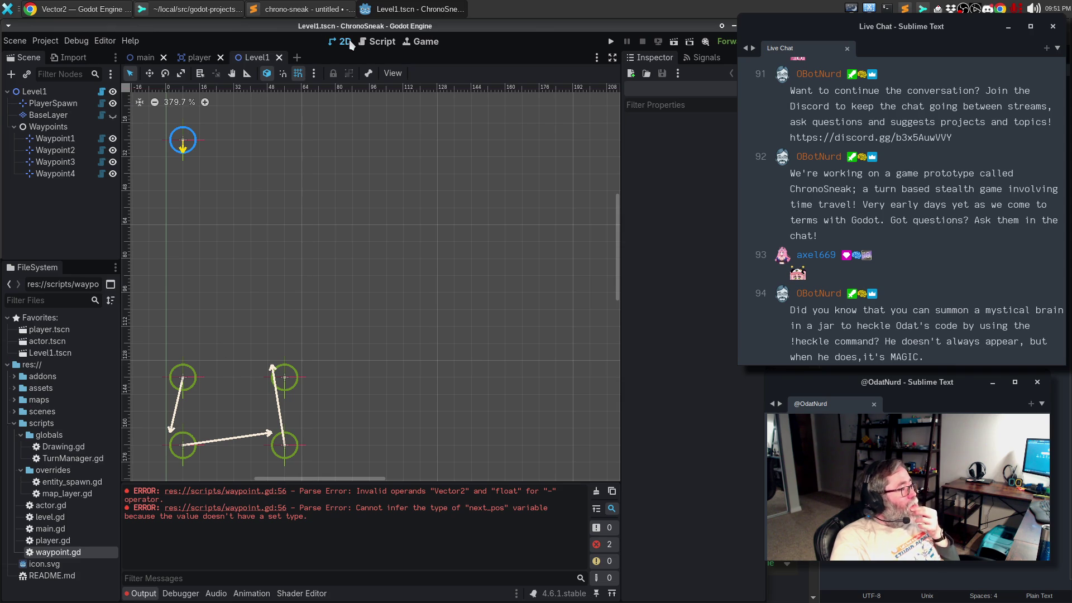
{"action": "left_click", "coordinate": [379, 44]}
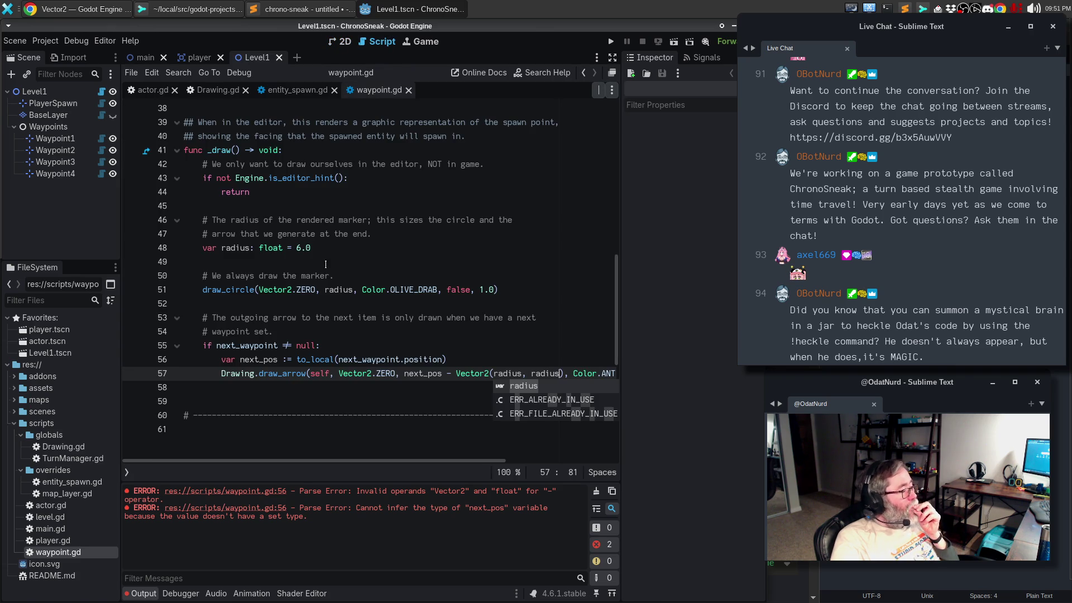
Step: Replace '- Vector2(radius, radius)' on line 57 with '* 0.9'
{"action": "left_click", "coordinate": [453, 374]}
{"action": "left_click_drag", "start_coordinate": [447, 373], "coordinate": [562, 373]}
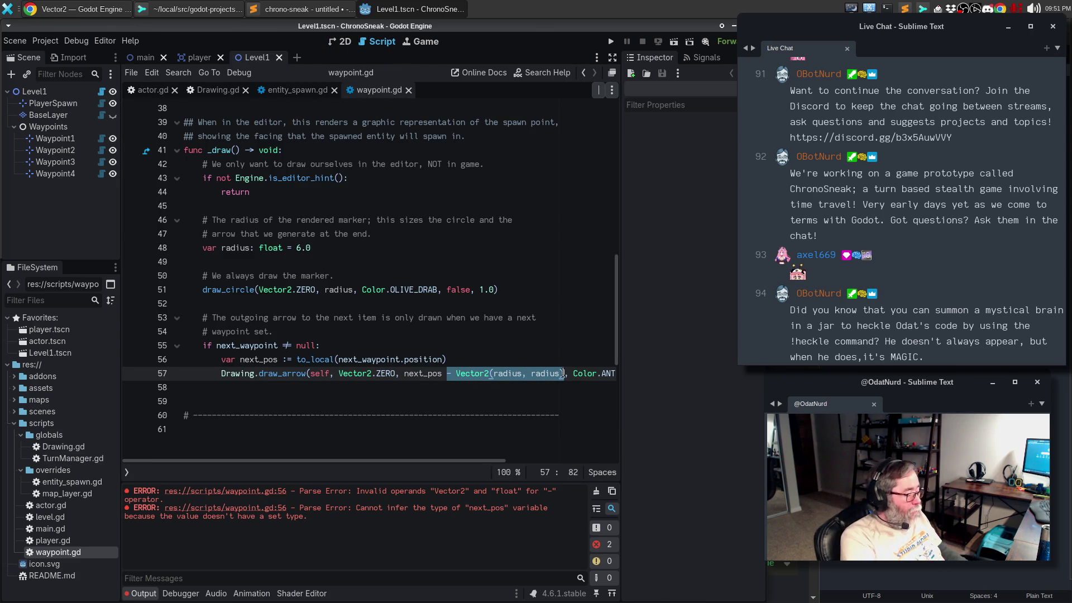
{"action": "type", "text": "* 0.9"}
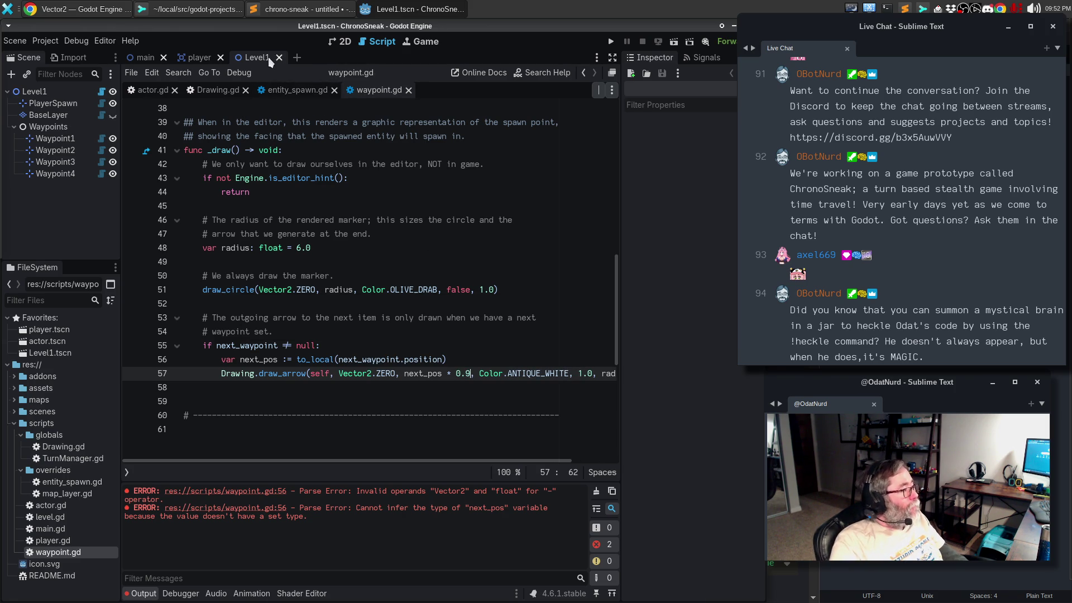
Step: Reload the saved Level1 scene in the 2D view to redraw the scaled arrows
{"action": "left_click", "coordinate": [333, 43]}
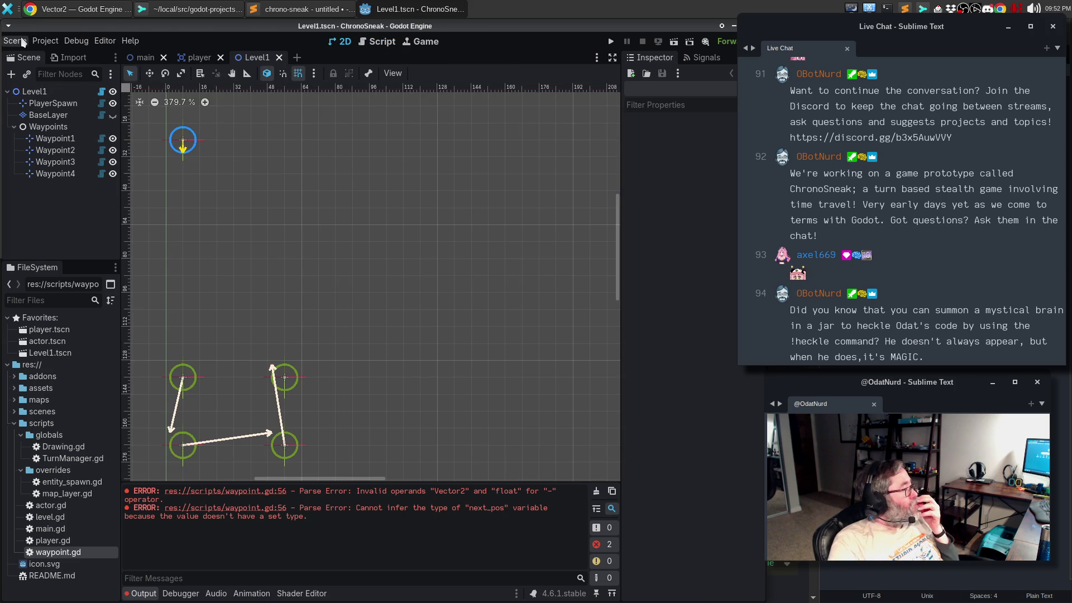
{"action": "left_click", "coordinate": [15, 41]}
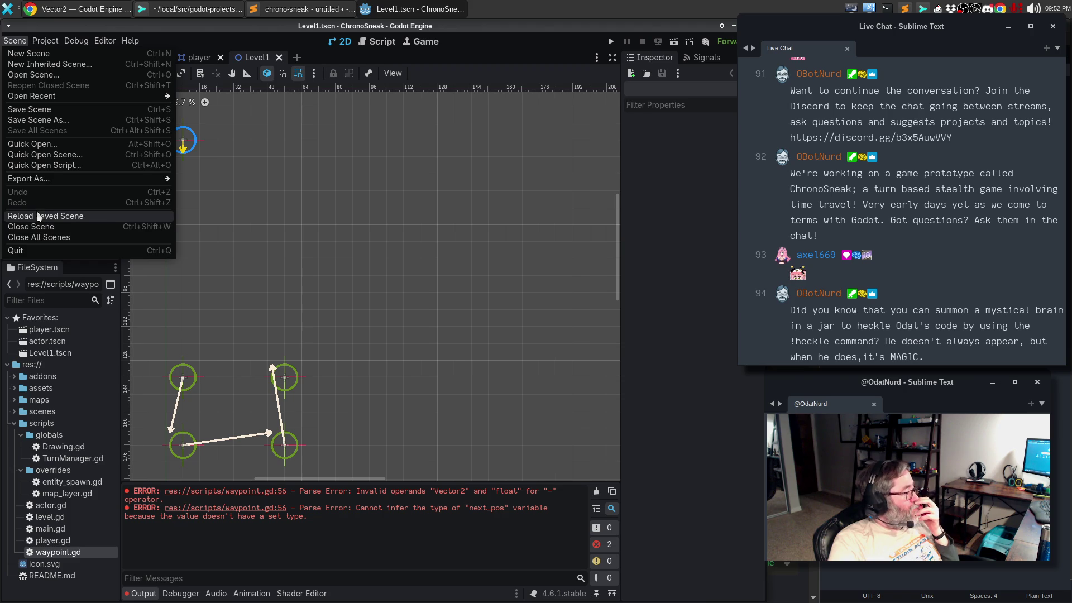
{"action": "left_click", "coordinate": [37, 216]}
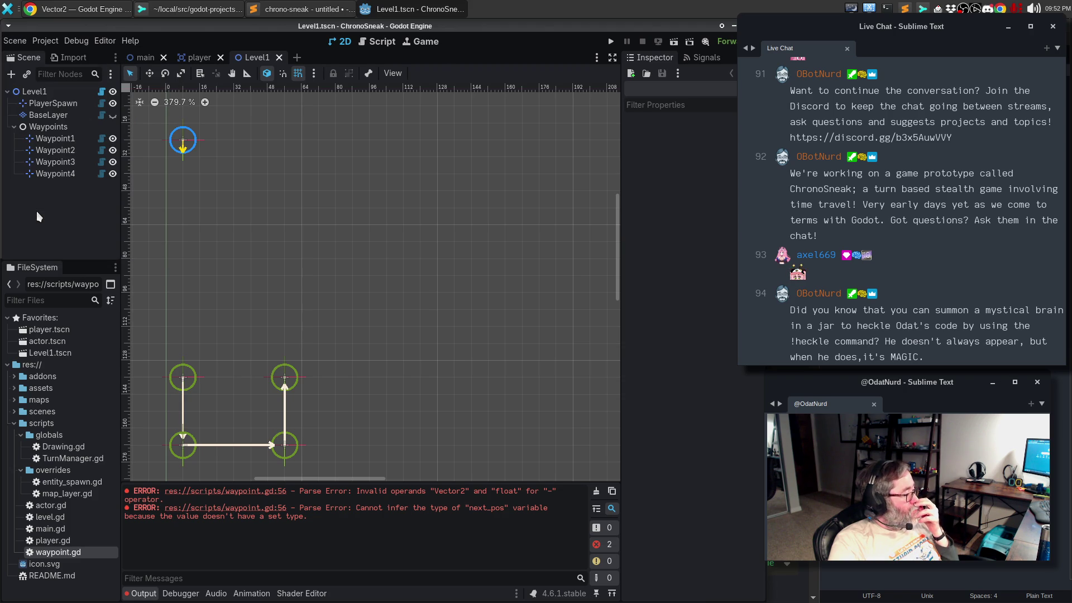
{"action": "key", "text": "alt+Tab"}
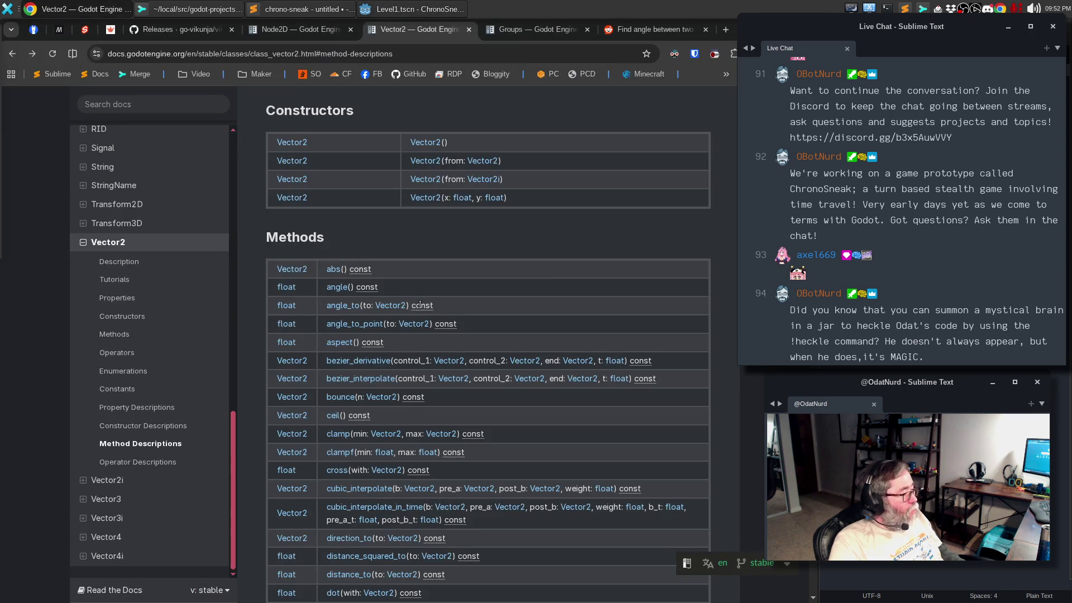
{"action": "key", "text": "alt+Tab"}
{"action": "key", "text": "alt+Tab"}
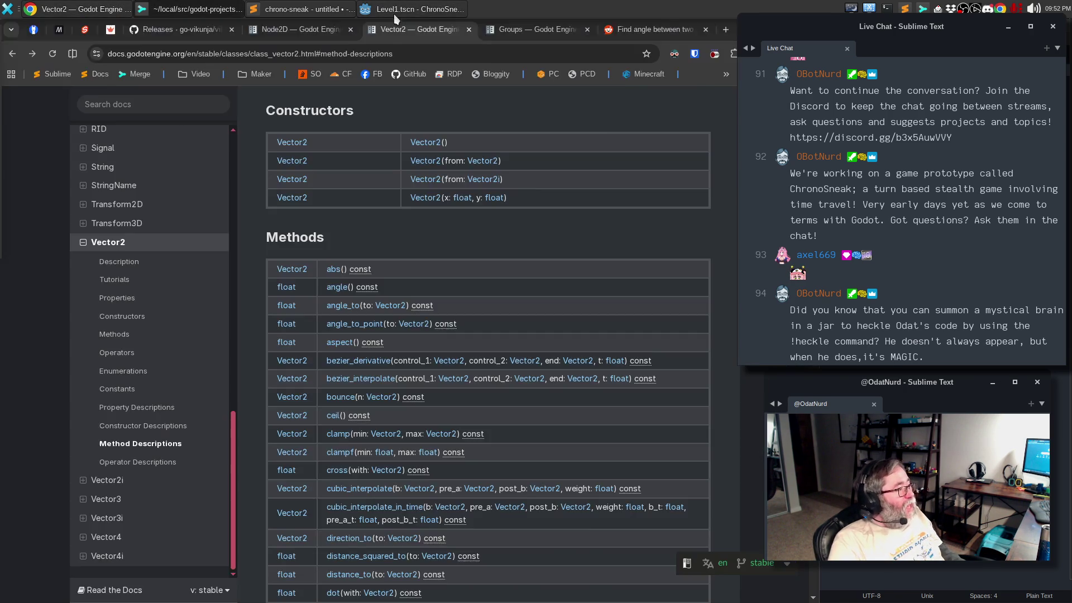
{"action": "left_click", "coordinate": [394, 11]}
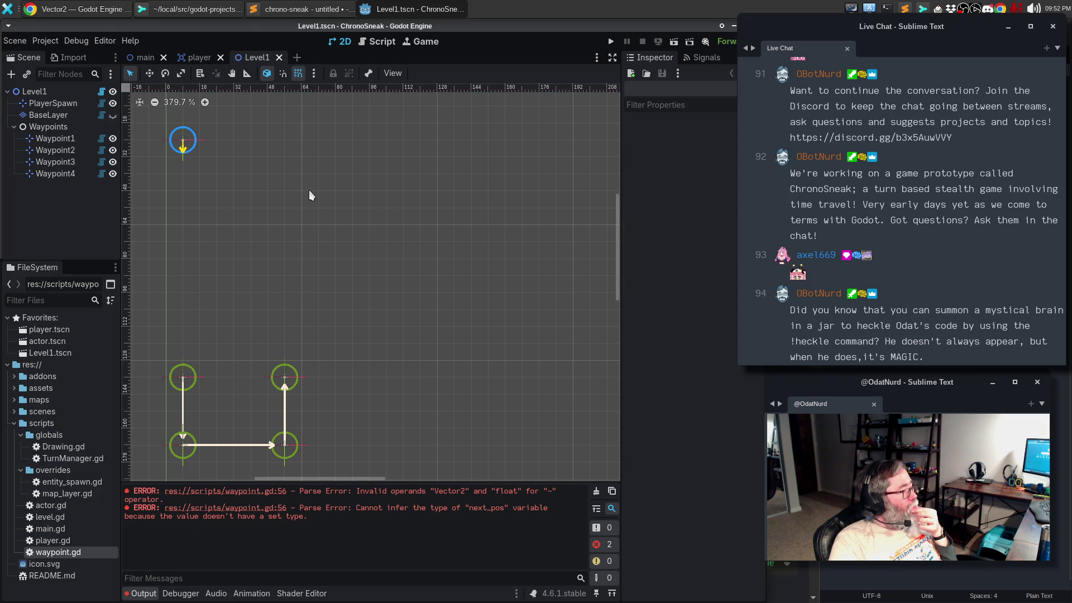
Step: Change the arrow multiplier from 0.9 to 0.8 and reload Level1 to redraw the arrows
{"action": "left_click", "coordinate": [368, 49]}
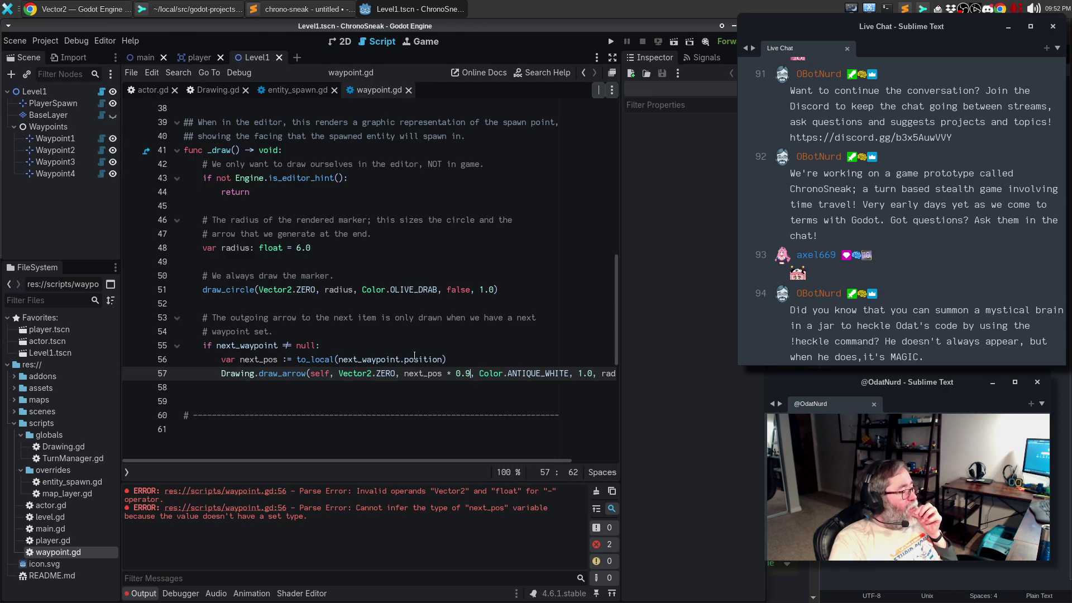
{"action": "key", "text": "BackSpace"}
{"action": "type", "text": "8"}
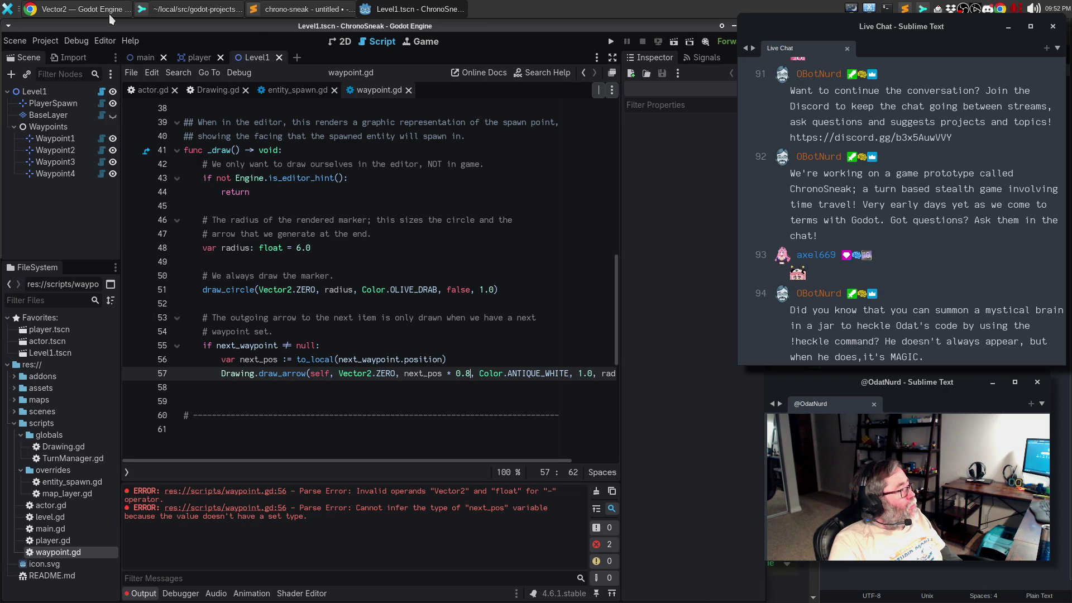
{"action": "left_click", "coordinate": [339, 42]}
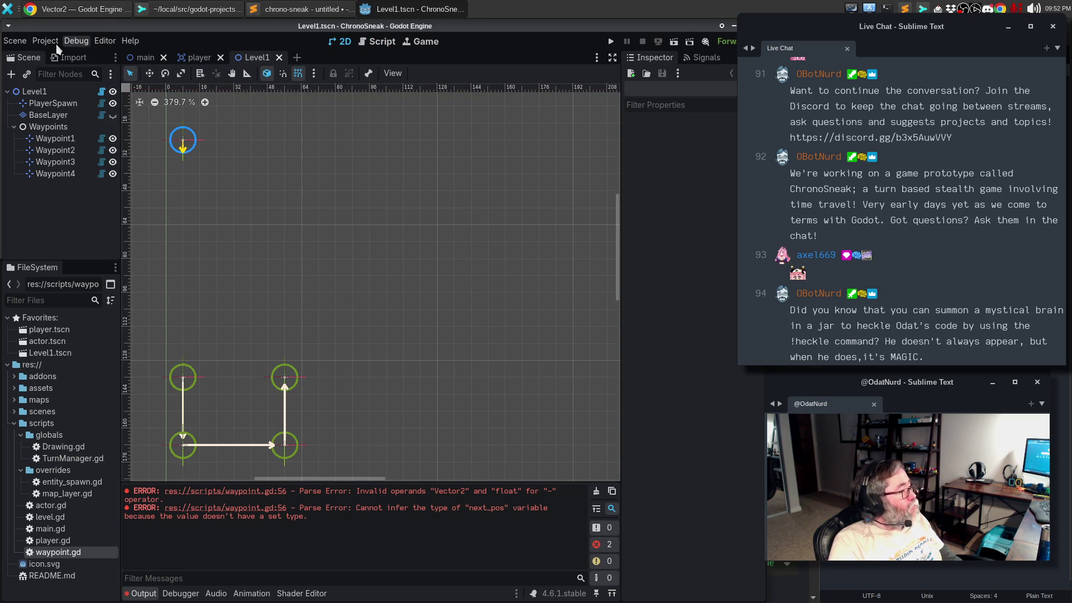
{"action": "left_click", "coordinate": [15, 41]}
{"action": "left_click", "coordinate": [66, 220]}
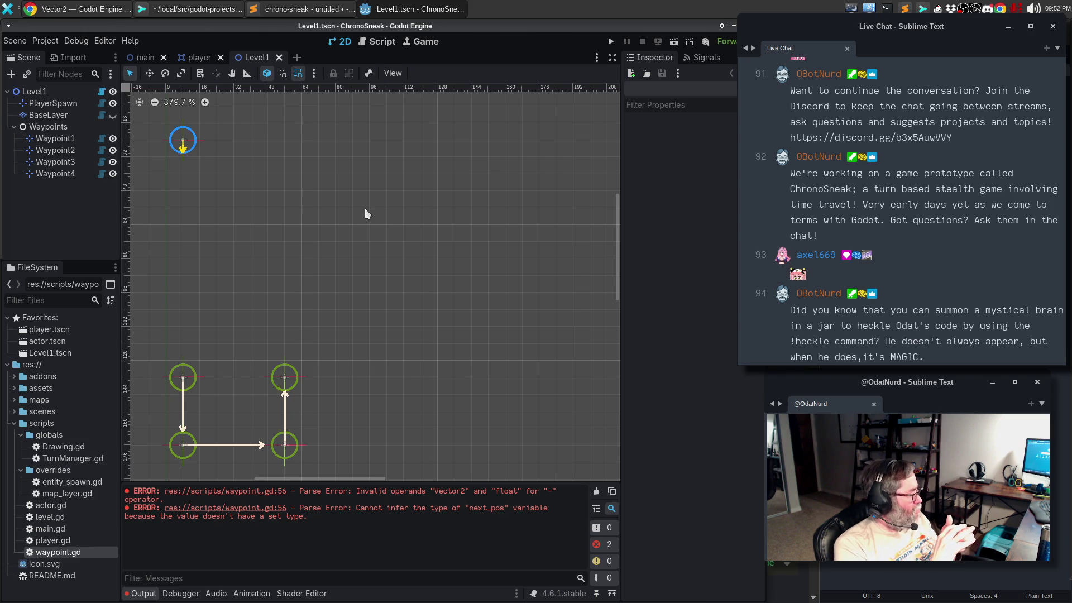
{"action": "left_click", "coordinate": [86, 10]}
Step: Google 'godot shorten a vector by a set amount' and open the r/godot thread about reducing a Vector2
{"action": "left_click", "coordinate": [671, 31]}
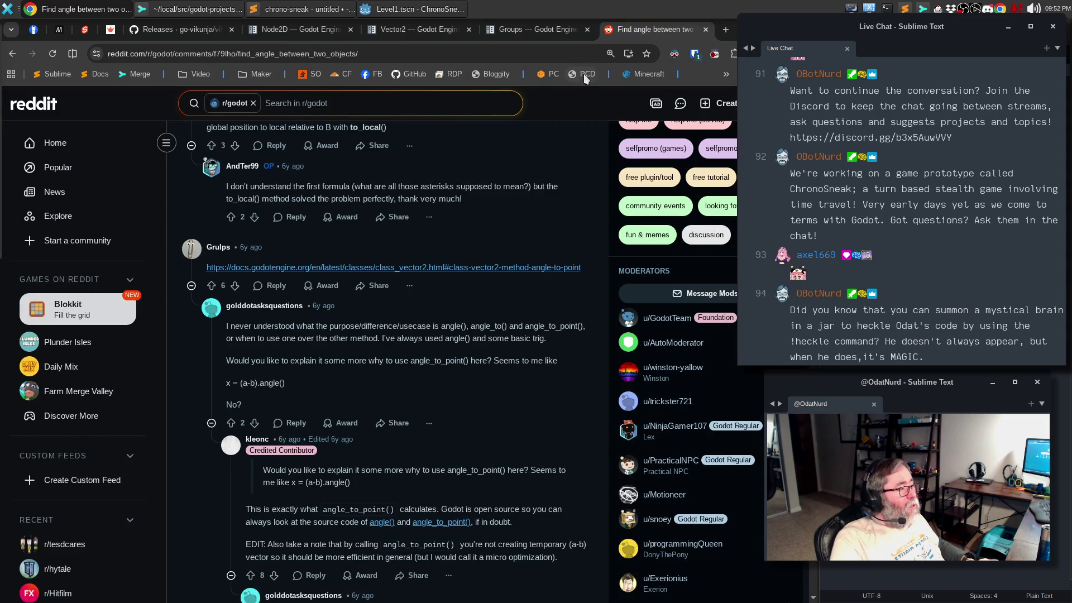
{"action": "left_click", "coordinate": [572, 56]}
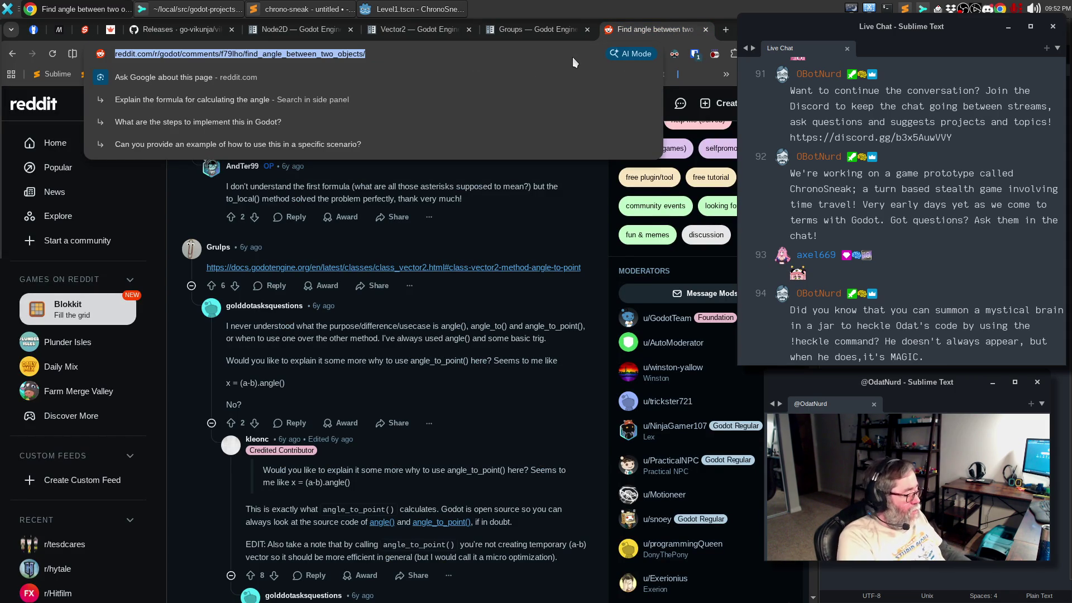
{"action": "type", "text": "godot"}
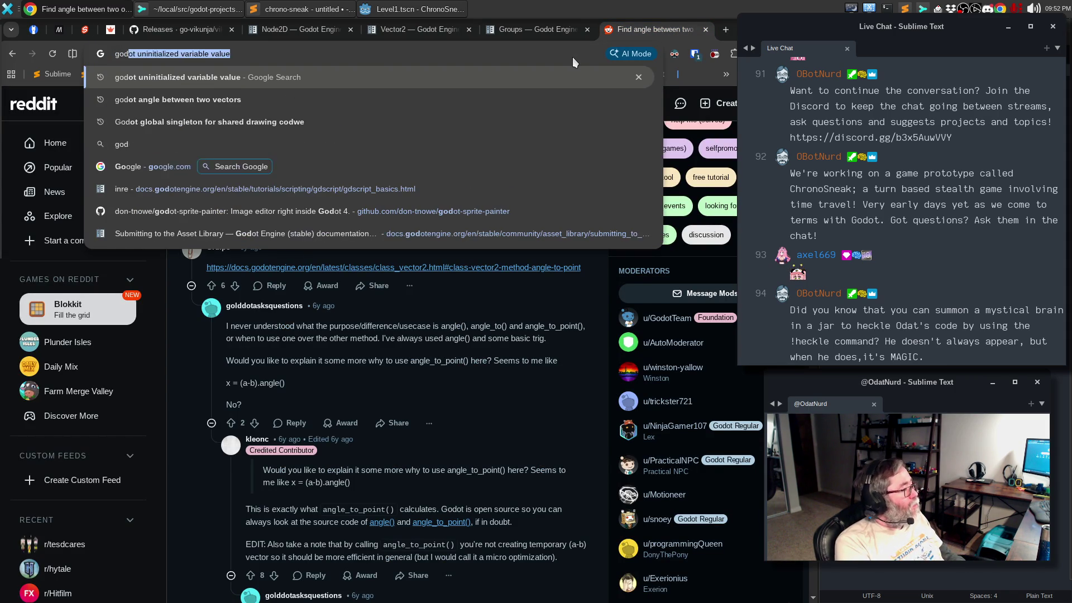
{"action": "type", "text": " shorten a v"}
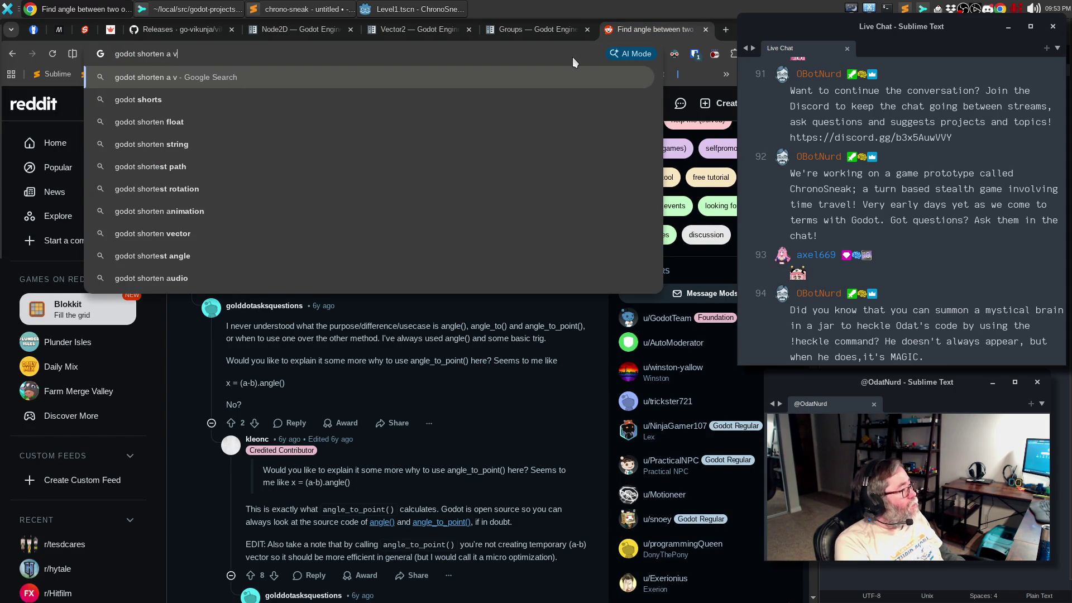
{"action": "type", "text": "ector by a set "}
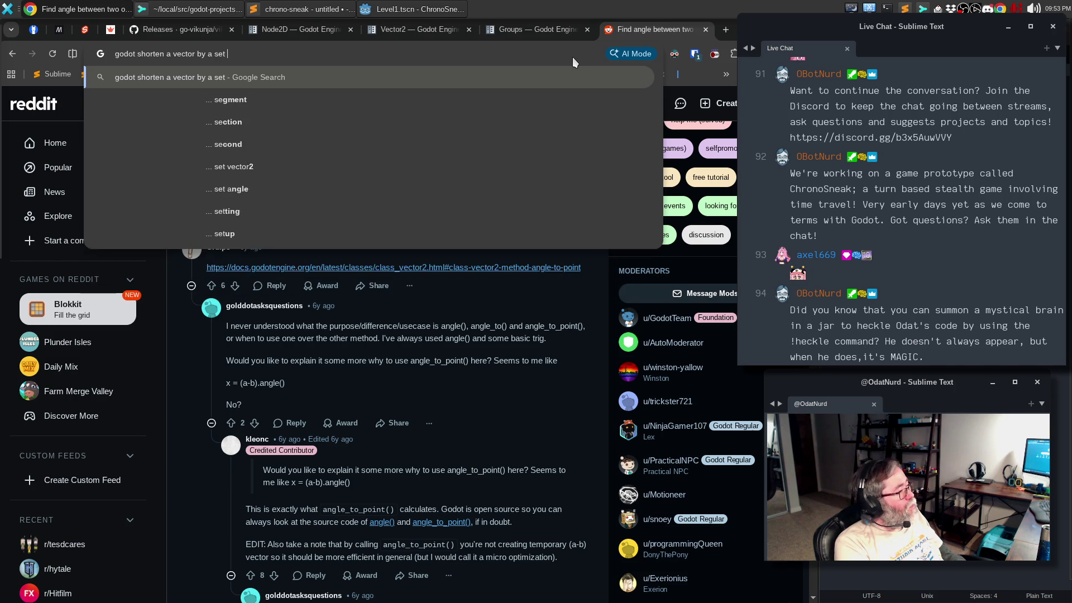
{"action": "type", "text": "amount"}
{"action": "key", "text": "Return"}
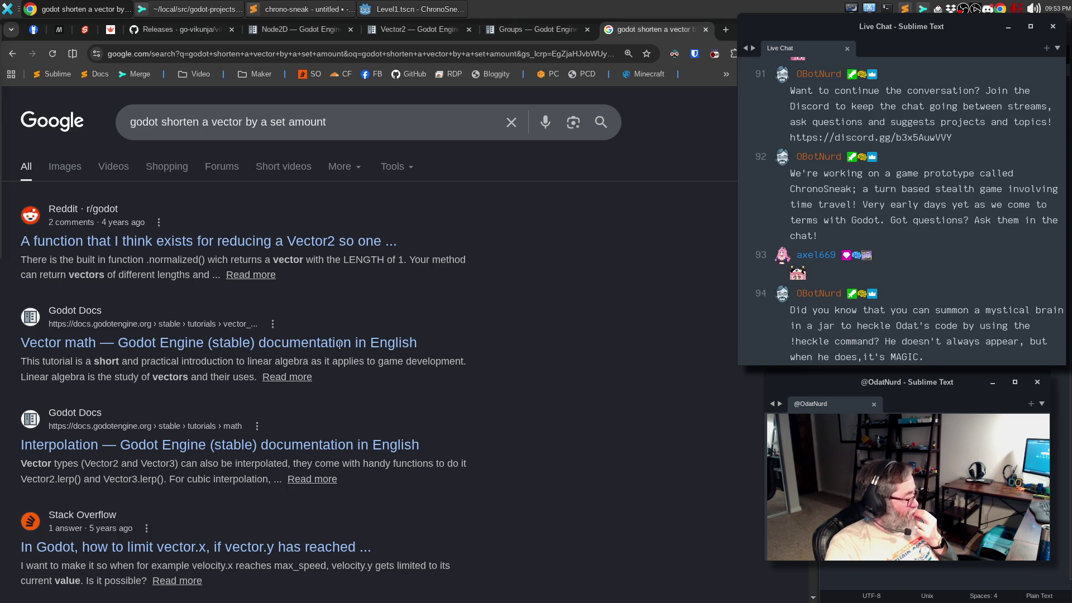
{"action": "left_click", "coordinate": [303, 243]}
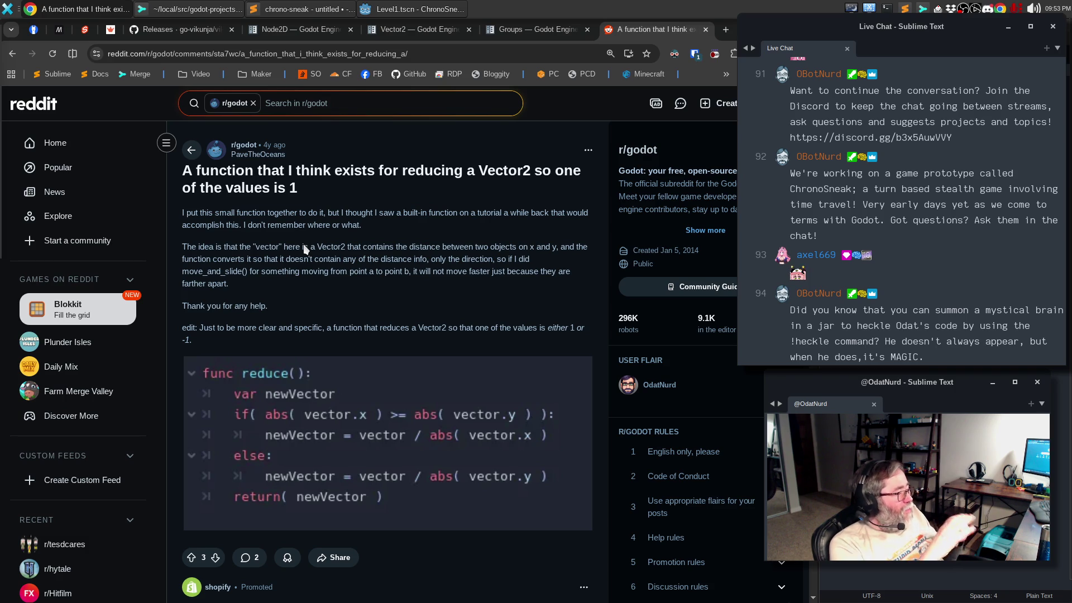
{"action": "scroll", "coordinate": [374, 324], "scroll_direction": "down", "scroll_amount": 3}
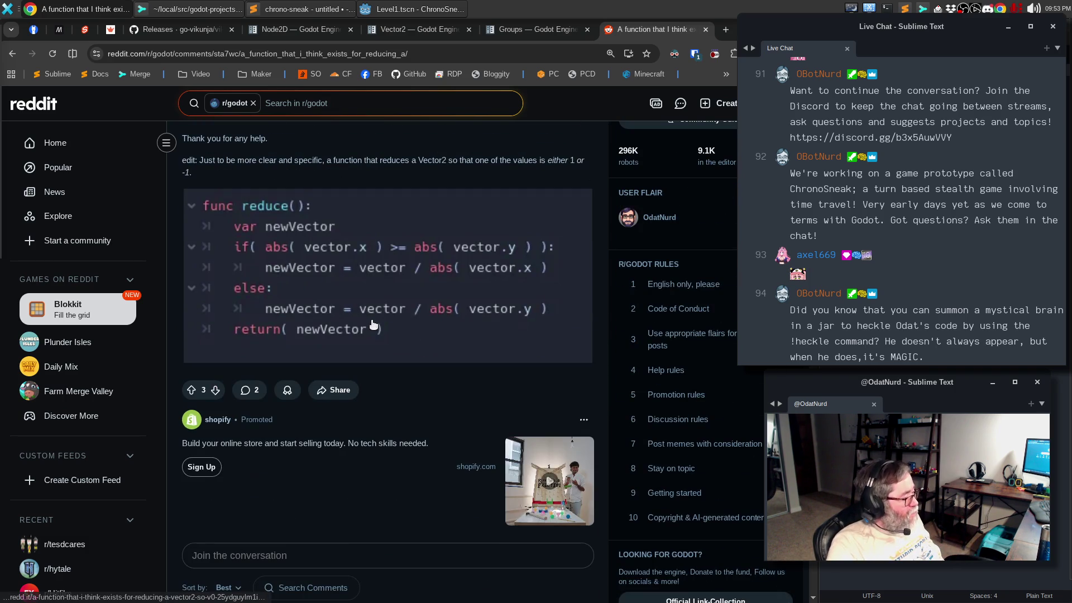
{"action": "scroll", "coordinate": [390, 335], "scroll_direction": "down", "scroll_amount": 5}
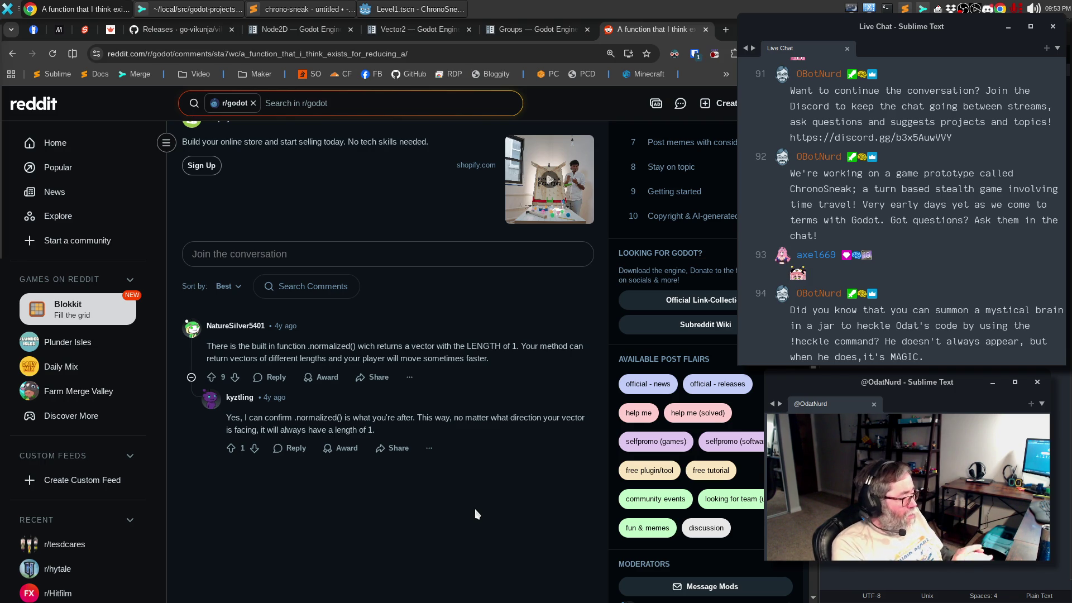
{"action": "scroll", "coordinate": [493, 339], "scroll_direction": "up", "scroll_amount": 3}
{"action": "scroll", "coordinate": [493, 339], "scroll_direction": "up", "scroll_amount": 5}
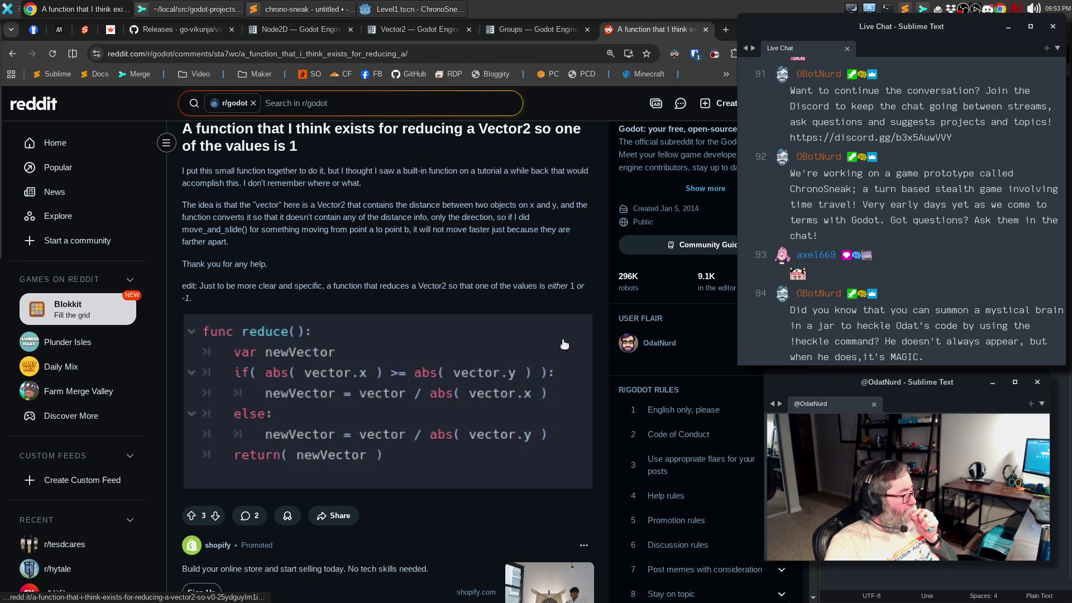
{"action": "left_click", "coordinate": [13, 55]}
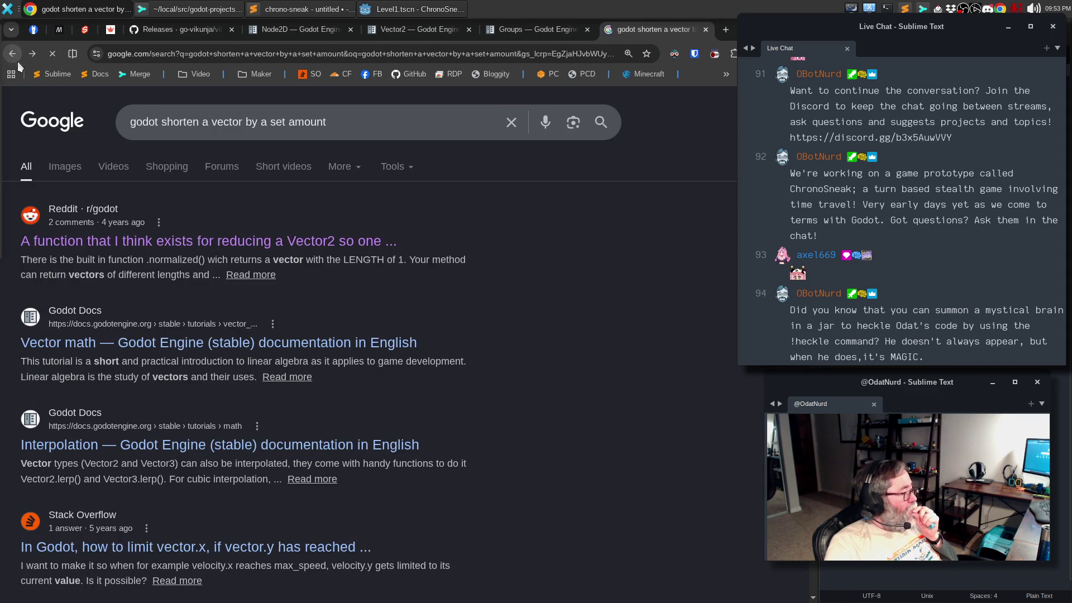
Step: Open the Vector math docs page and scroll down to the 'Pointing toward a target' tank-and-robot diagram
{"action": "left_click", "coordinate": [357, 351]}
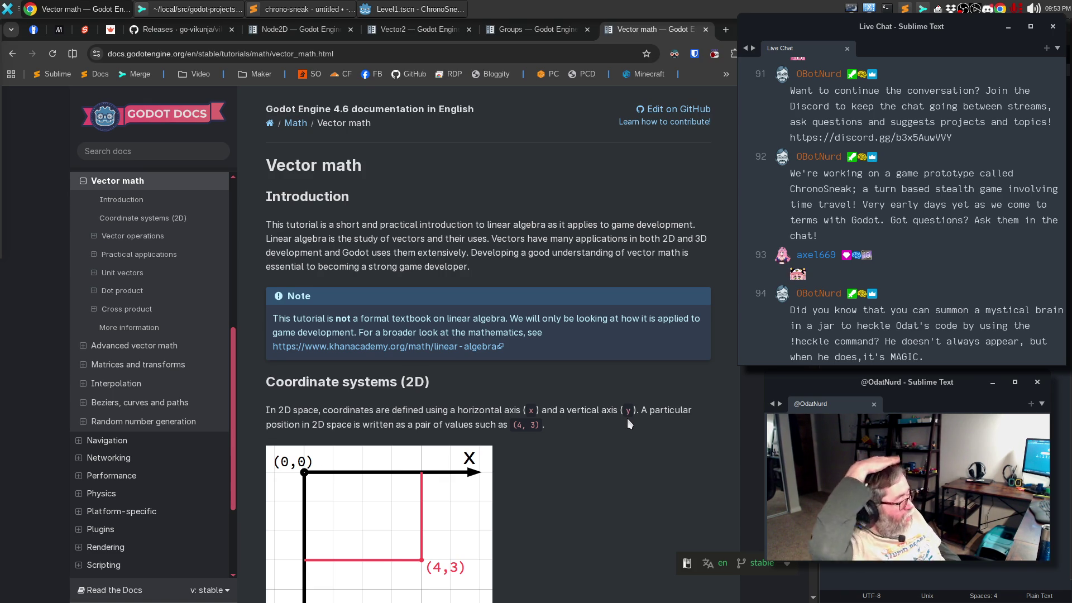
{"action": "scroll", "coordinate": [568, 380], "scroll_direction": "down", "scroll_amount": 9}
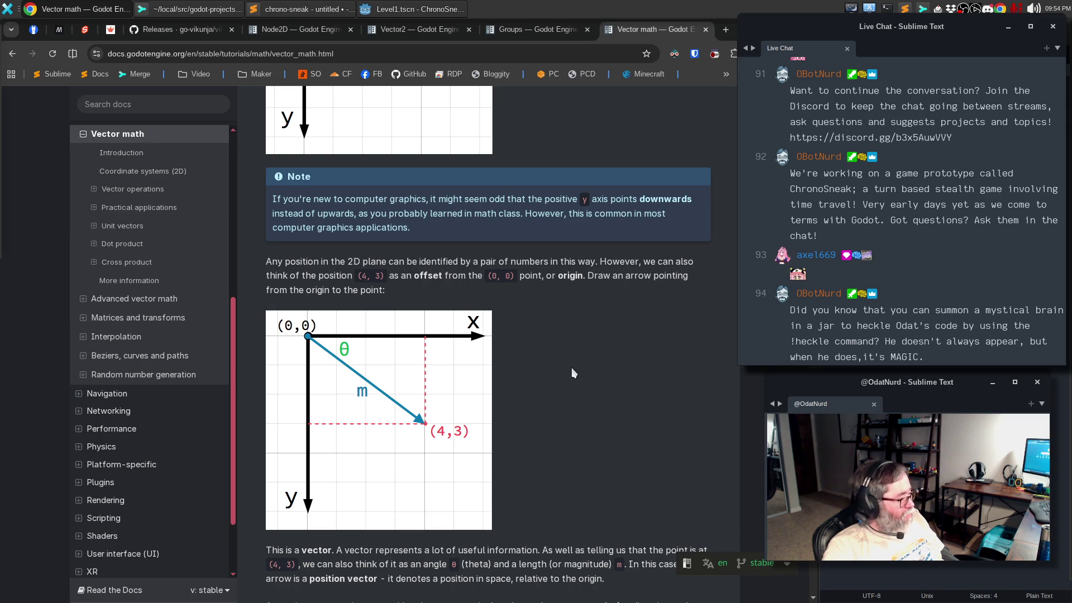
{"action": "scroll", "coordinate": [575, 376], "scroll_direction": "down", "scroll_amount": 1}
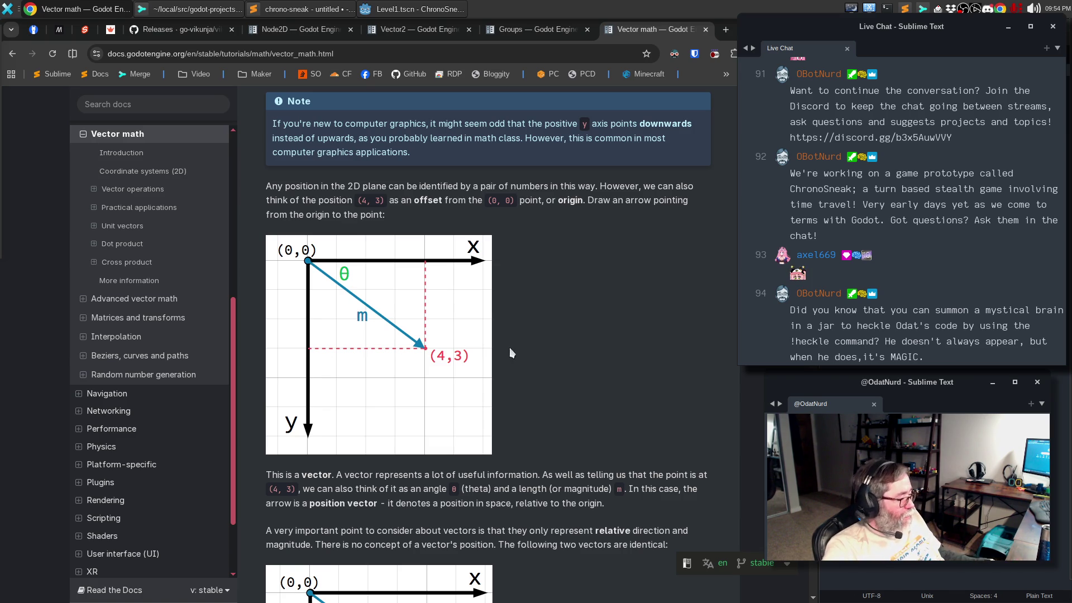
{"action": "scroll", "coordinate": [567, 336], "scroll_direction": "down", "scroll_amount": 2}
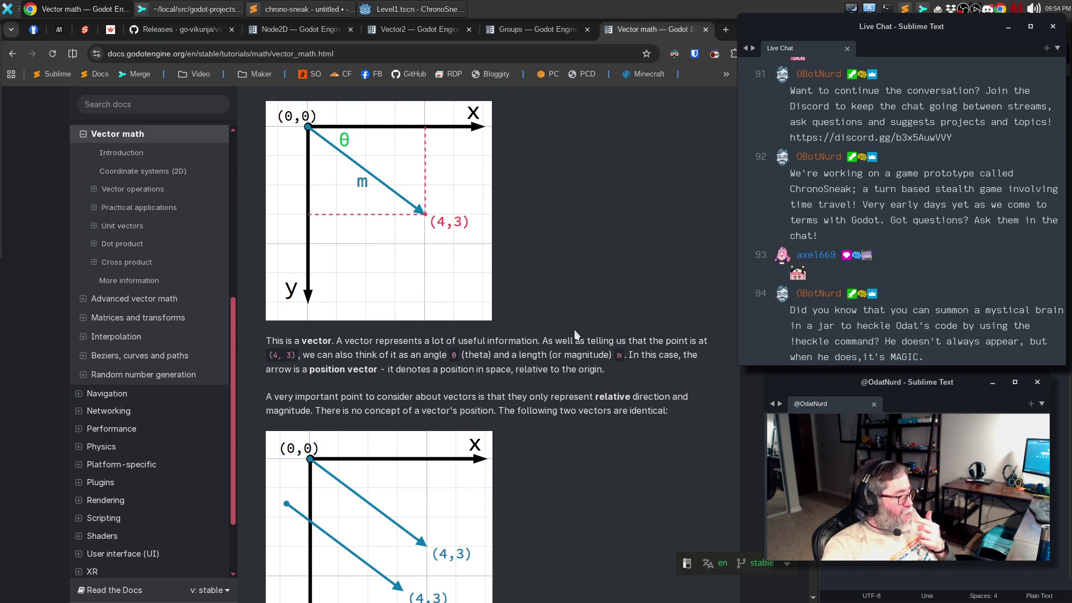
{"action": "scroll", "coordinate": [574, 330], "scroll_direction": "down", "scroll_amount": 2}
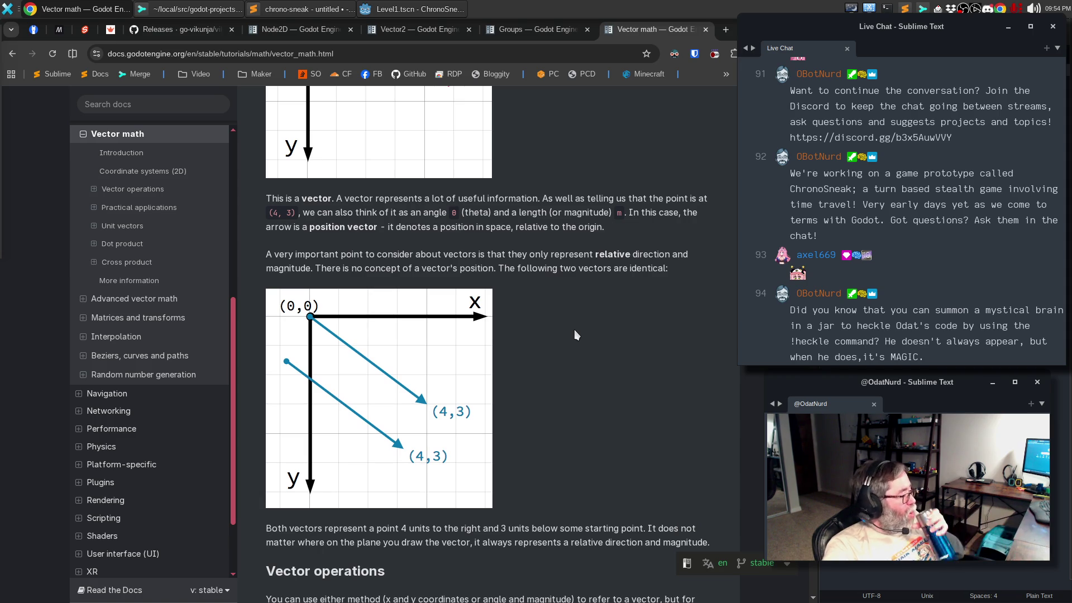
{"action": "scroll", "coordinate": [575, 333], "scroll_direction": "down", "scroll_amount": 1}
{"action": "scroll", "coordinate": [577, 333], "scroll_direction": "down", "scroll_amount": 3}
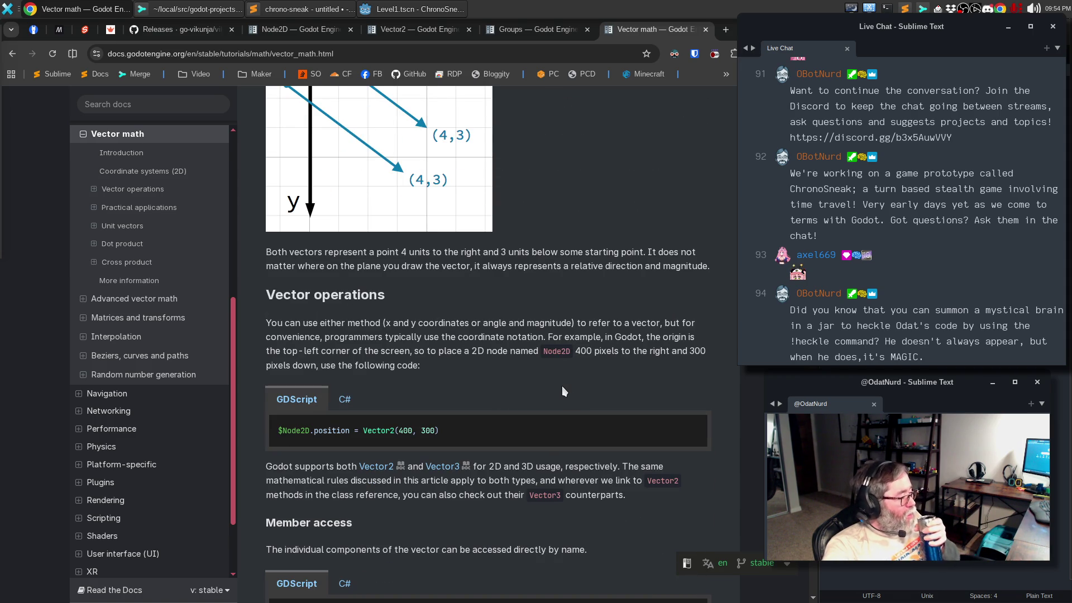
{"action": "scroll", "coordinate": [562, 387], "scroll_direction": "down", "scroll_amount": 3}
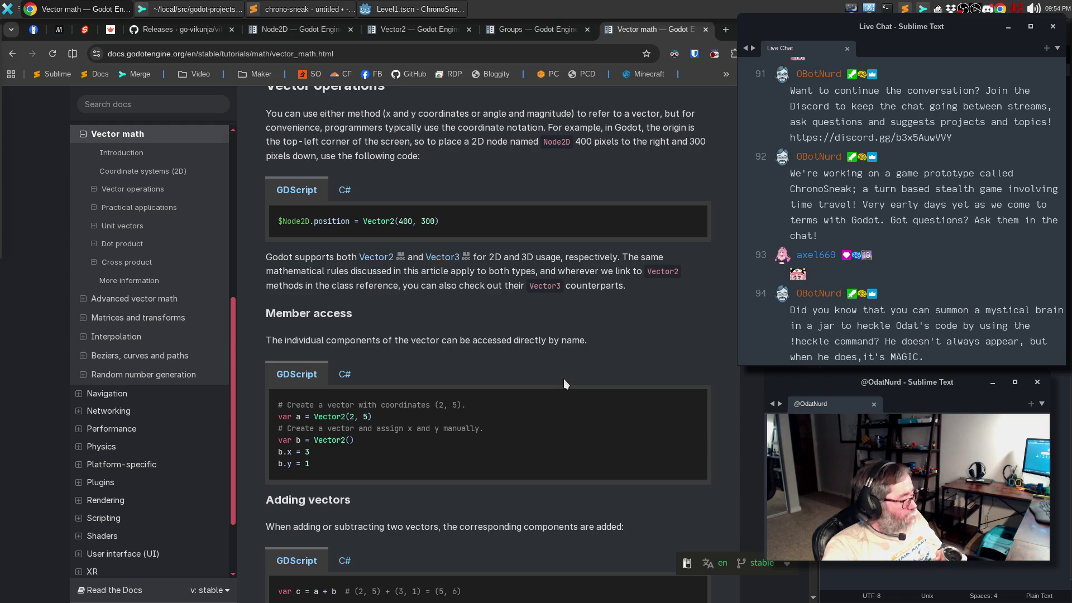
{"action": "scroll", "coordinate": [564, 379], "scroll_direction": "down", "scroll_amount": 4}
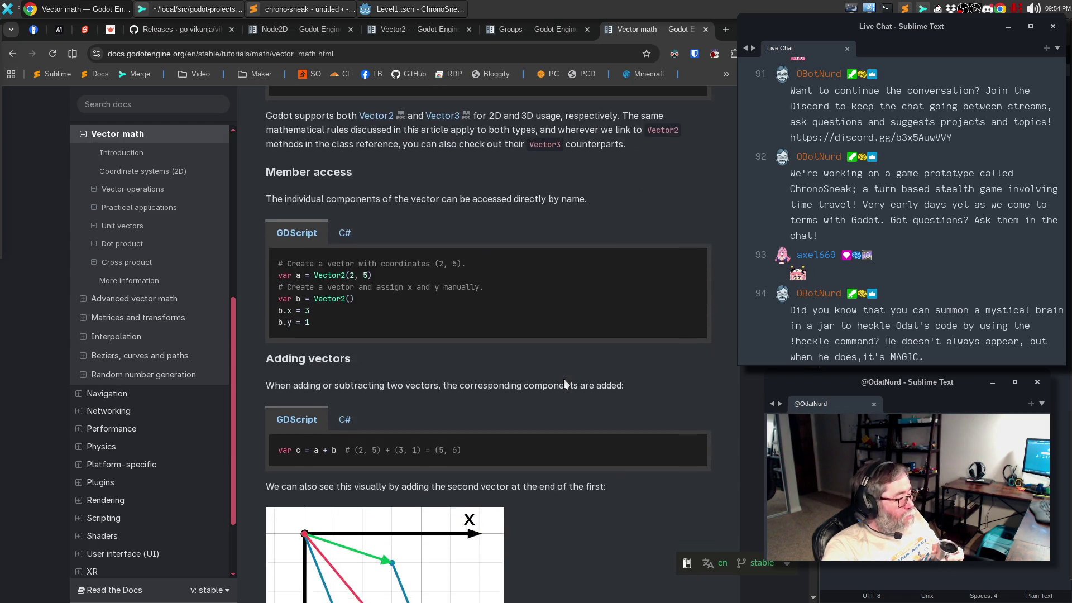
{"action": "scroll", "coordinate": [564, 383], "scroll_direction": "down", "scroll_amount": 1}
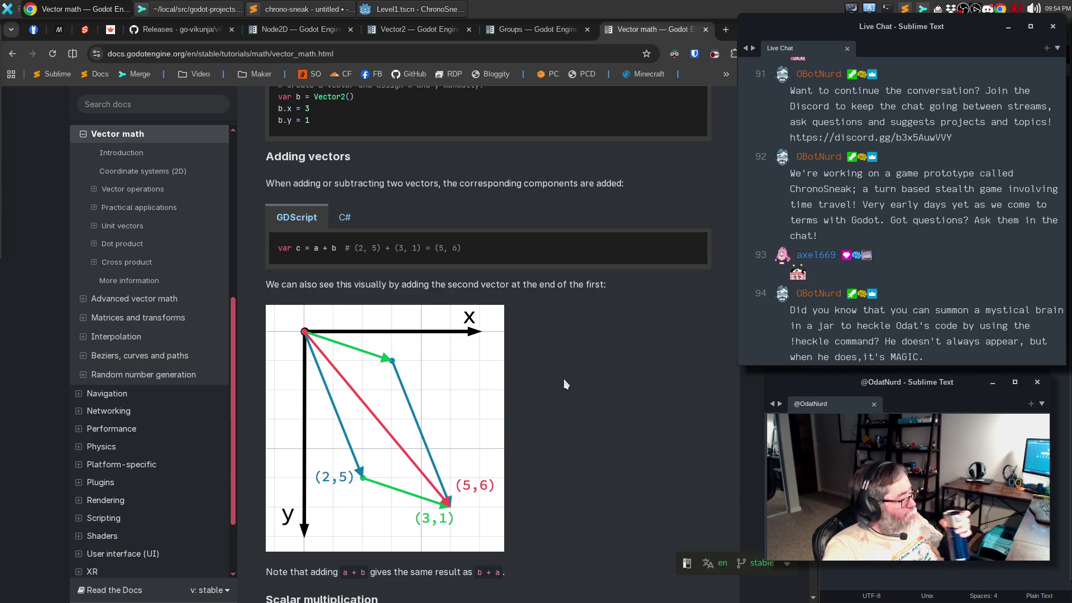
{"action": "scroll", "coordinate": [564, 380], "scroll_direction": "down", "scroll_amount": 1}
{"action": "scroll", "coordinate": [564, 378], "scroll_direction": "down", "scroll_amount": 4}
{"action": "scroll", "coordinate": [563, 378], "scroll_direction": "down", "scroll_amount": 2}
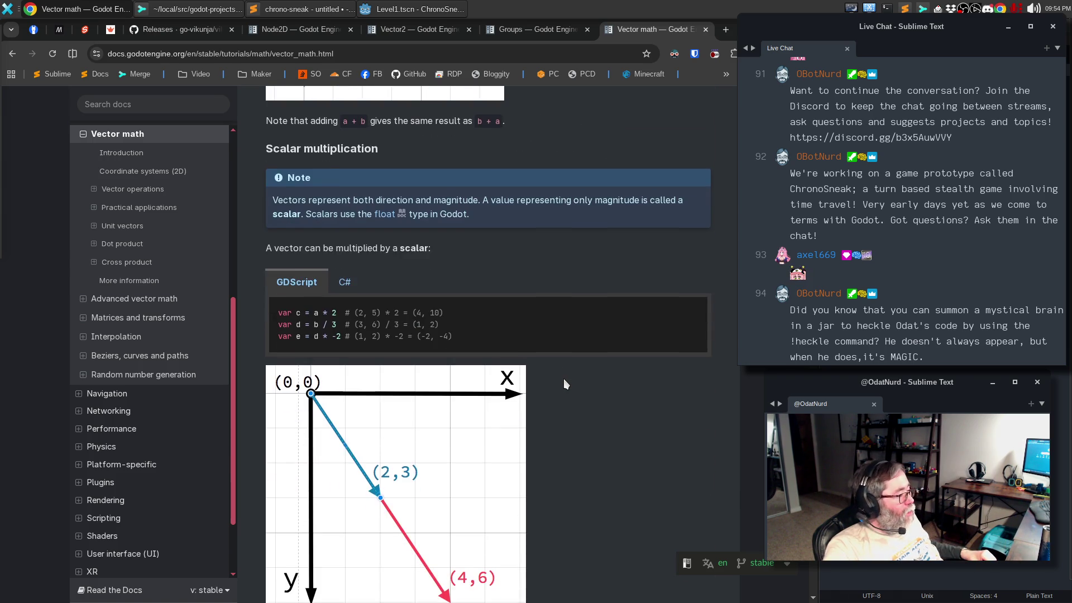
{"action": "scroll", "coordinate": [564, 378], "scroll_direction": "down", "scroll_amount": 5}
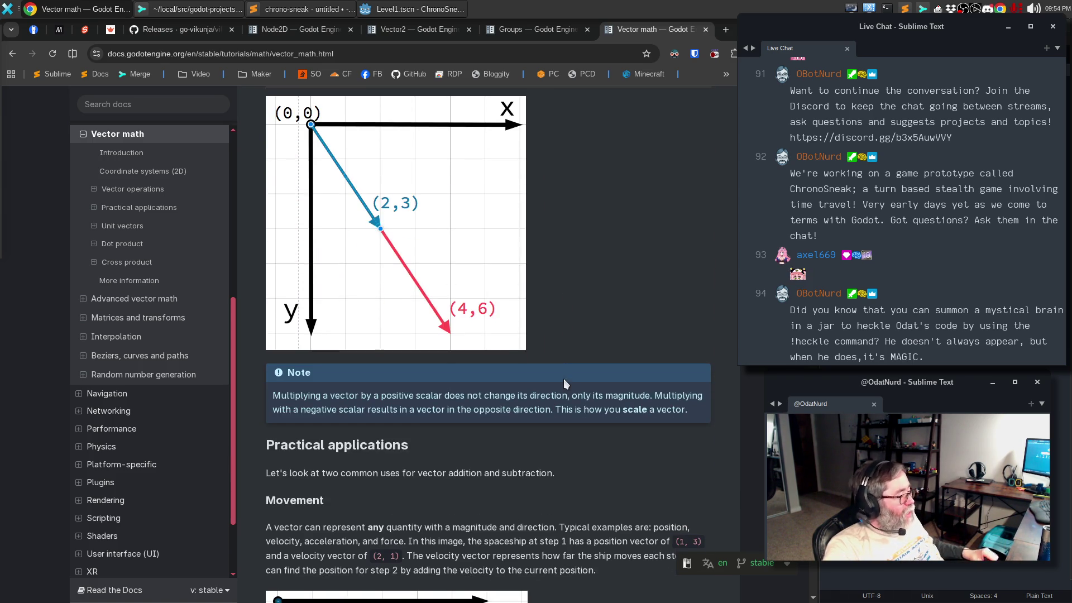
{"action": "scroll", "coordinate": [563, 379], "scroll_direction": "down", "scroll_amount": 2}
{"action": "scroll", "coordinate": [563, 378], "scroll_direction": "down", "scroll_amount": 2}
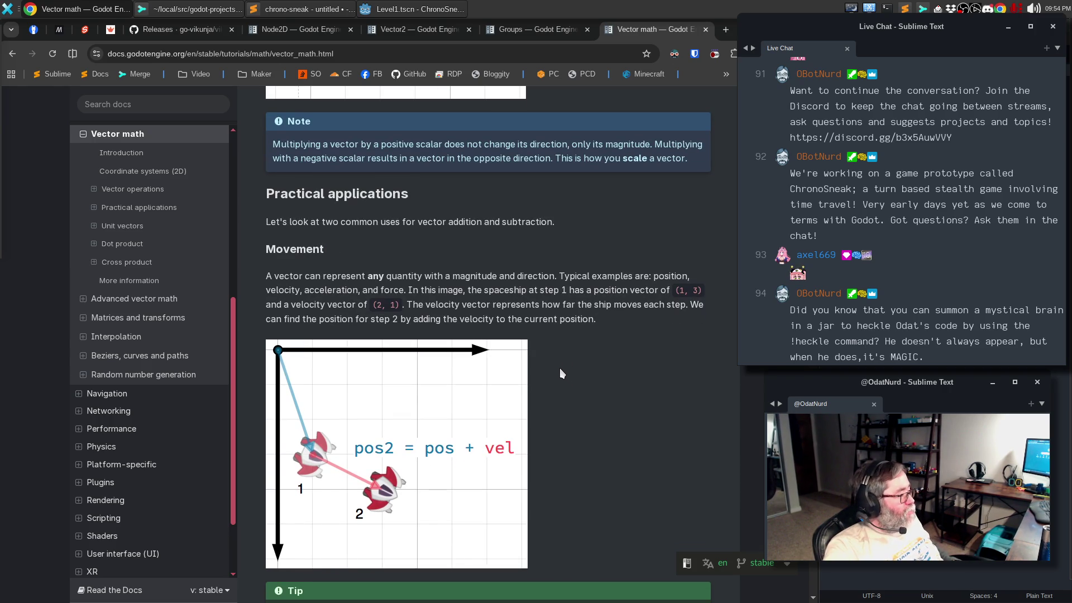
{"action": "scroll", "coordinate": [597, 356], "scroll_direction": "down", "scroll_amount": 5}
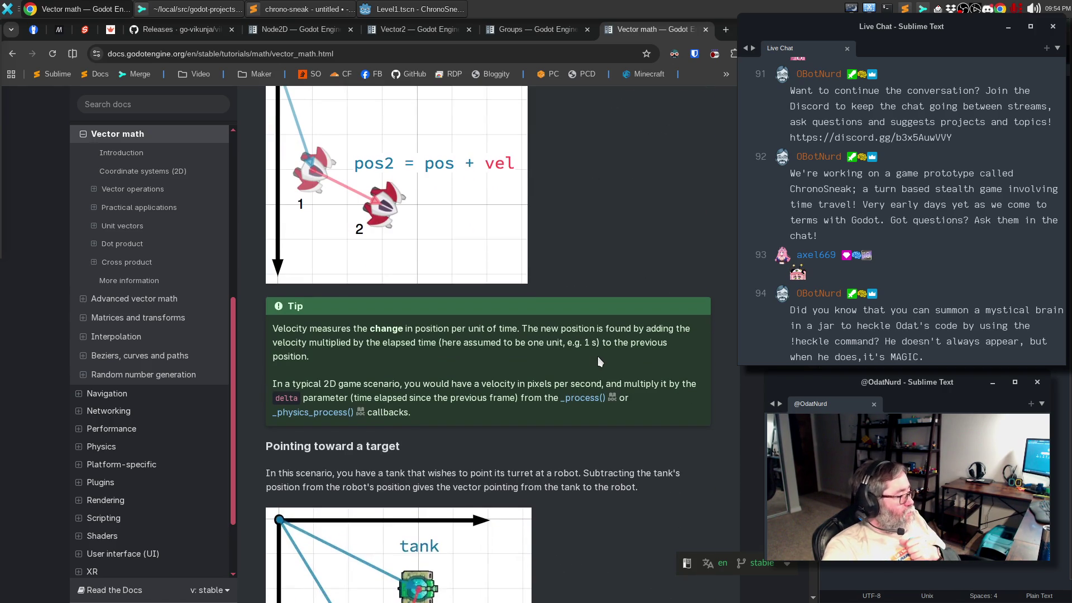
{"action": "scroll", "coordinate": [597, 357], "scroll_direction": "down", "scroll_amount": 3}
{"action": "scroll", "coordinate": [598, 356], "scroll_direction": "down", "scroll_amount": 3}
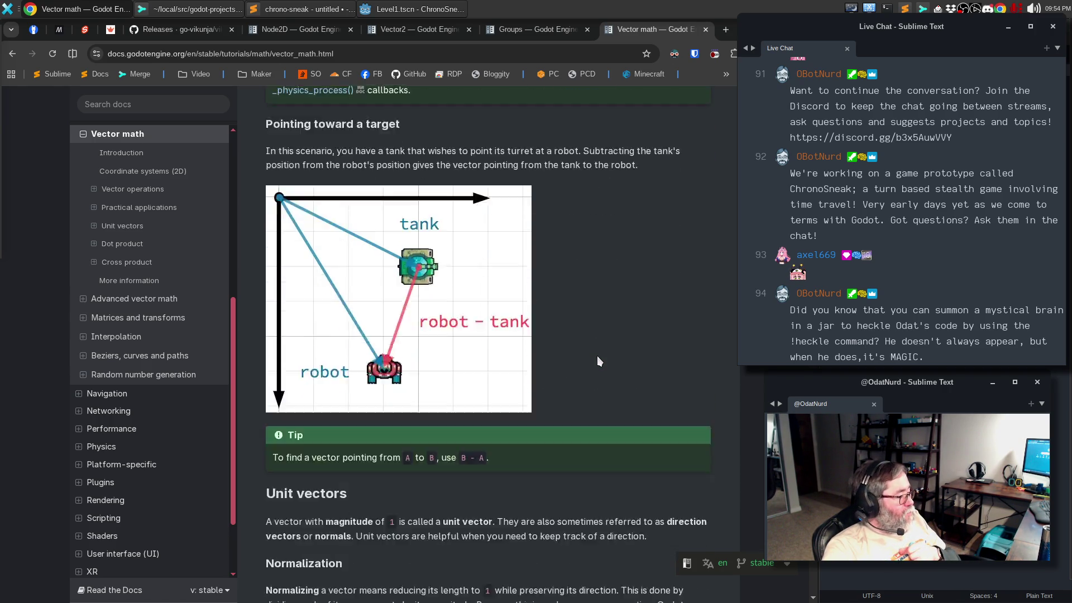
Step: Read down through the Unit vectors, Dot product and Cross product sections to the comments
{"action": "scroll", "coordinate": [597, 356], "scroll_direction": "down", "scroll_amount": 2}
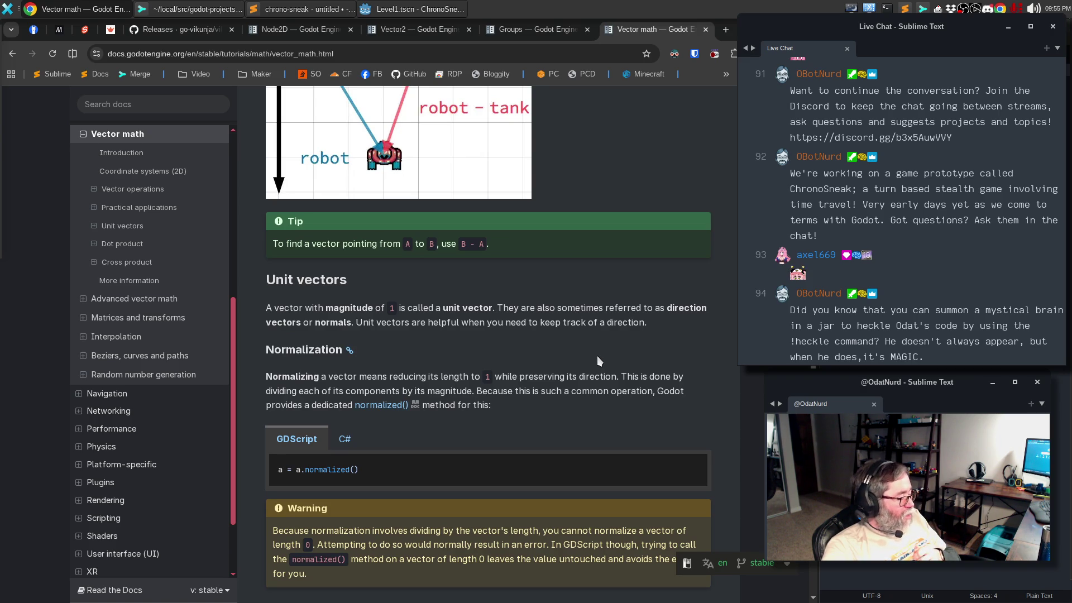
{"action": "scroll", "coordinate": [598, 356], "scroll_direction": "down", "scroll_amount": 3}
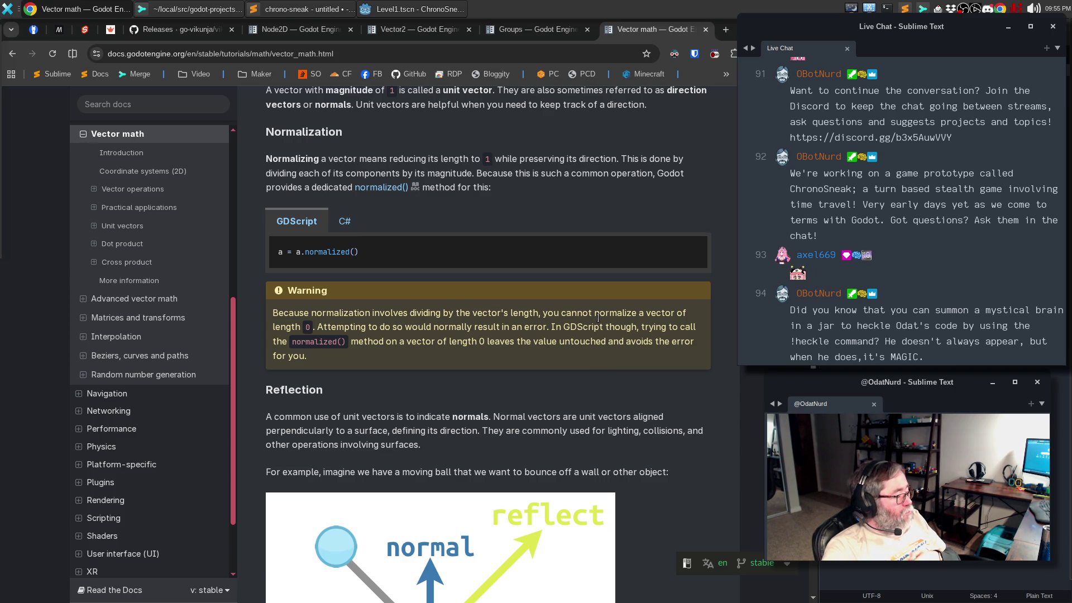
{"action": "scroll", "coordinate": [598, 317], "scroll_direction": "down", "scroll_amount": 4}
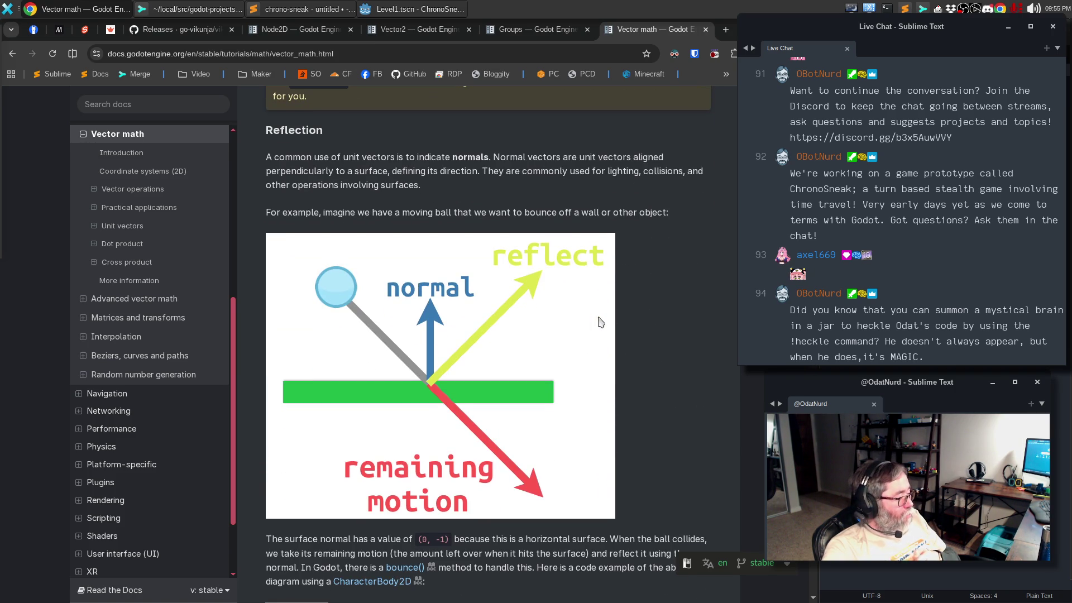
{"action": "scroll", "coordinate": [600, 323], "scroll_direction": "down", "scroll_amount": 2}
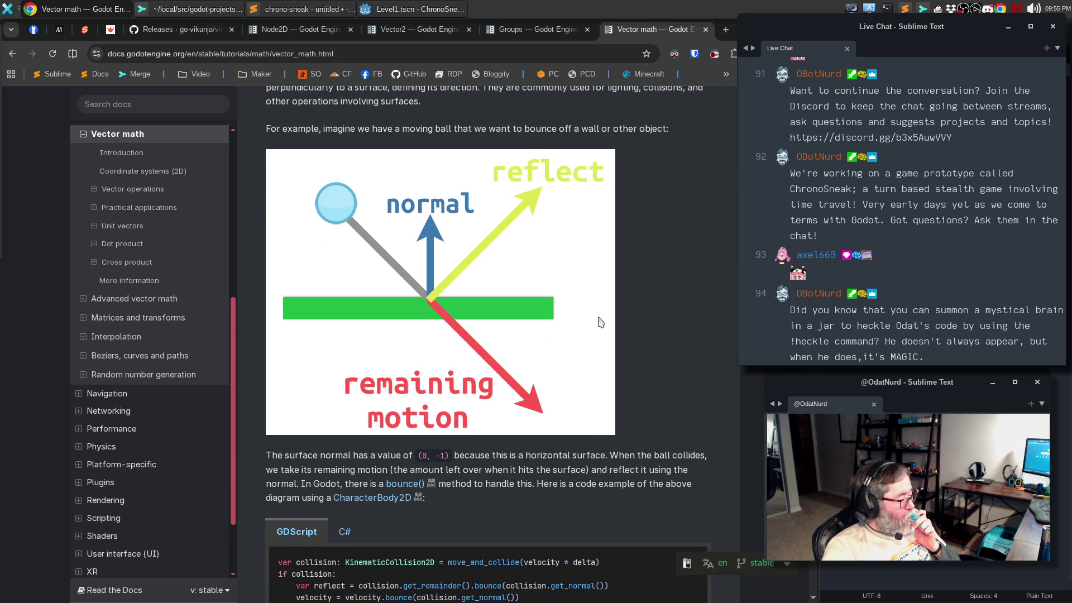
{"action": "scroll", "coordinate": [600, 322], "scroll_direction": "down", "scroll_amount": 5}
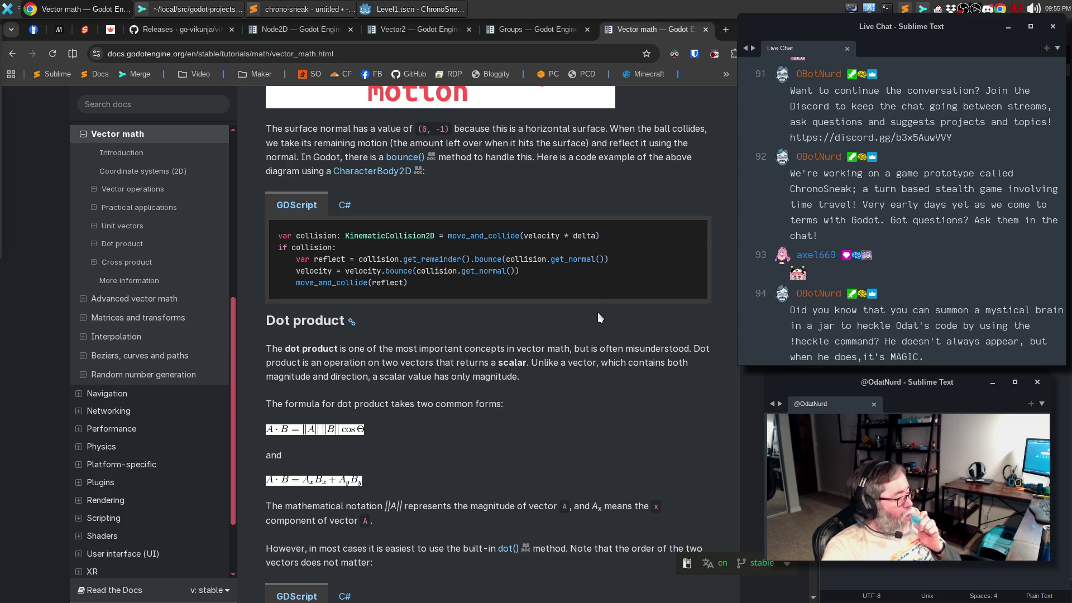
{"action": "scroll", "coordinate": [605, 330], "scroll_direction": "down", "scroll_amount": 3}
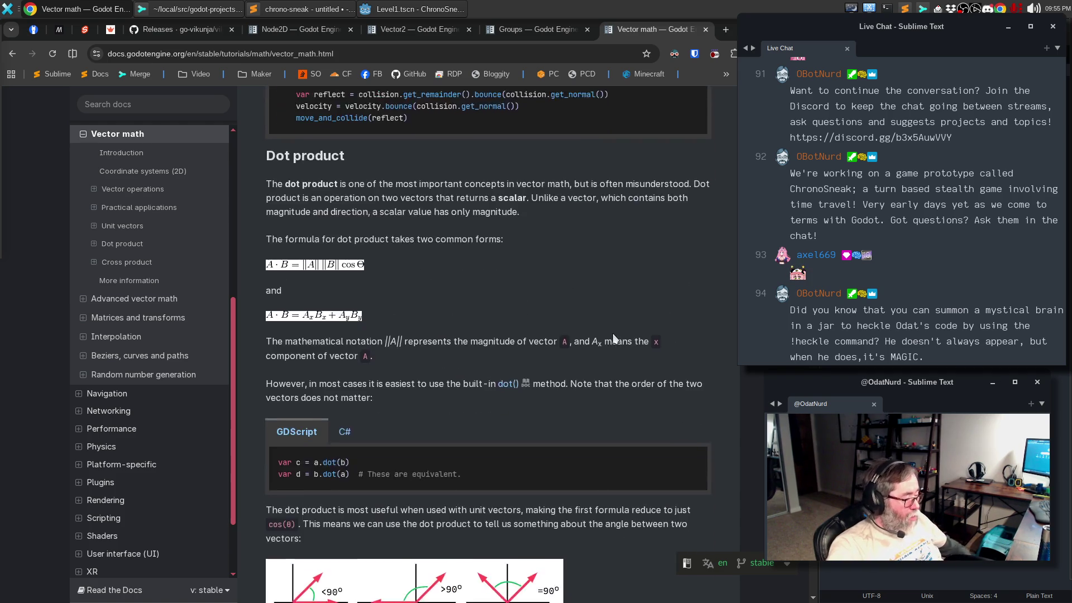
{"action": "scroll", "coordinate": [613, 337], "scroll_direction": "down", "scroll_amount": 4}
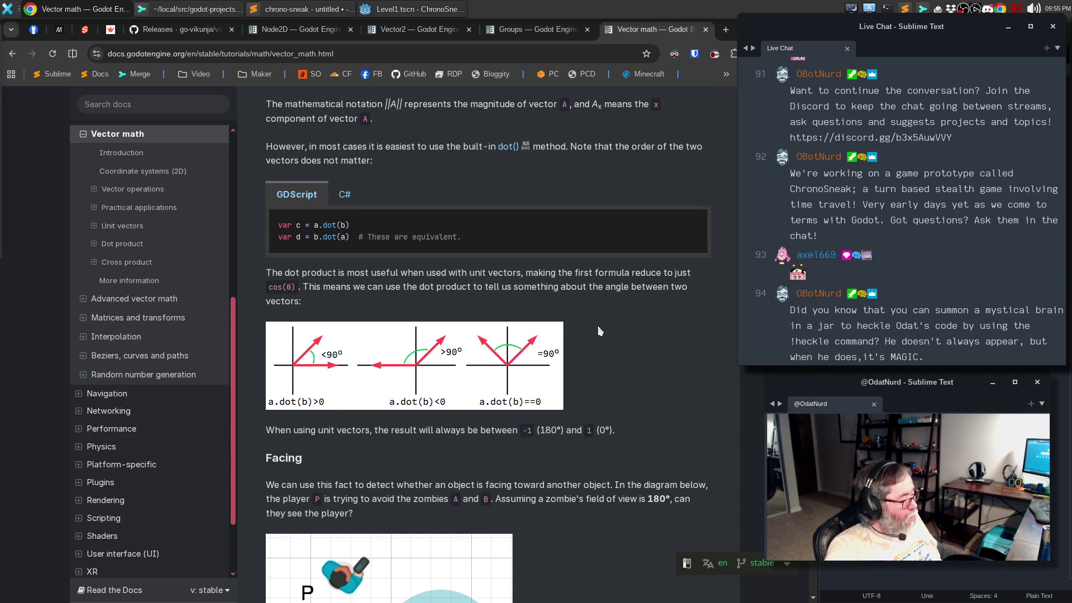
{"action": "scroll", "coordinate": [597, 326], "scroll_direction": "down", "scroll_amount": 3}
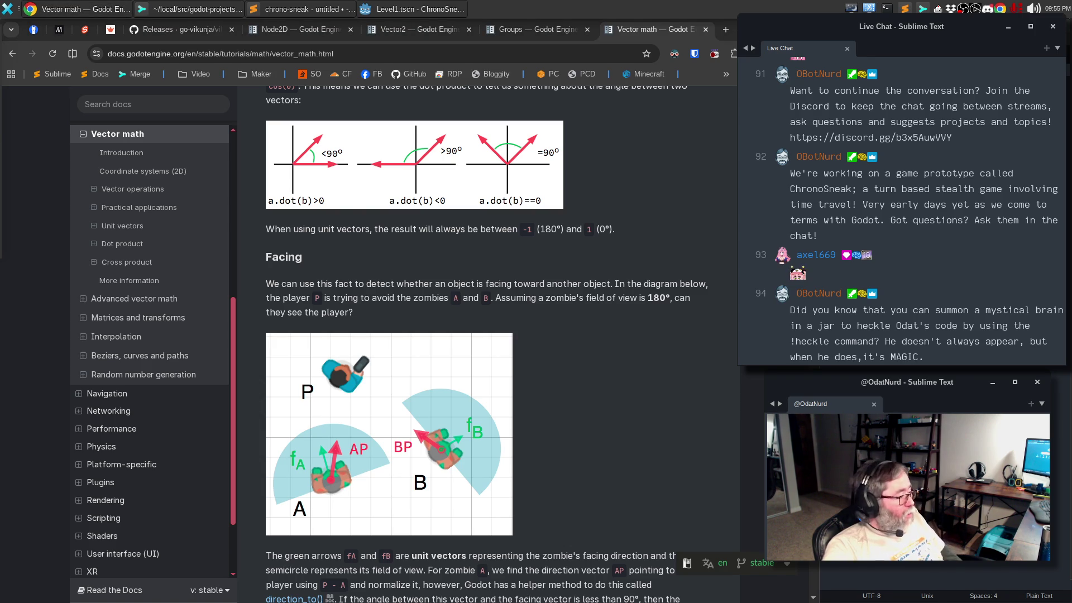
{"action": "scroll", "coordinate": [686, 318], "scroll_direction": "down", "scroll_amount": 3}
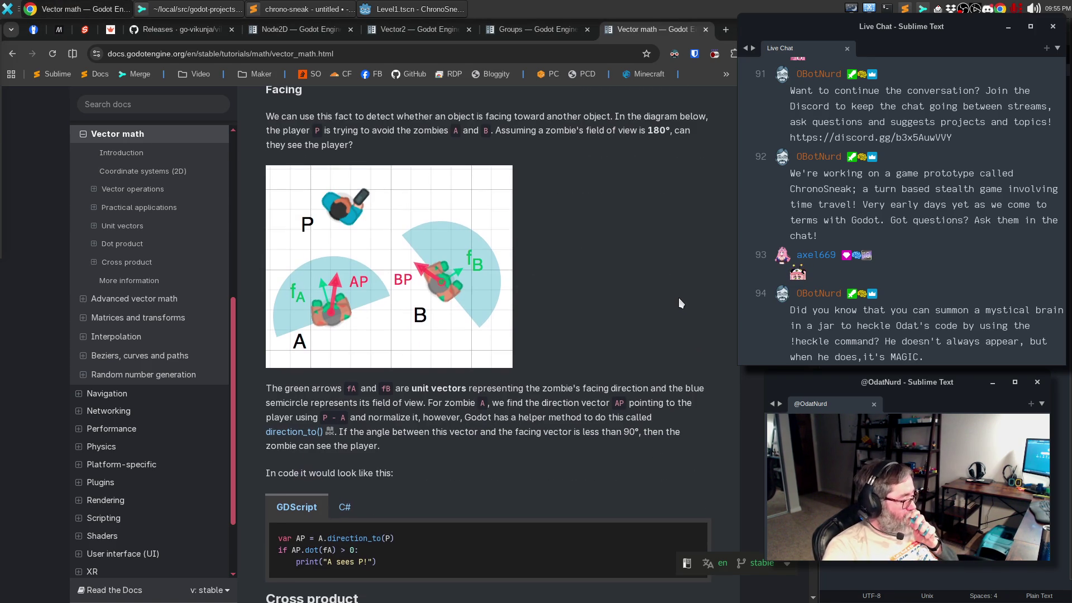
{"action": "scroll", "coordinate": [680, 303], "scroll_direction": "down", "scroll_amount": 3}
{"action": "scroll", "coordinate": [679, 302], "scroll_direction": "down", "scroll_amount": 3}
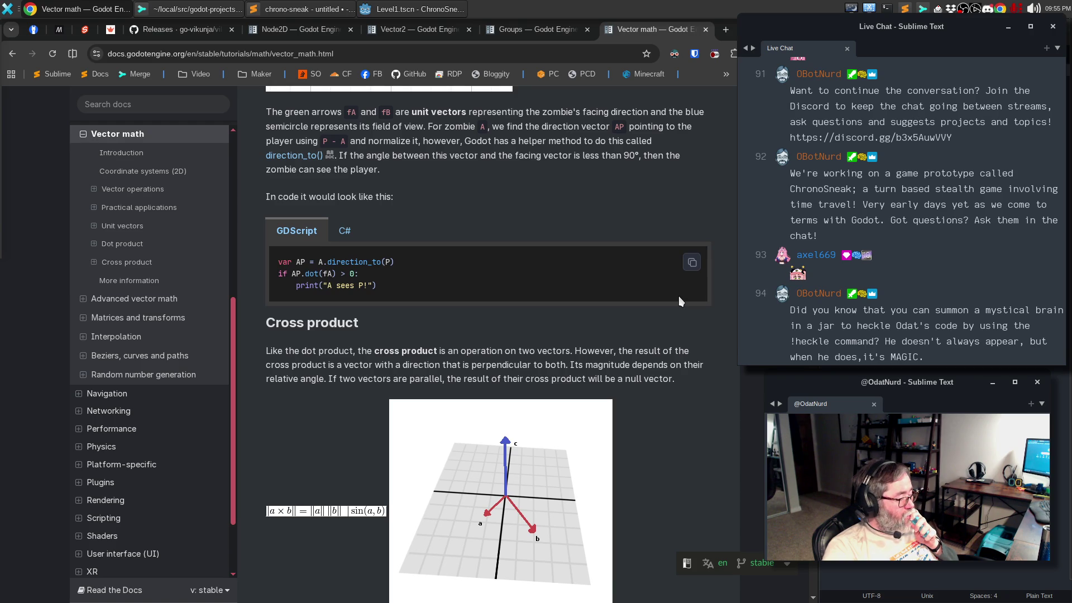
{"action": "scroll", "coordinate": [678, 296], "scroll_direction": "down", "scroll_amount": 4}
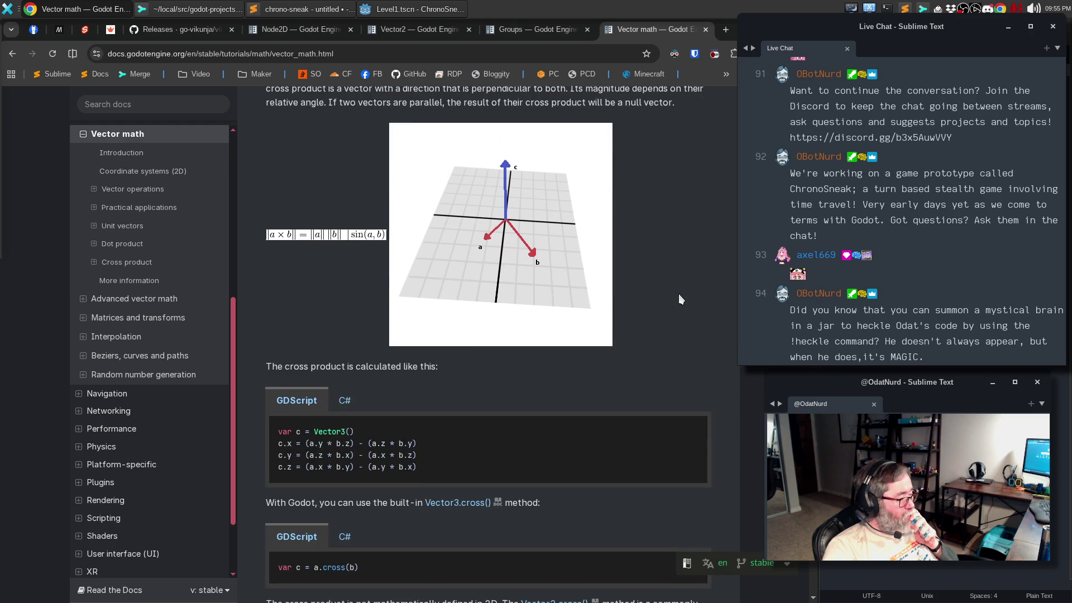
{"action": "scroll", "coordinate": [679, 293], "scroll_direction": "down", "scroll_amount": 4}
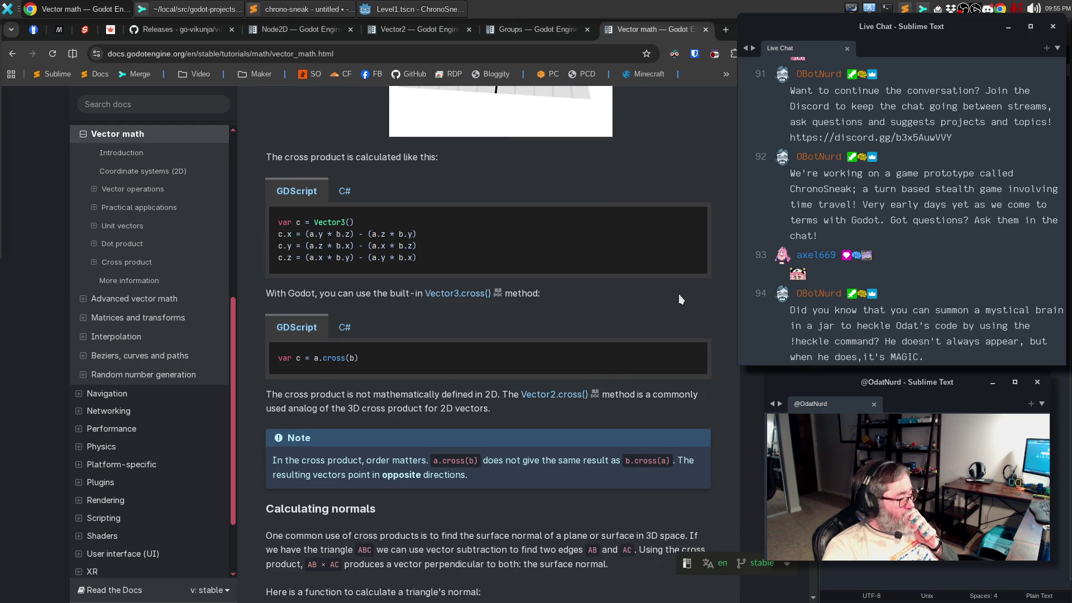
{"action": "scroll", "coordinate": [678, 293], "scroll_direction": "down", "scroll_amount": 8}
{"action": "scroll", "coordinate": [678, 290], "scroll_direction": "down", "scroll_amount": 3}
{"action": "scroll", "coordinate": [678, 289], "scroll_direction": "down", "scroll_amount": 3}
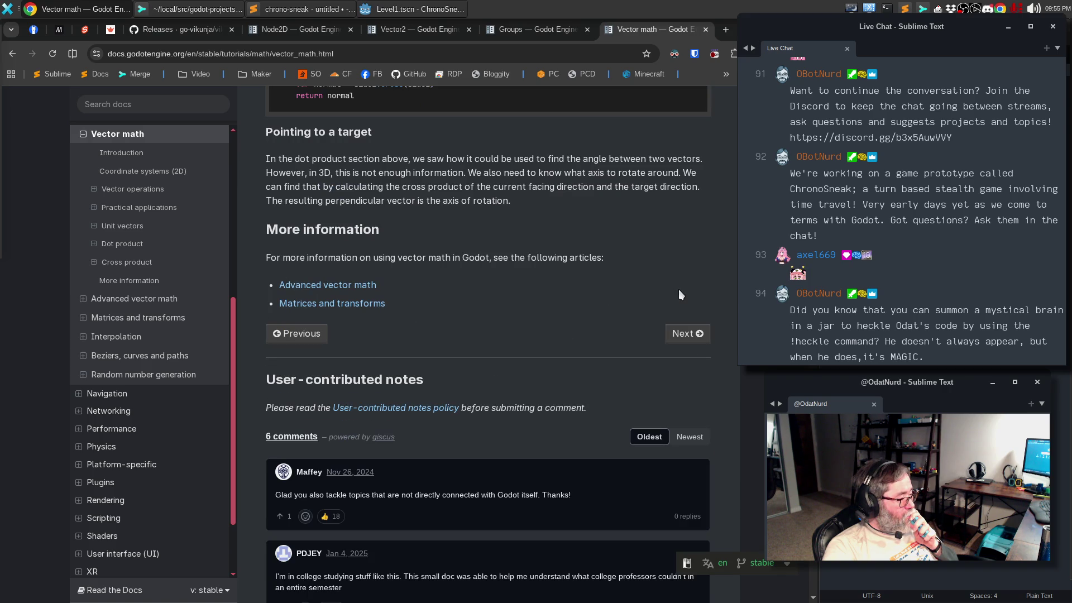
Step: Scroll back up to the (4,3) vector diagram, then switch to the Vector2 class reference
{"action": "scroll", "coordinate": [685, 285], "scroll_direction": "up", "scroll_amount": 20}
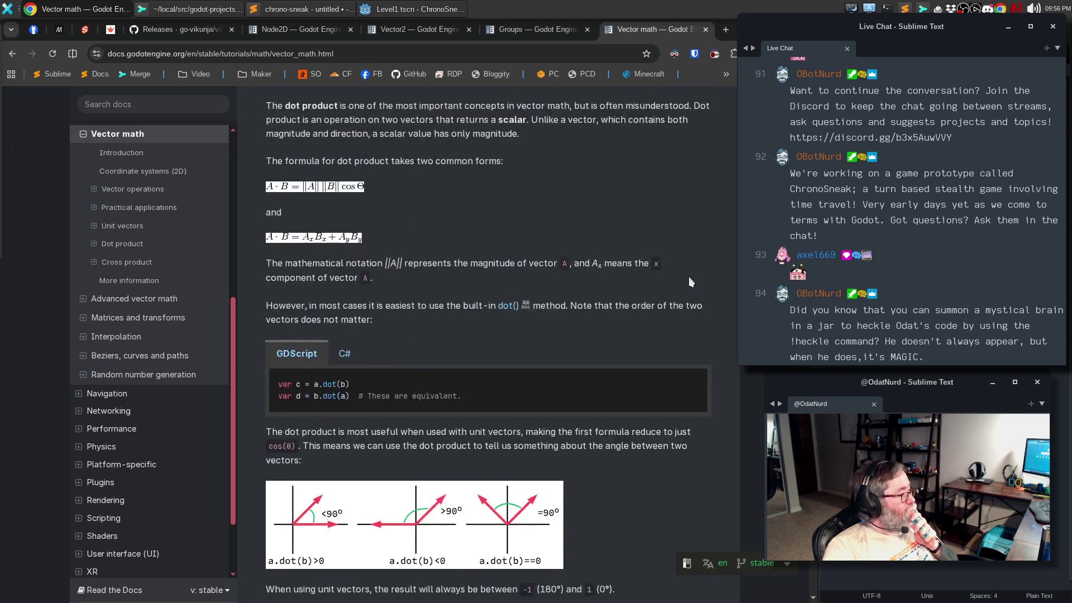
{"action": "scroll", "coordinate": [689, 275], "scroll_direction": "up", "scroll_amount": 15}
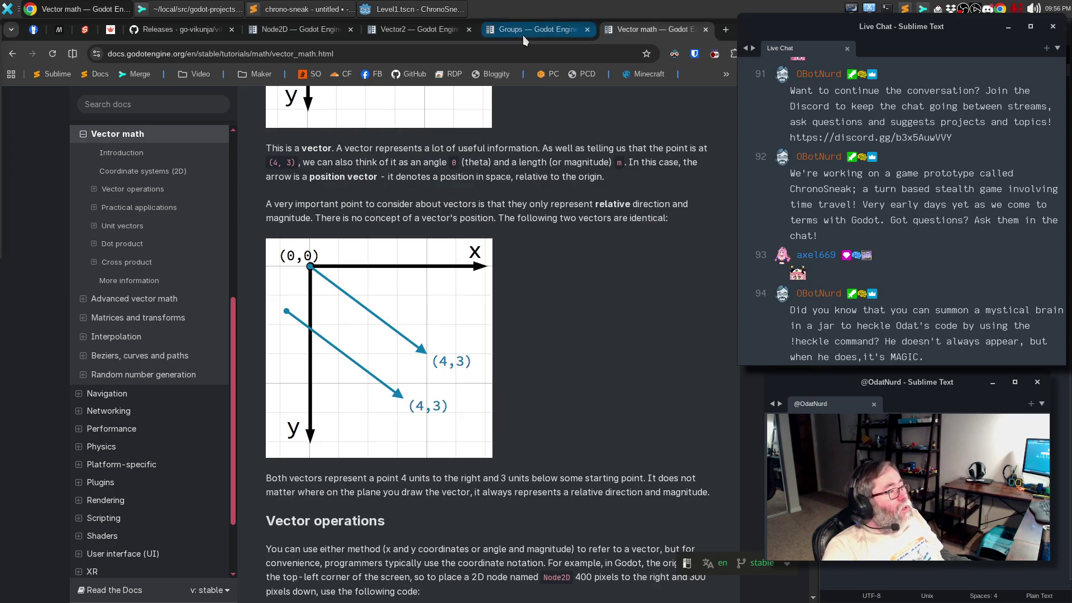
{"action": "left_click", "coordinate": [420, 34]}
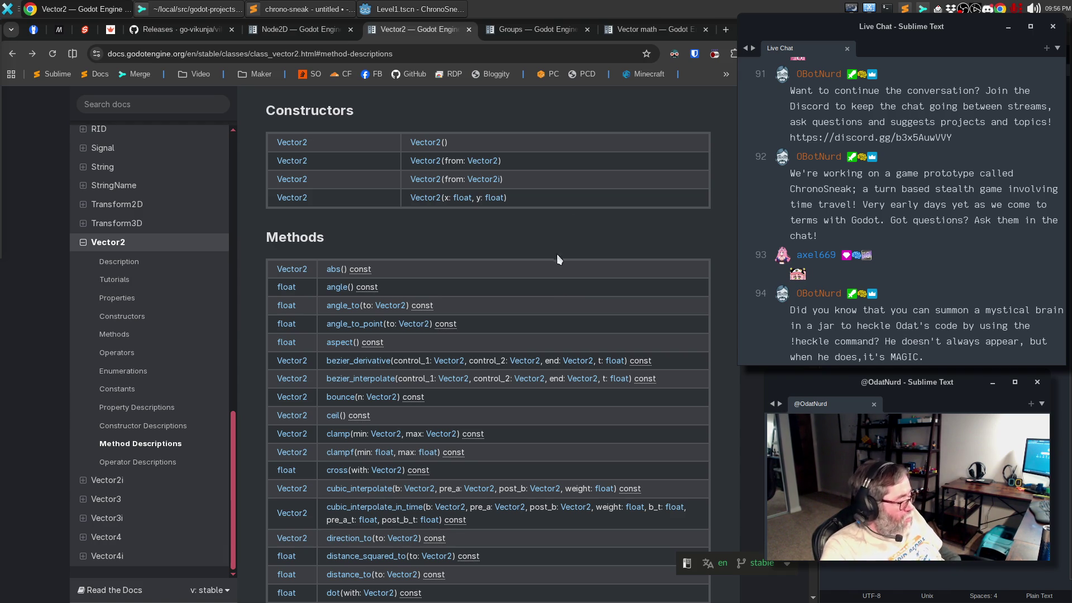
Step: Scroll the Vector2 Methods table past limit_length, move_toward and normalized() down to snapped
{"action": "scroll", "coordinate": [371, 391], "scroll_direction": "down", "scroll_amount": 2}
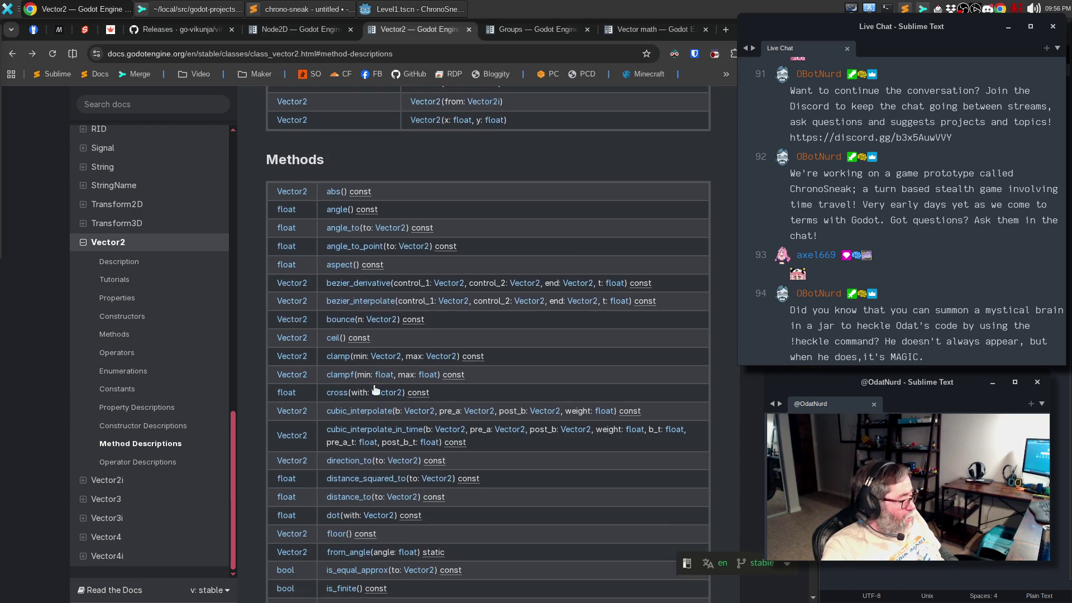
{"action": "scroll", "coordinate": [386, 356], "scroll_direction": "down", "scroll_amount": 2}
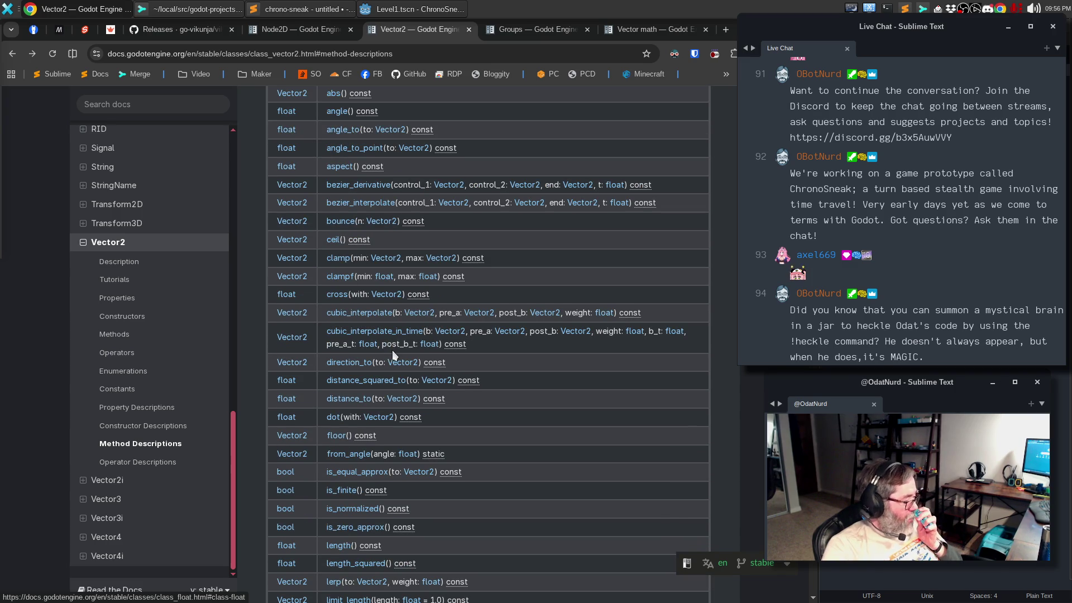
{"action": "scroll", "coordinate": [394, 347], "scroll_direction": "down", "scroll_amount": 2}
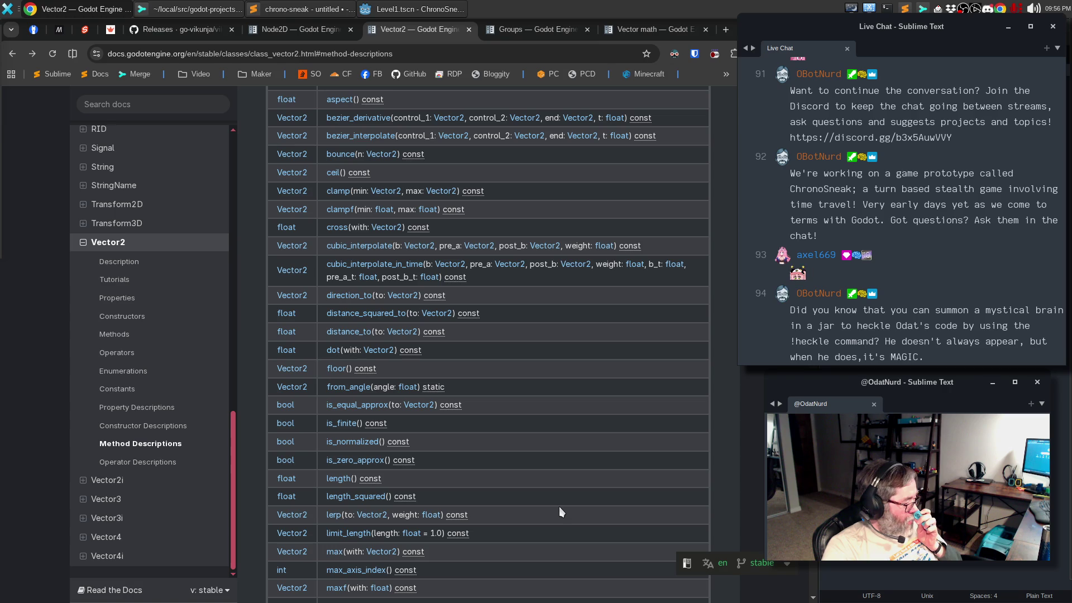
{"action": "scroll", "coordinate": [572, 493], "scroll_direction": "down", "scroll_amount": 2}
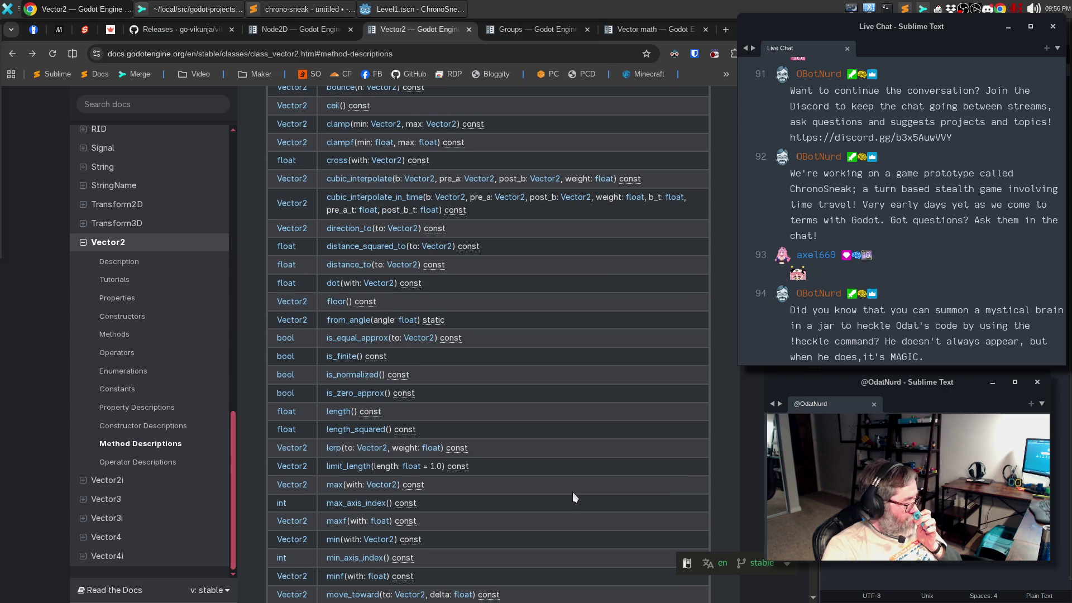
{"action": "scroll", "coordinate": [574, 497], "scroll_direction": "down", "scroll_amount": 4}
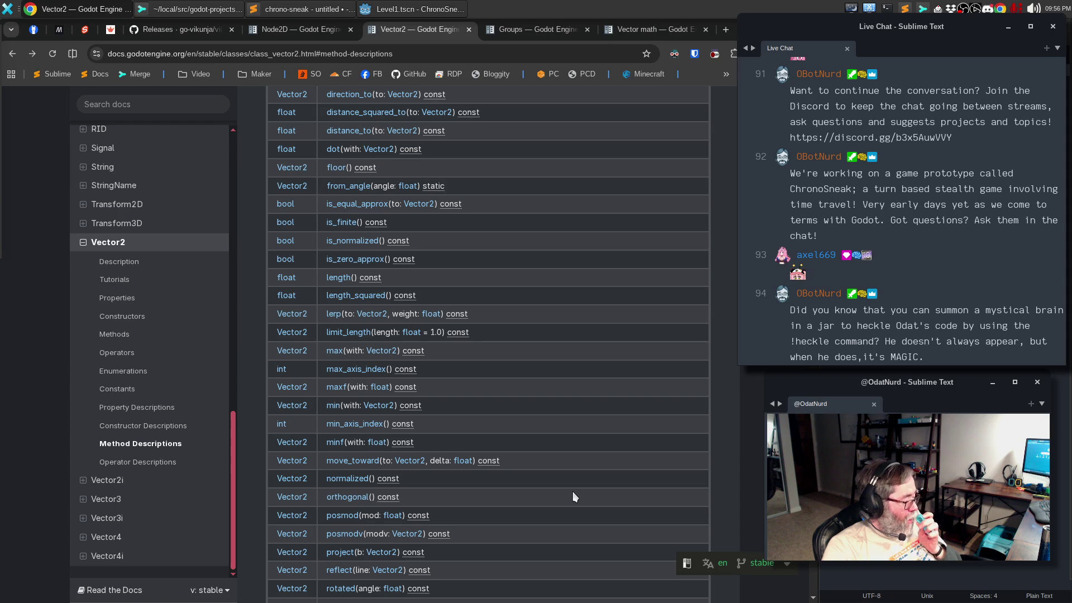
{"action": "scroll", "coordinate": [573, 492], "scroll_direction": "down", "scroll_amount": 4}
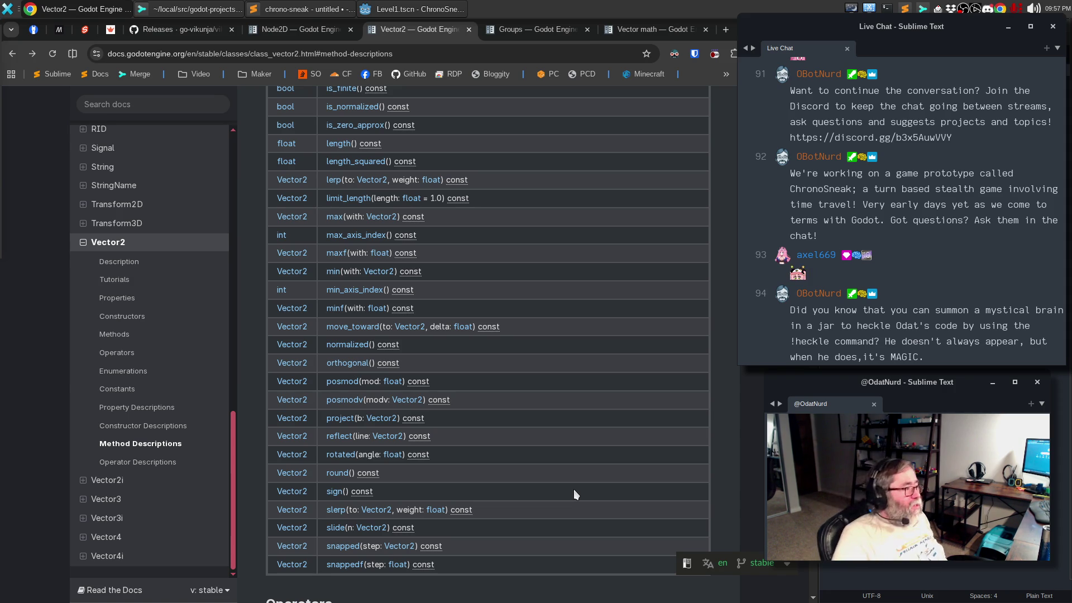
{"action": "left_click", "coordinate": [397, 10]}
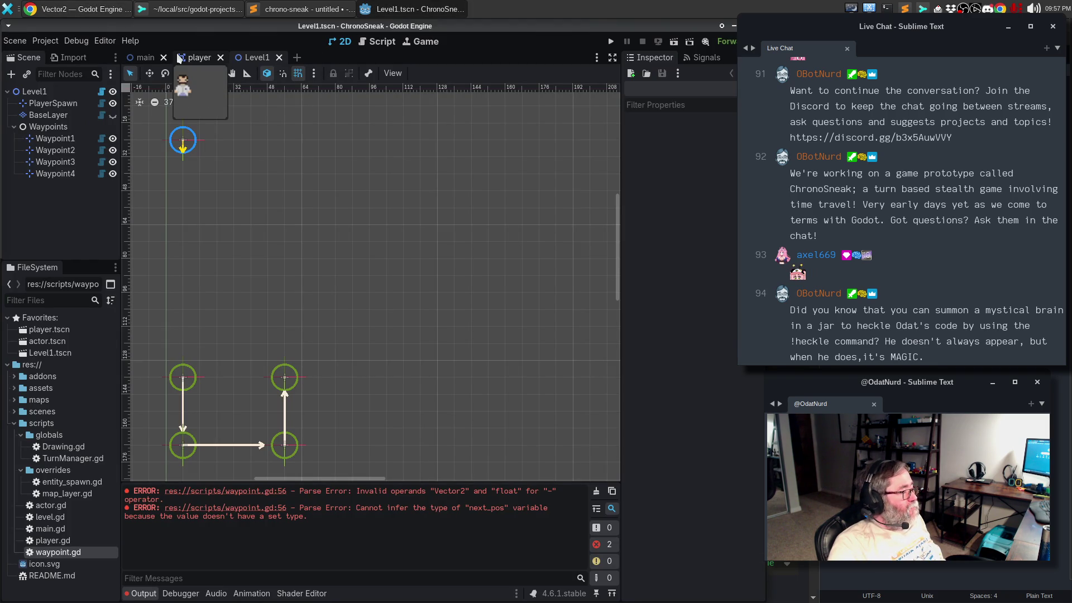
{"action": "left_click", "coordinate": [189, 58]}
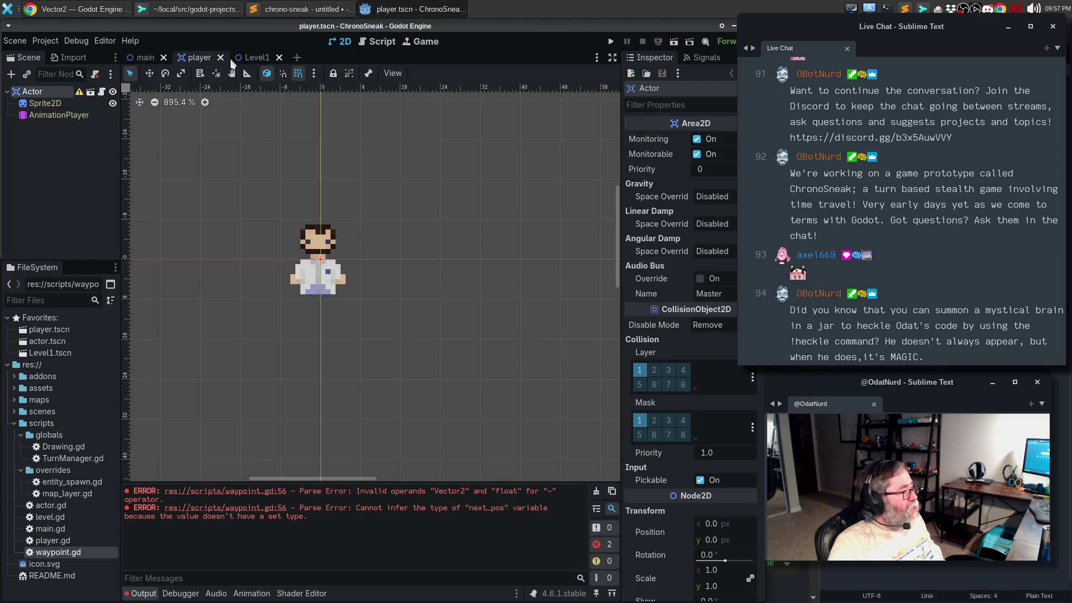
{"action": "left_click", "coordinate": [256, 58]}
{"action": "left_click", "coordinate": [382, 43]}
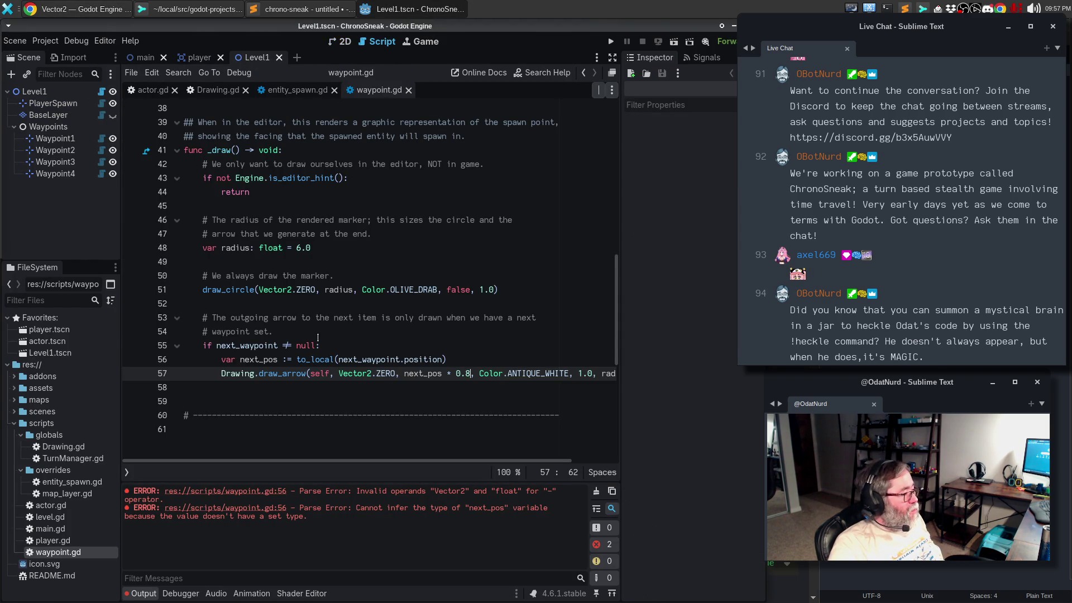
{"action": "left_click", "coordinate": [312, 333]}
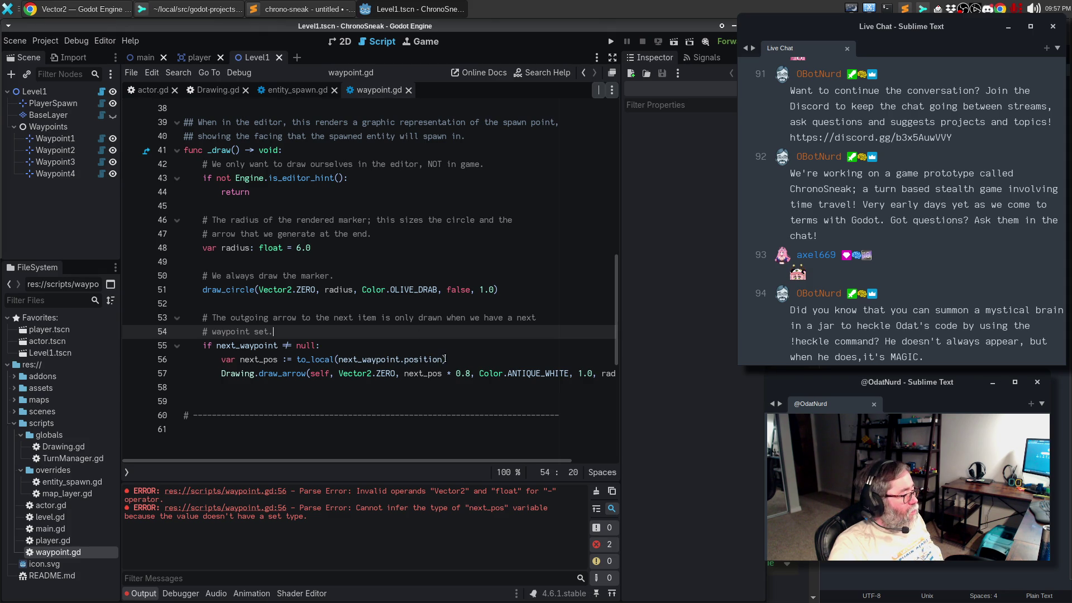
{"action": "left_click", "coordinate": [444, 359]}
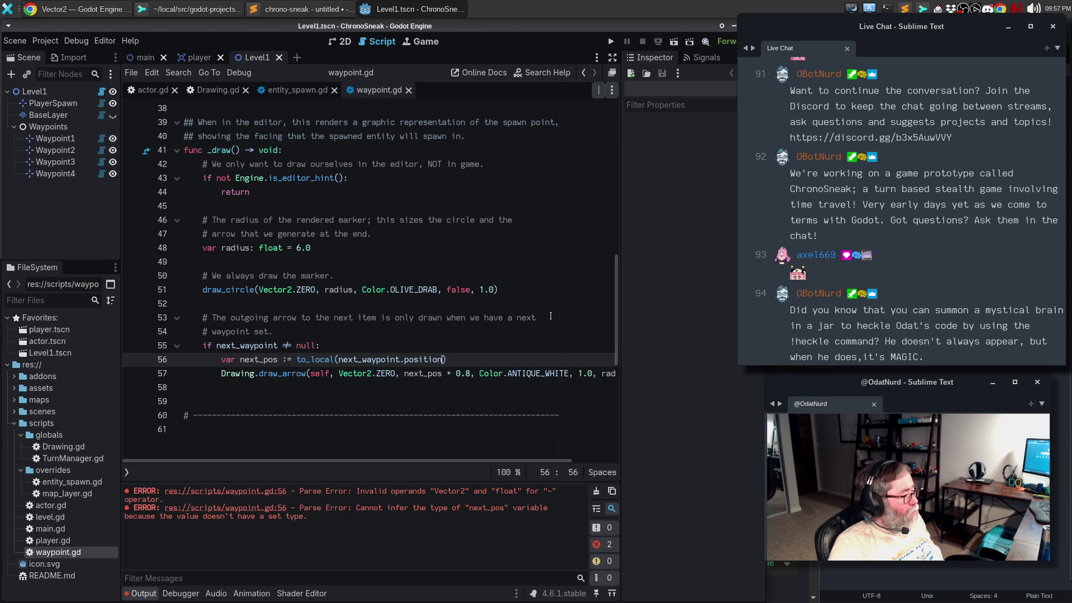
{"action": "left_click_drag", "start_coordinate": [443, 374], "coordinate": [471, 374]}
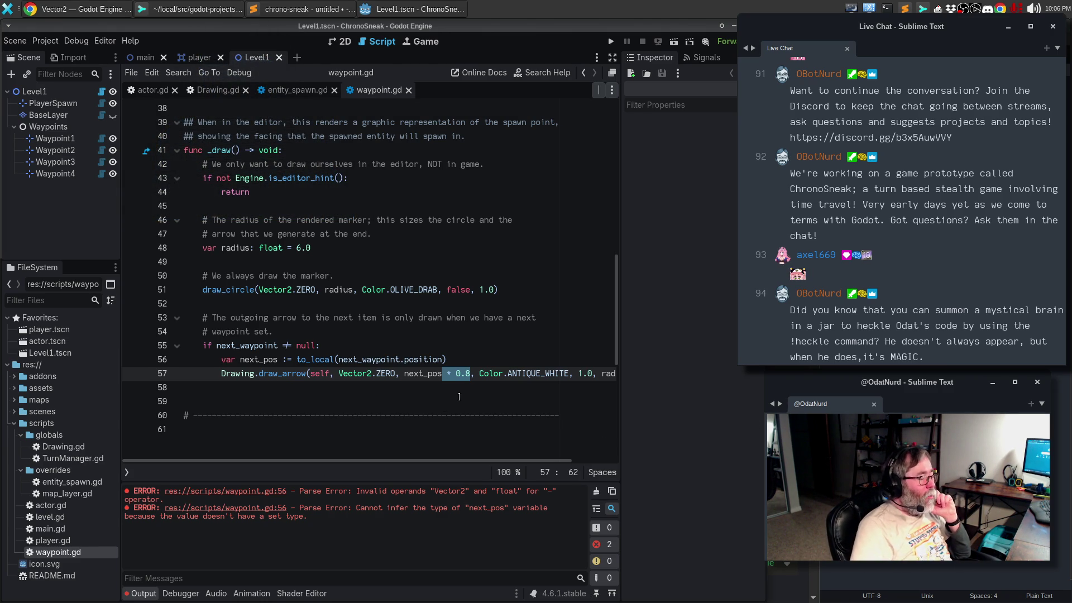
Step: Place the text cursor at the end of line 56, the to_local line in waypoint.gd
{"action": "left_click", "coordinate": [444, 359]}
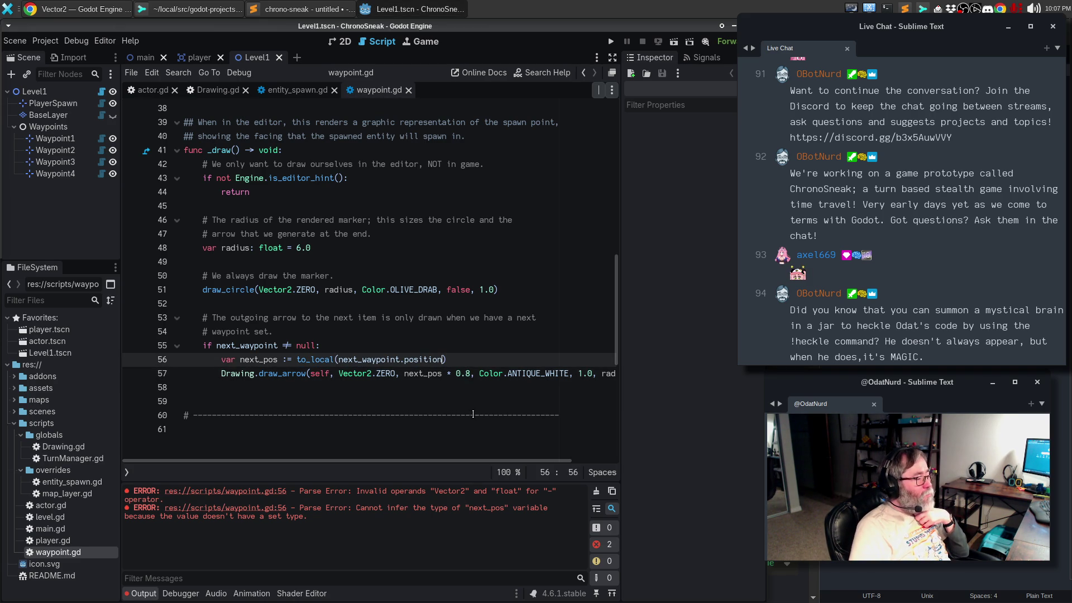
{"action": "key", "text": "Right"}
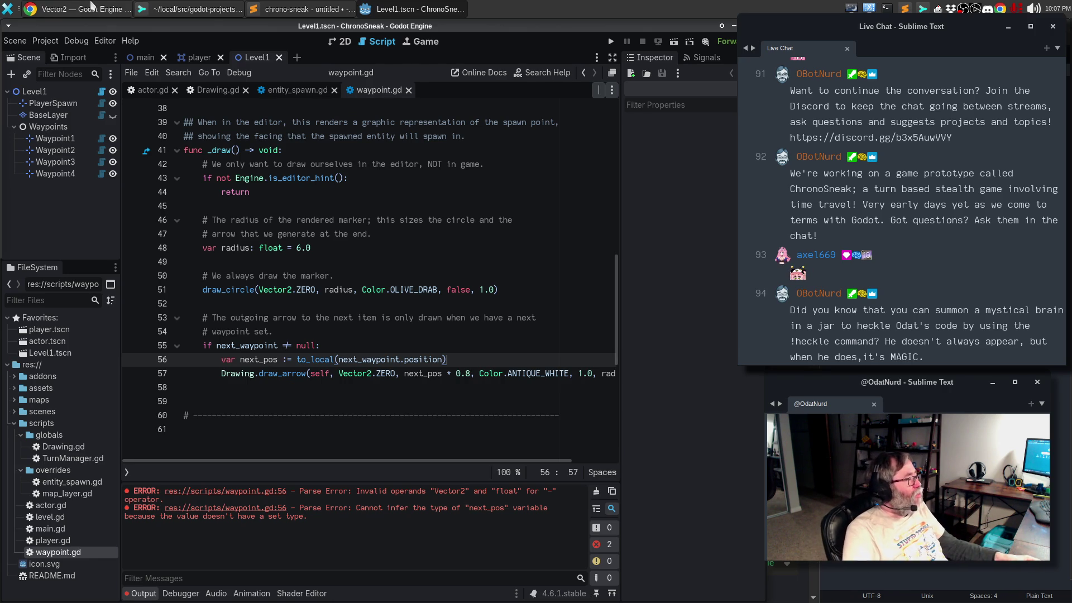
{"action": "left_click", "coordinate": [93, 8]}
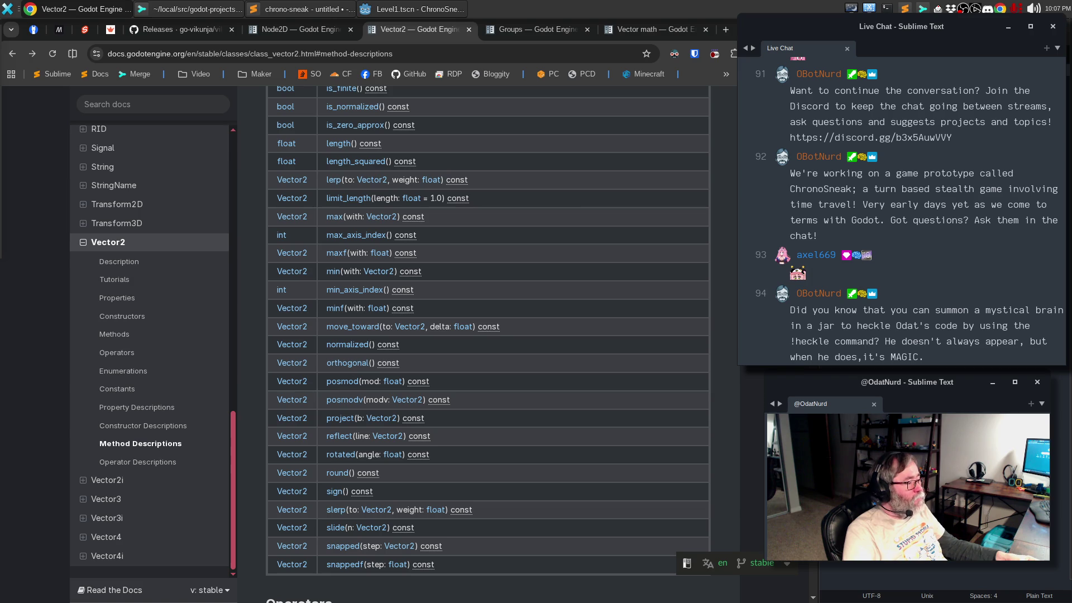
{"action": "left_click", "coordinate": [362, 327]}
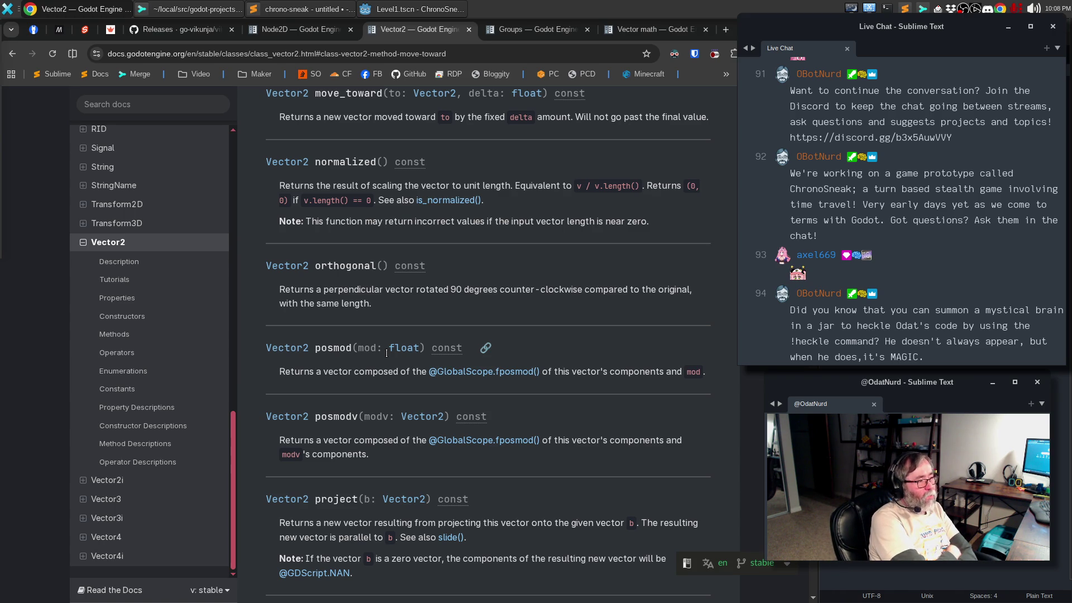
{"action": "left_click", "coordinate": [377, 9]}
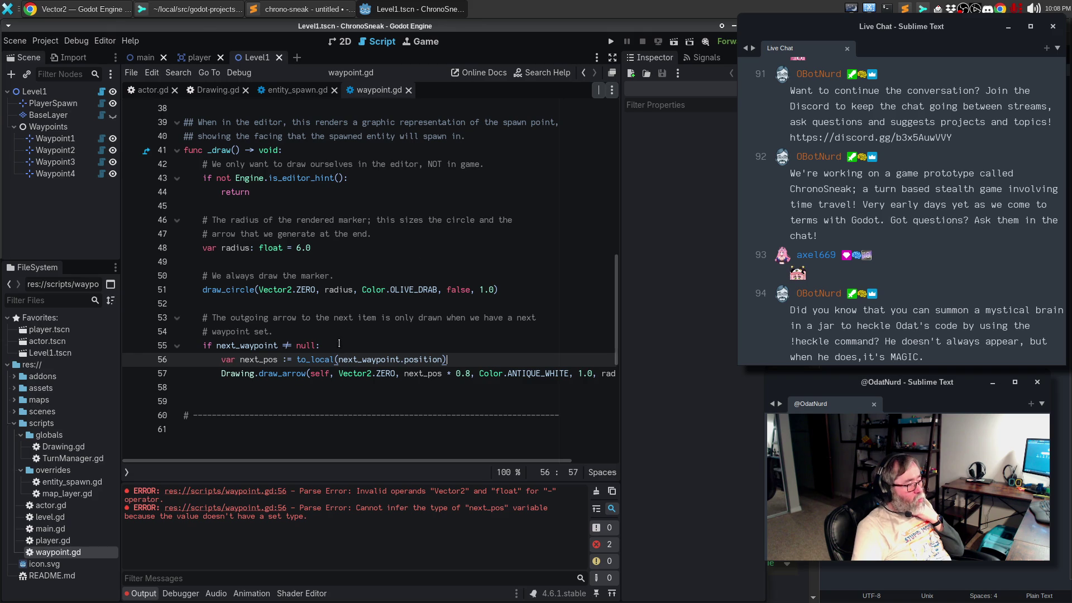
{"action": "mouse_move", "coordinate": [318, 359]}
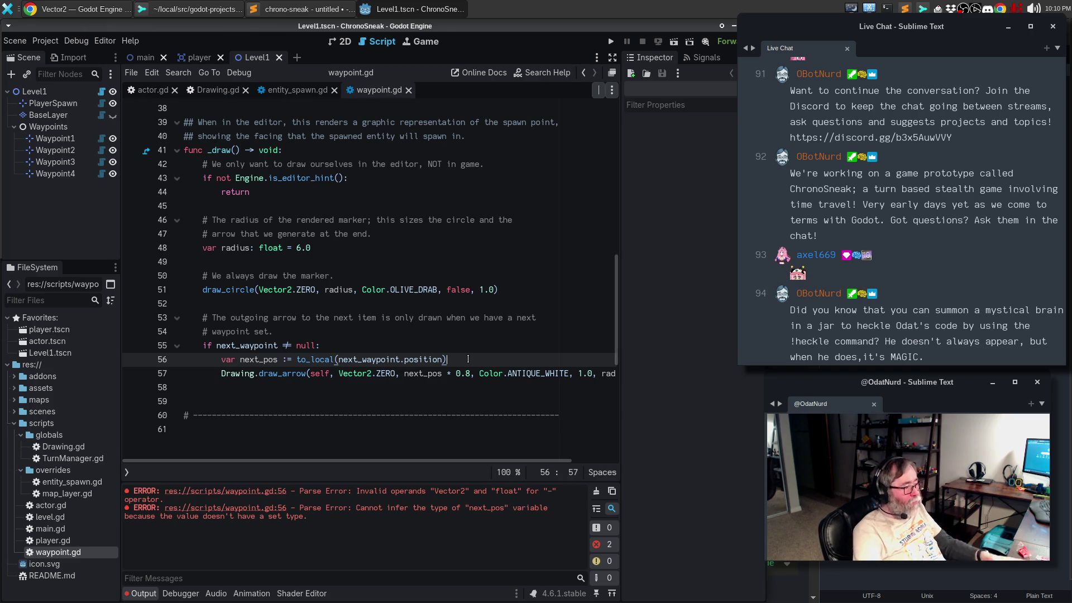
Step: Add a line 'var poop := next_pos.normalized() * radius' after line 56
{"action": "key", "text": "Return"}
{"action": "type", "text": "var poop :"}
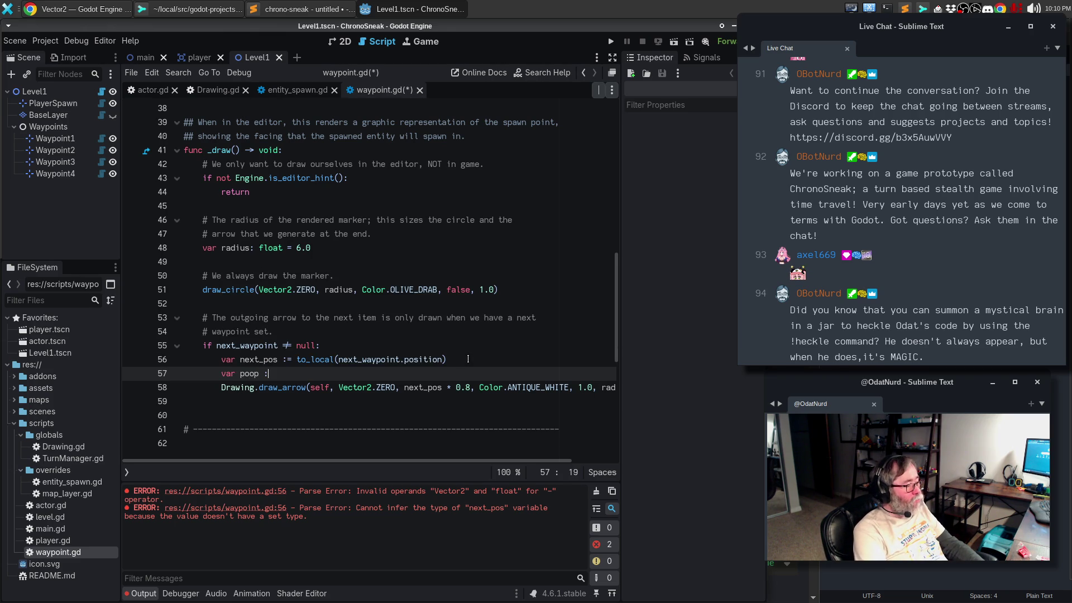
{"action": "type", "text": "= "}
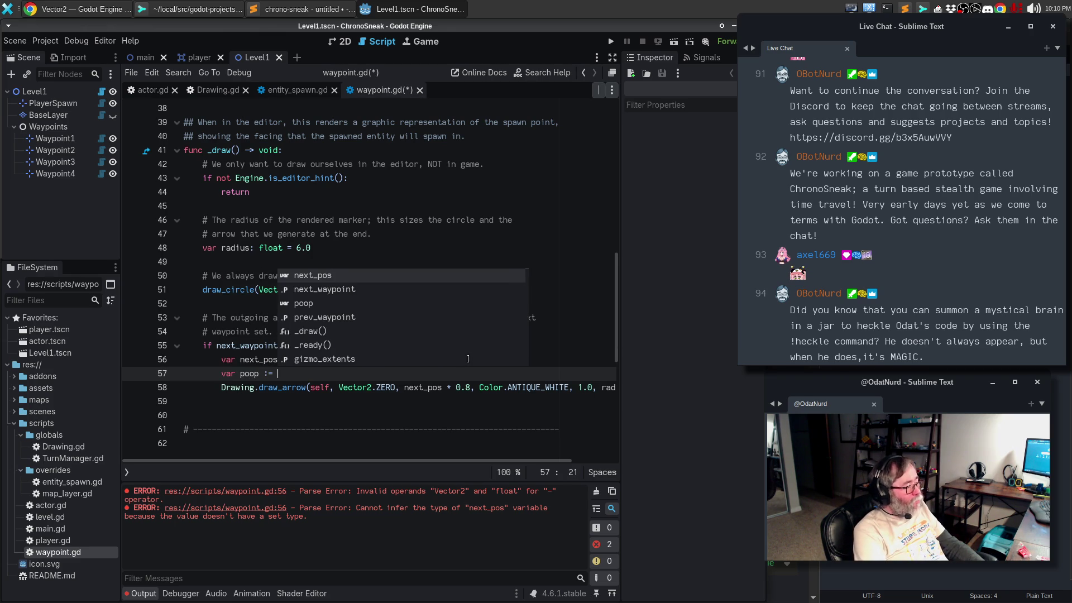
{"action": "type", "text": "next_"}
{"action": "key", "text": "Return"}
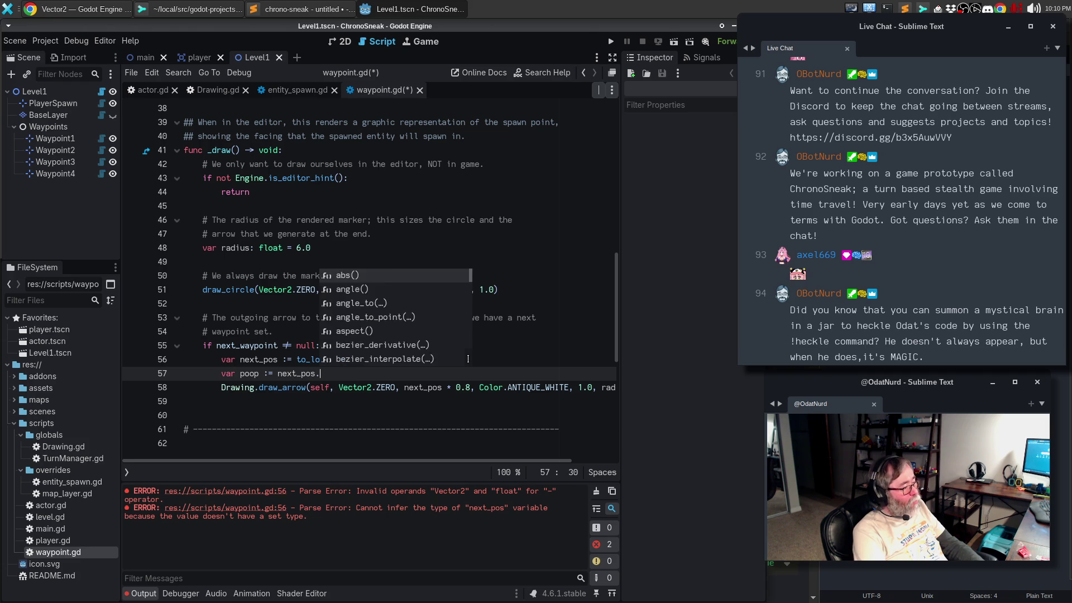
{"action": "type", "text": "norm"}
{"action": "key", "text": "Return"}
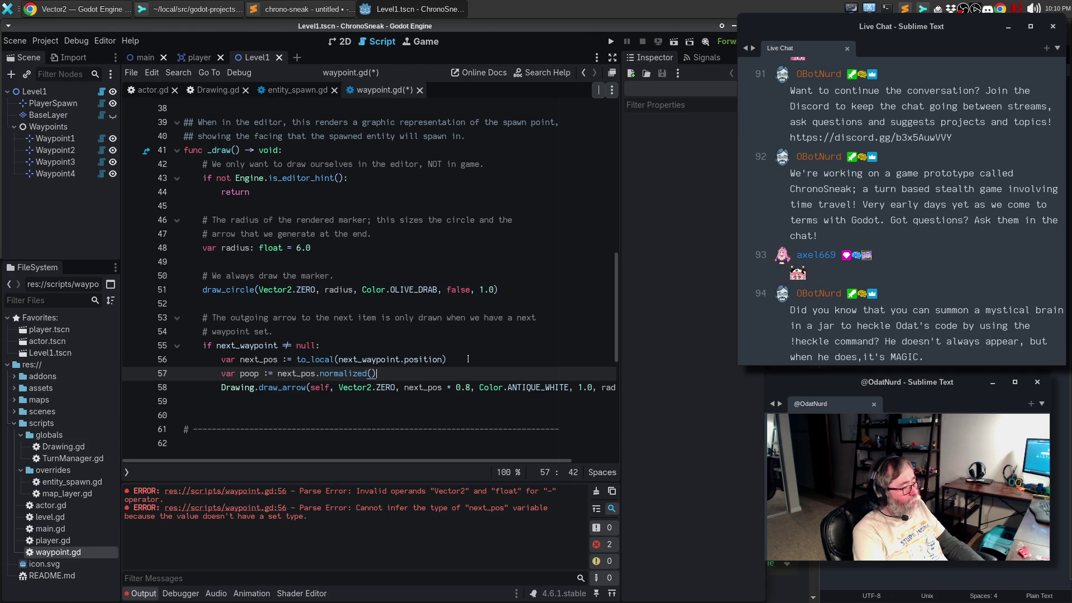
{"action": "type", "text": "* radius"}
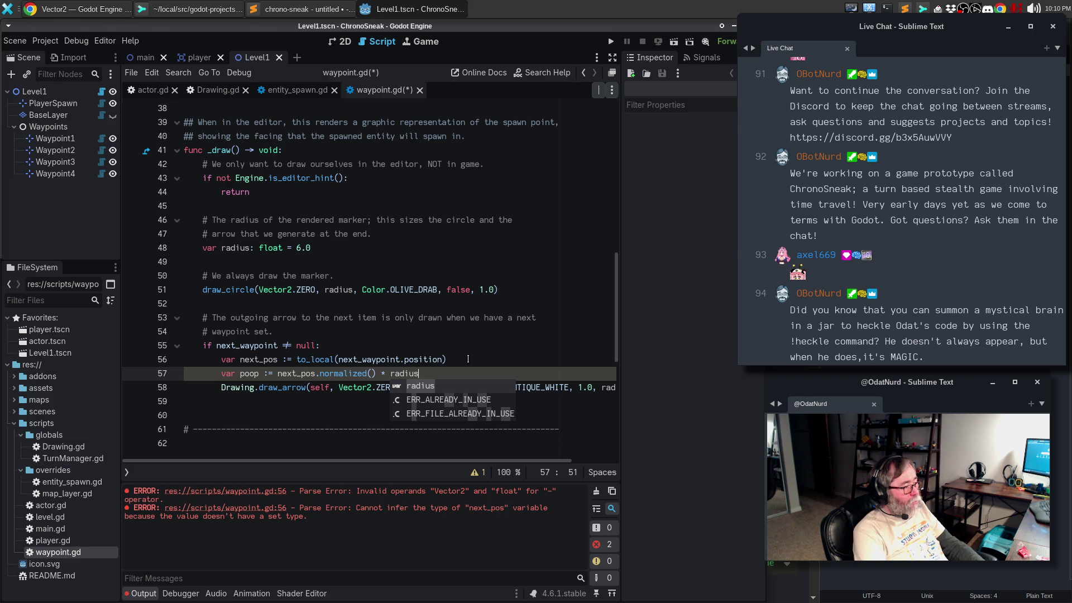
{"action": "key", "text": "Escape"}
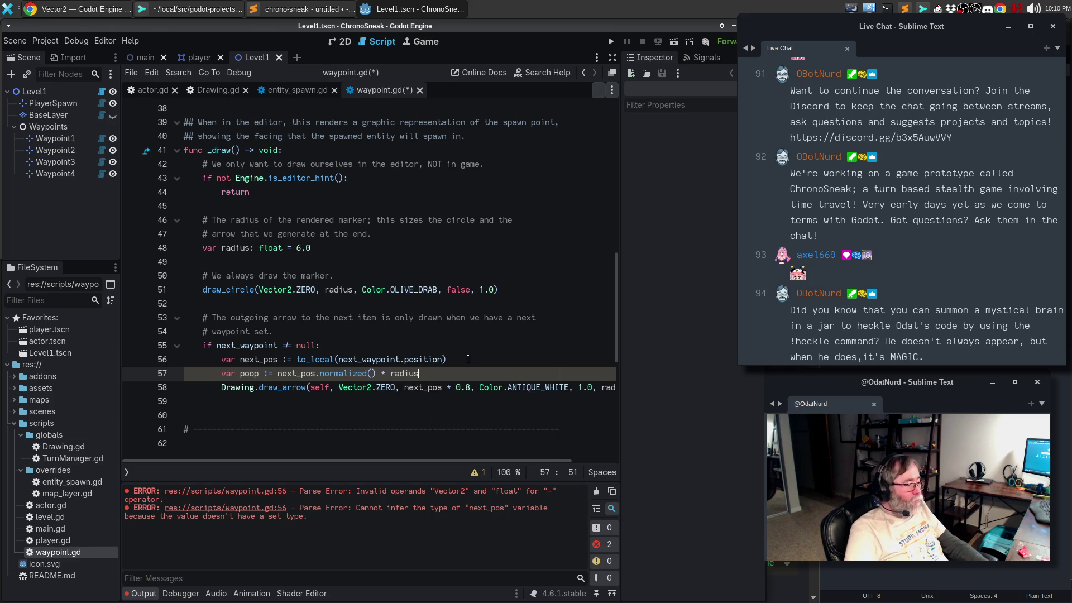
Step: Replace '* 0.8' in the draw_arrow call with '- poop' and save waypoint.gd
{"action": "left_click_drag", "start_coordinate": [447, 387], "coordinate": [470, 386]}
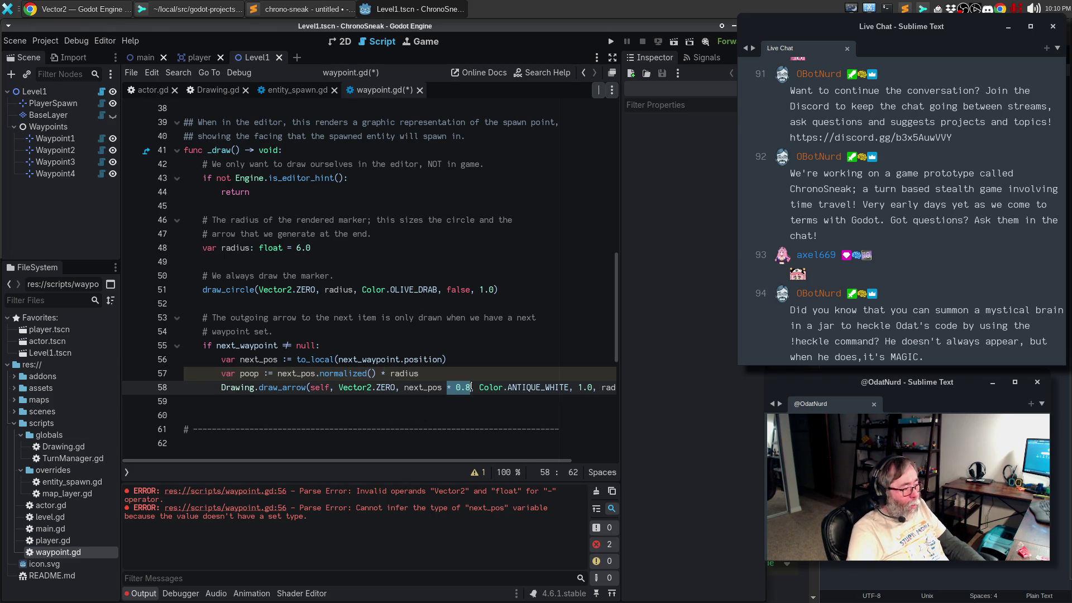
{"action": "type", "text": "- poop"}
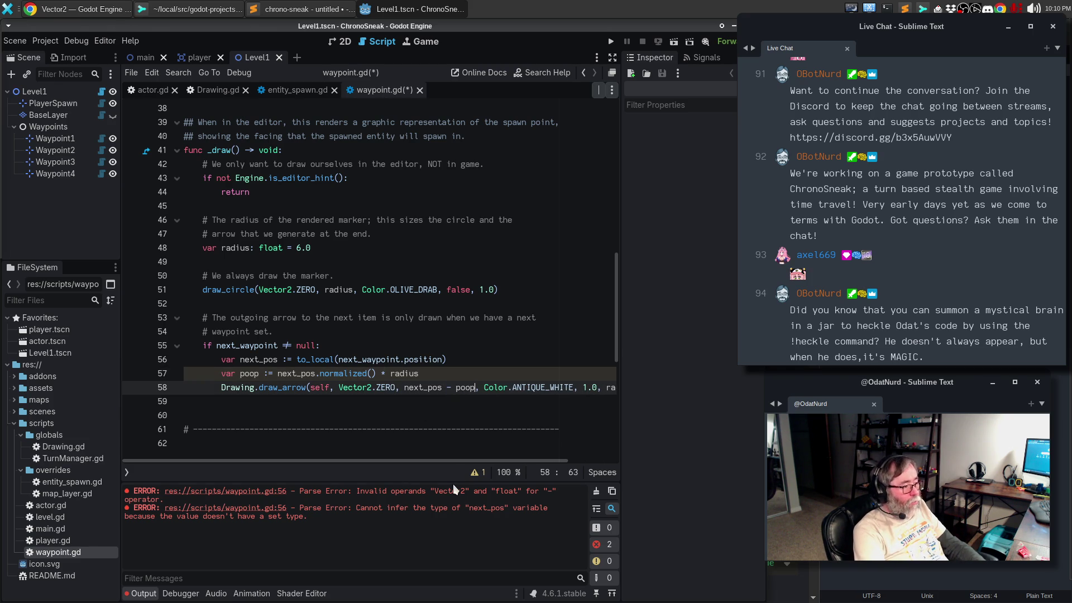
{"action": "key", "text": "Escape"}
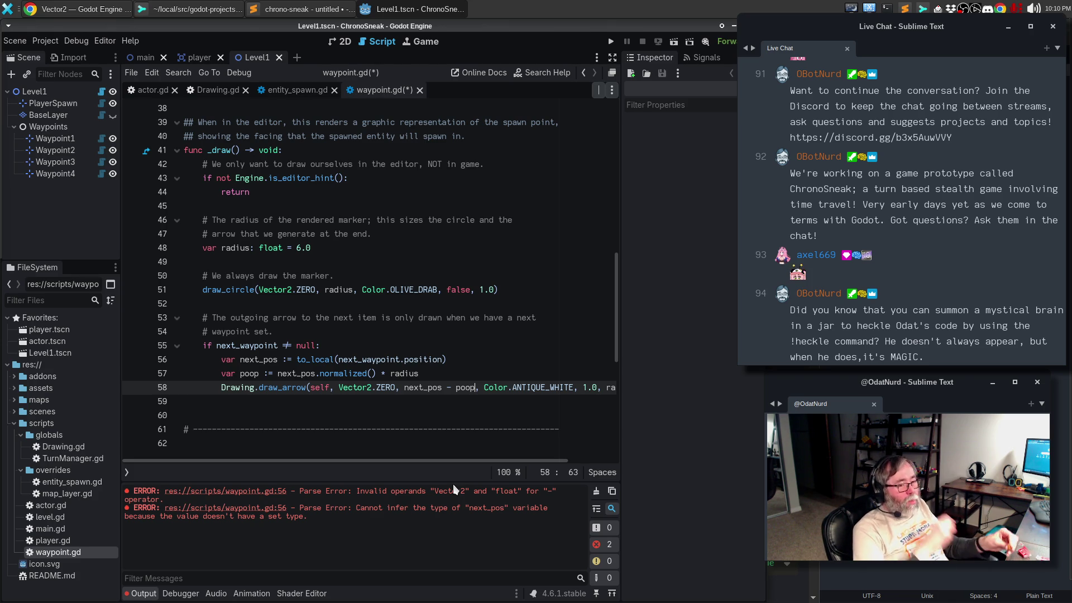
{"action": "key", "text": "ctrl+s"}
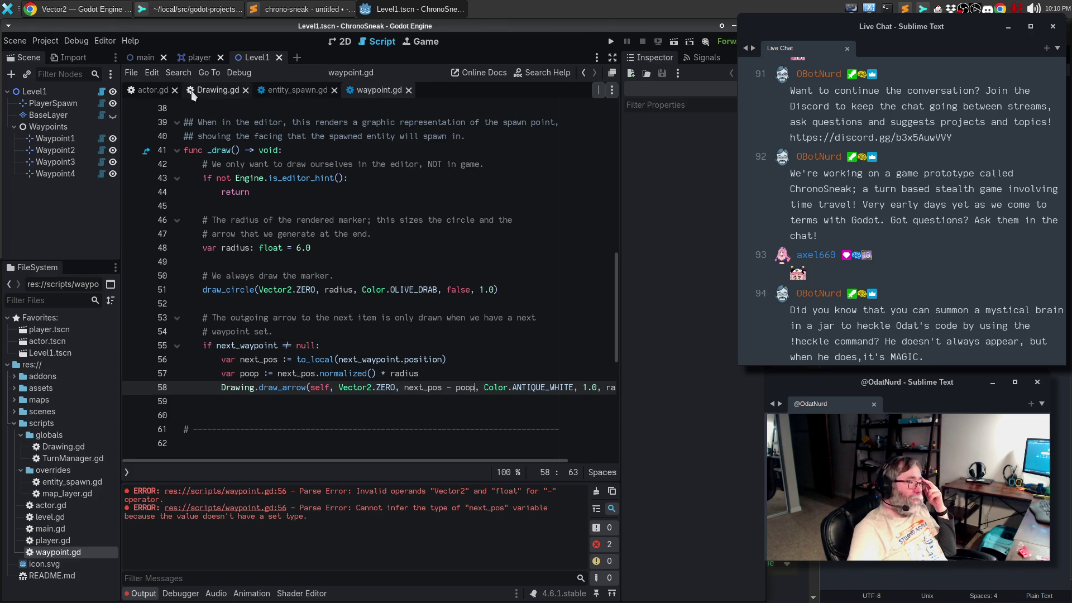
Step: In the 2D view, reload the saved Level1 scene to show the shortened waypoint arrows
{"action": "left_click", "coordinate": [343, 43]}
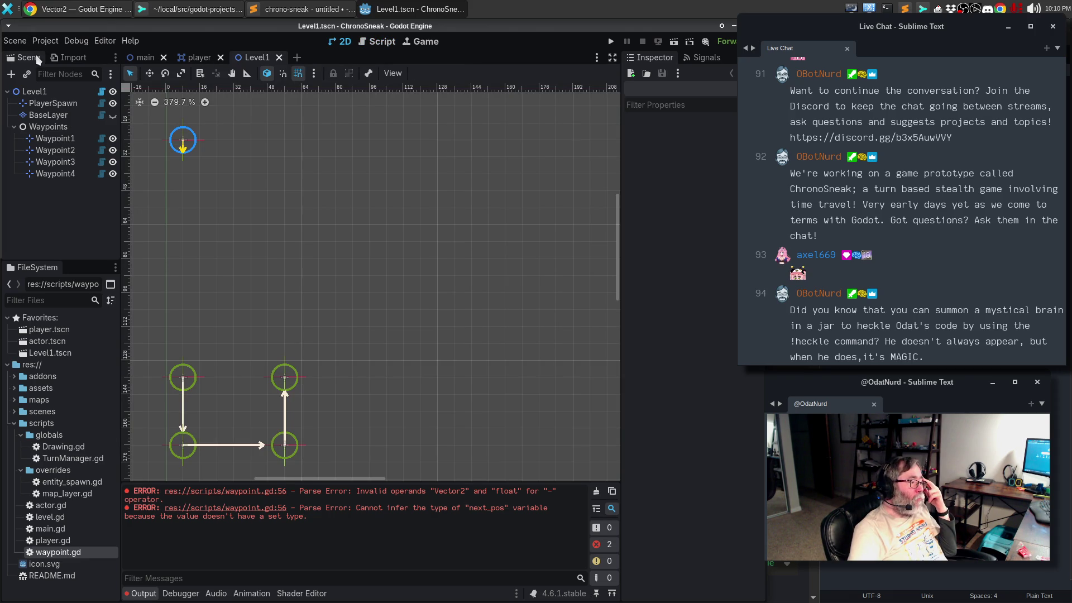
{"action": "left_click", "coordinate": [14, 41]}
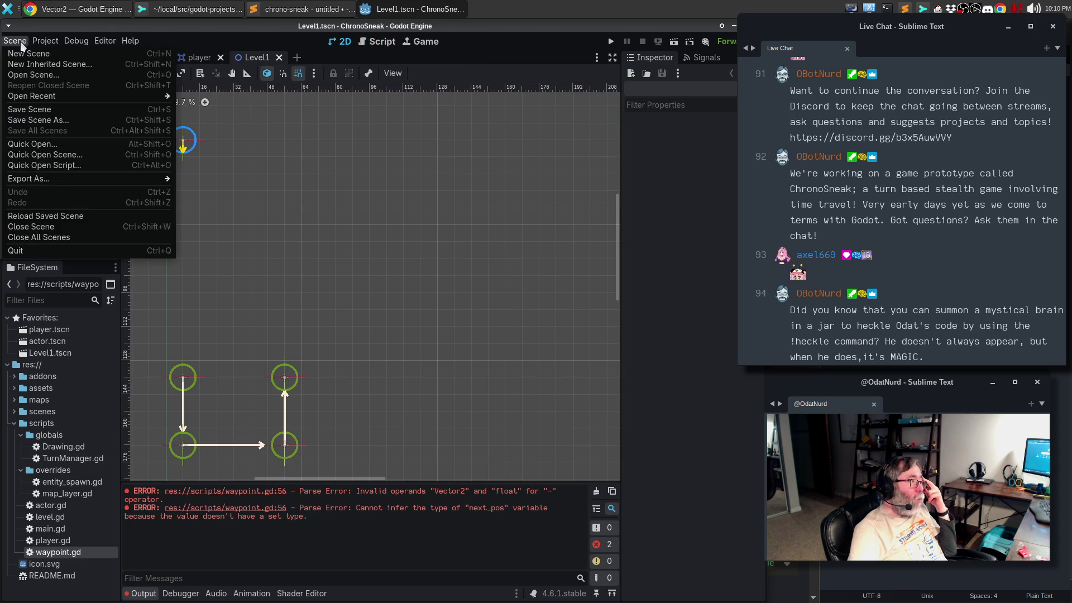
{"action": "left_click", "coordinate": [38, 216]}
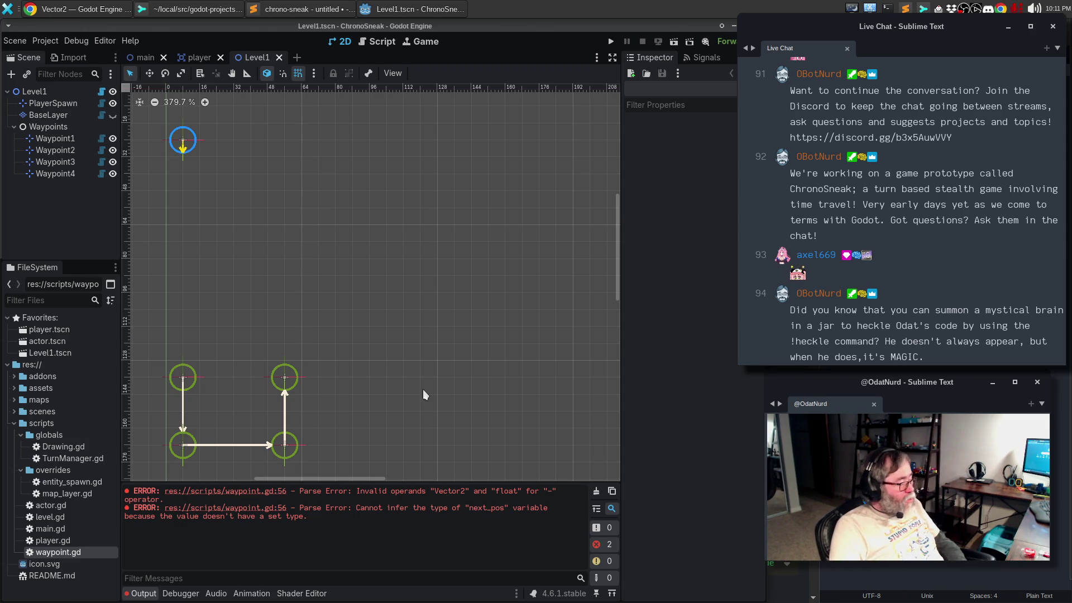
Step: Select Waypoint2 at position 56, 136 in the viewport, nudging it slightly right
{"action": "left_click", "coordinate": [284, 377]}
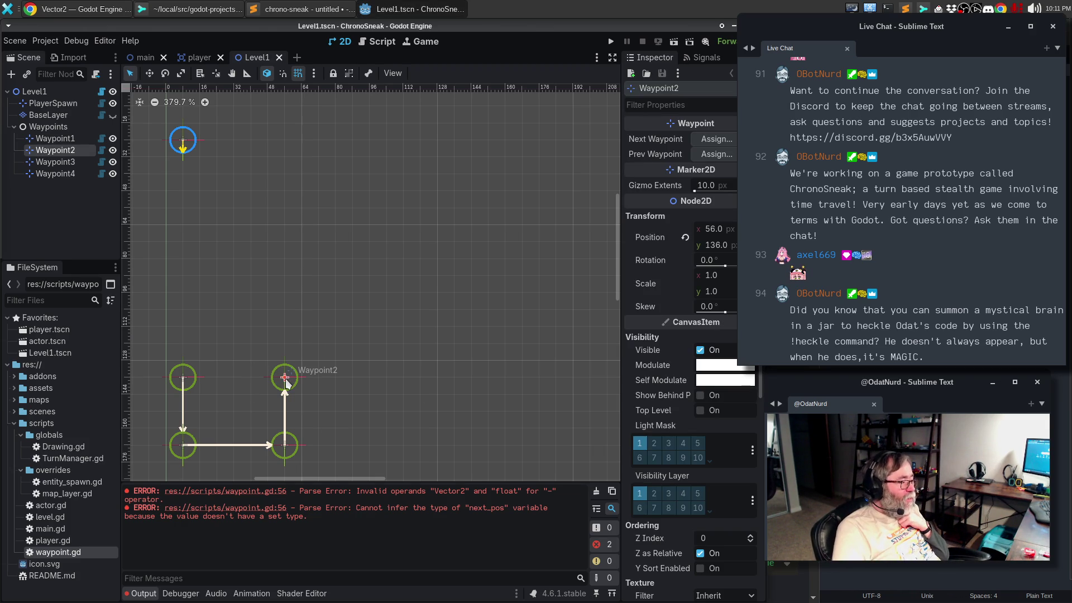
{"action": "left_click_drag", "start_coordinate": [284, 378], "coordinate": [285, 377]}
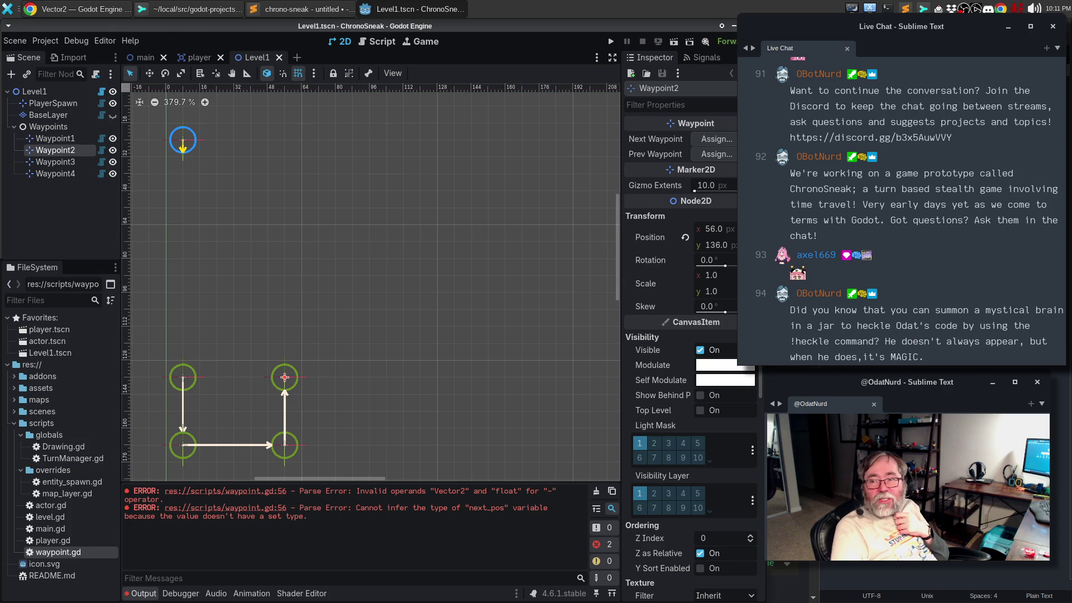
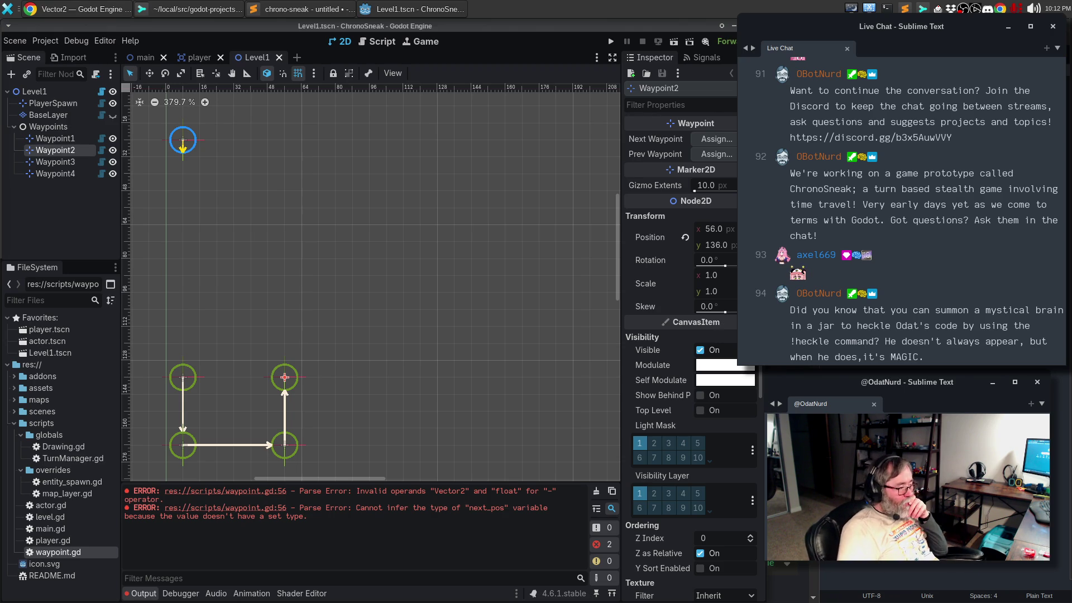
Step: Switch to the browser and show the Godot docs' Vector math page
{"action": "left_click", "coordinate": [82, 16]}
{"action": "left_click", "coordinate": [648, 32]}
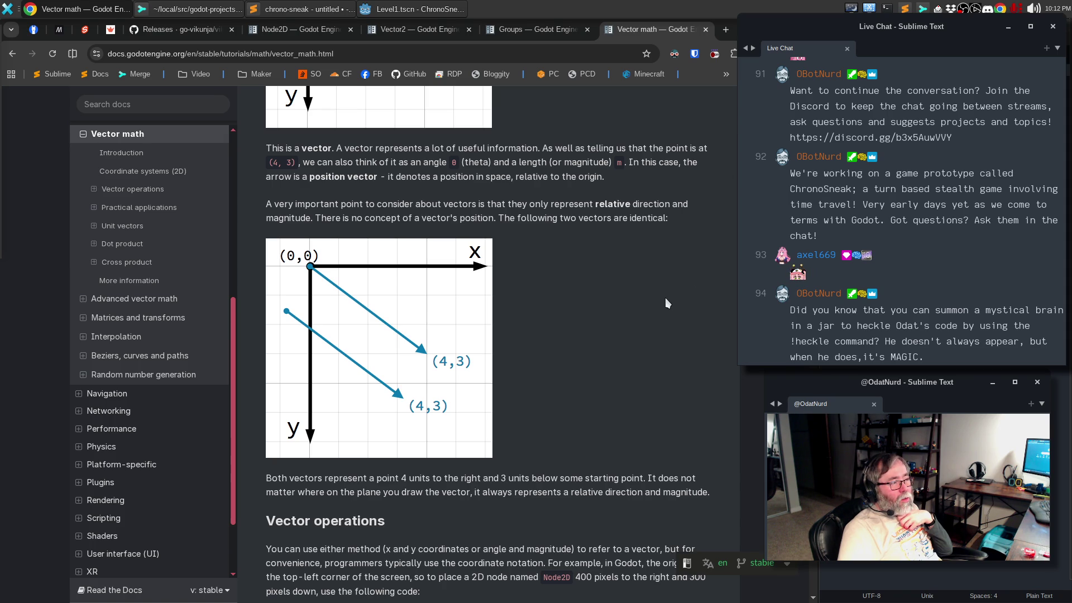
Step: Return to the Level1 scene in the Godot editor and select Waypoint1
{"action": "left_click", "coordinate": [384, 12]}
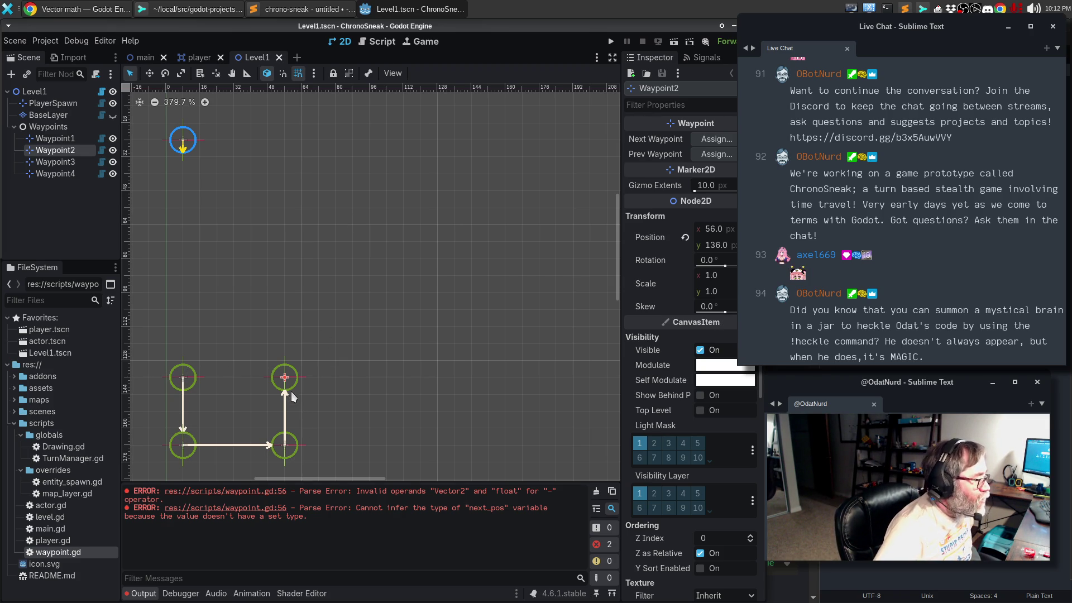
{"action": "left_click", "coordinate": [184, 377]}
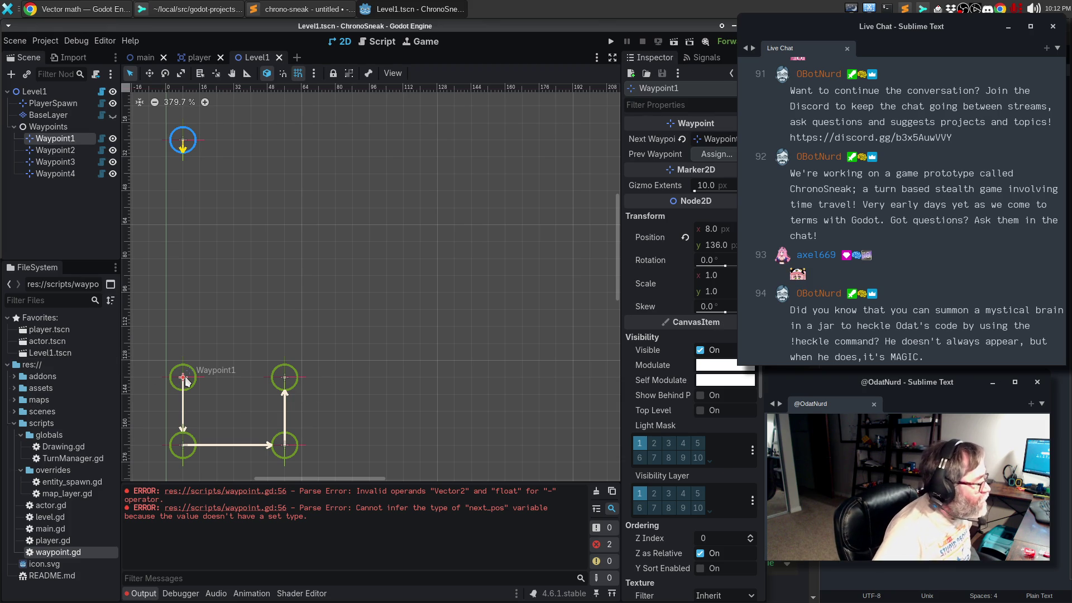
Step: Assign Waypoint2 as Waypoint1's Prev Waypoint
{"action": "left_click", "coordinate": [285, 378]}
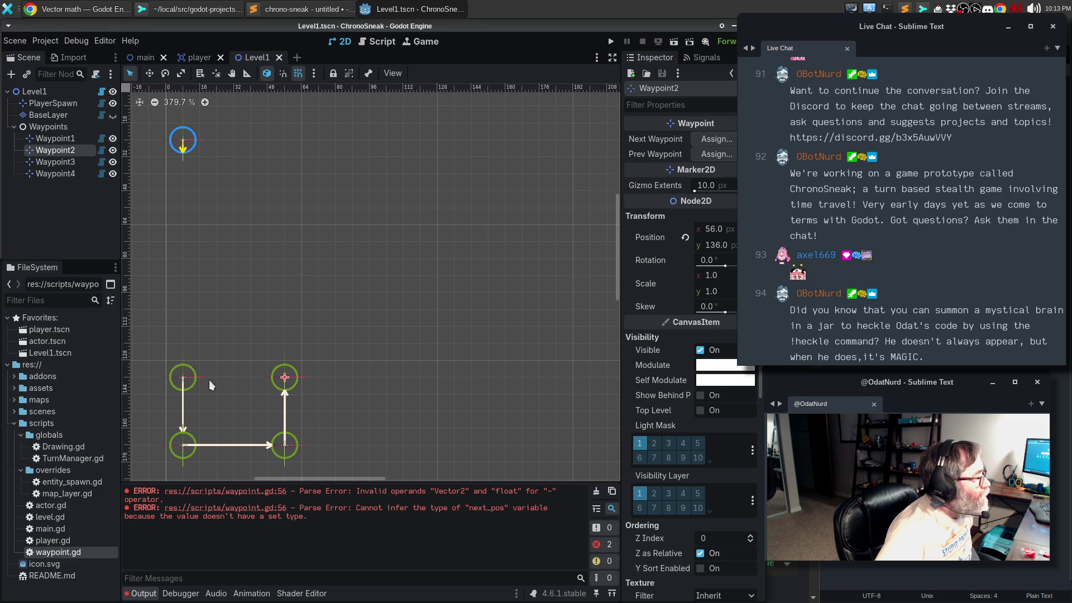
{"action": "left_click", "coordinate": [184, 377]}
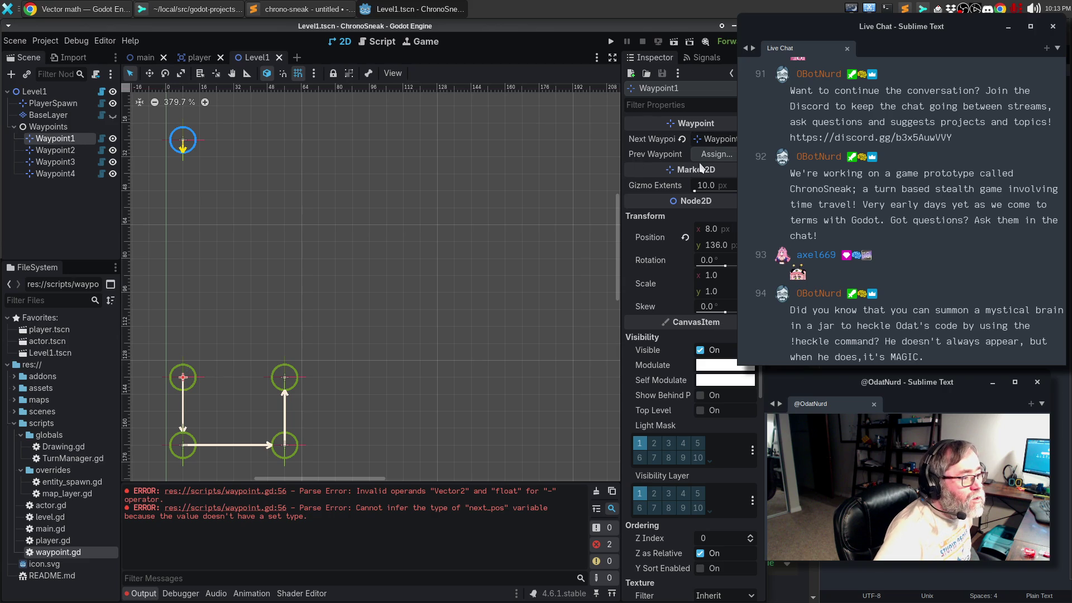
{"action": "left_click", "coordinate": [720, 154]}
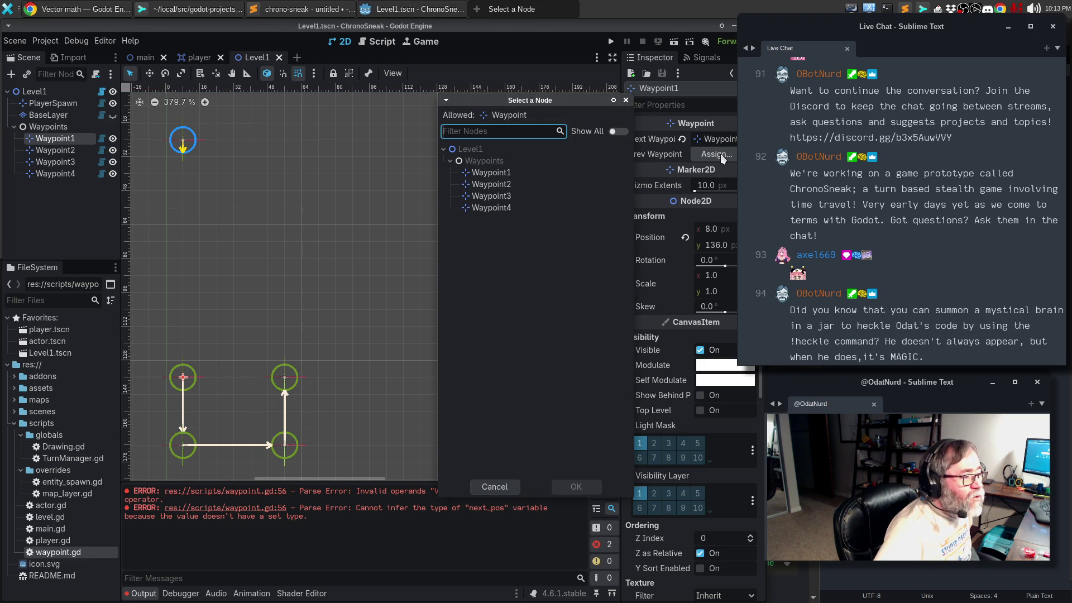
{"action": "left_click", "coordinate": [499, 185]}
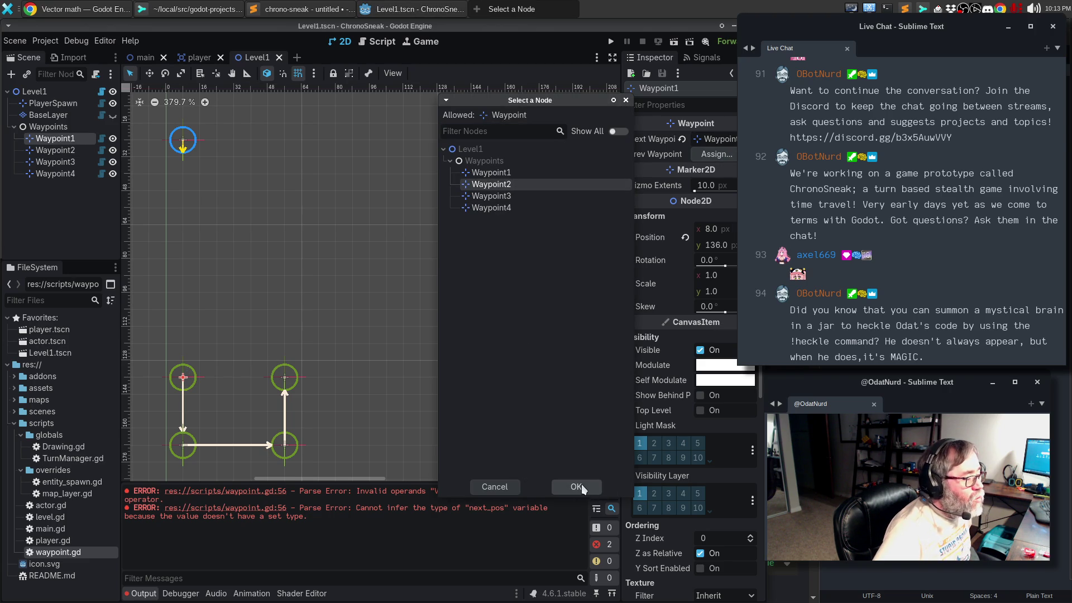
{"action": "left_click", "coordinate": [576, 486]}
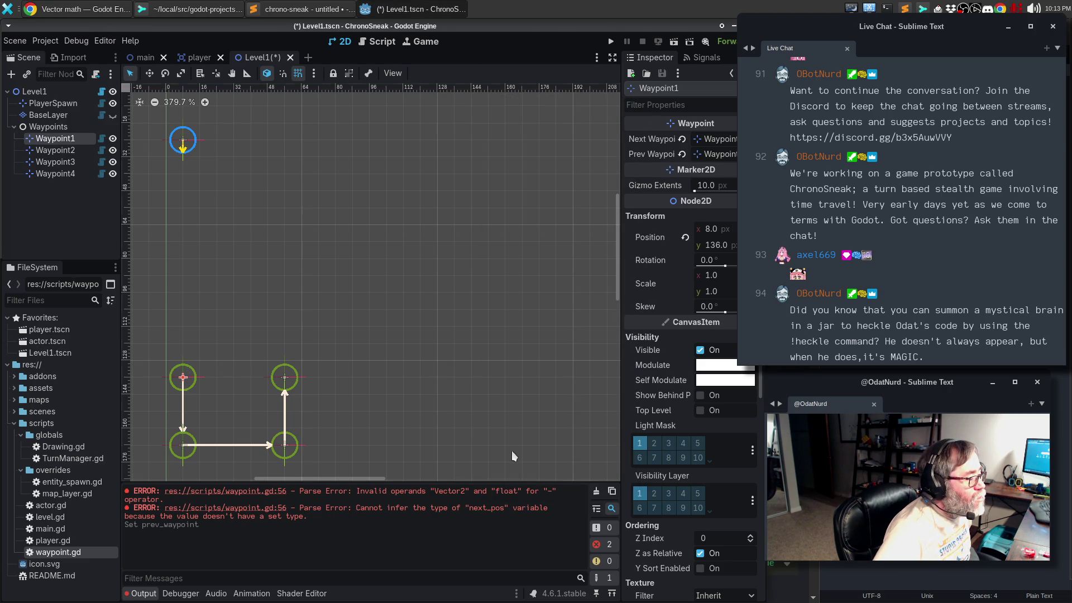
Step: Assign Waypoint1 as Waypoint2's Next Waypoint and save the scene
{"action": "left_click", "coordinate": [285, 379]}
{"action": "left_click", "coordinate": [722, 137]}
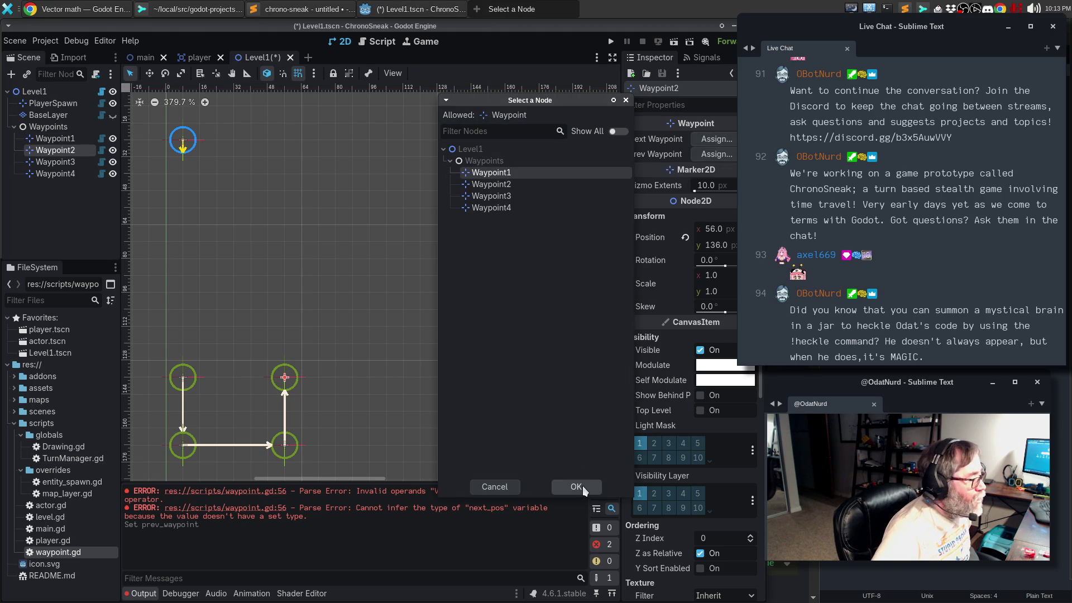
{"action": "left_click", "coordinate": [581, 486]}
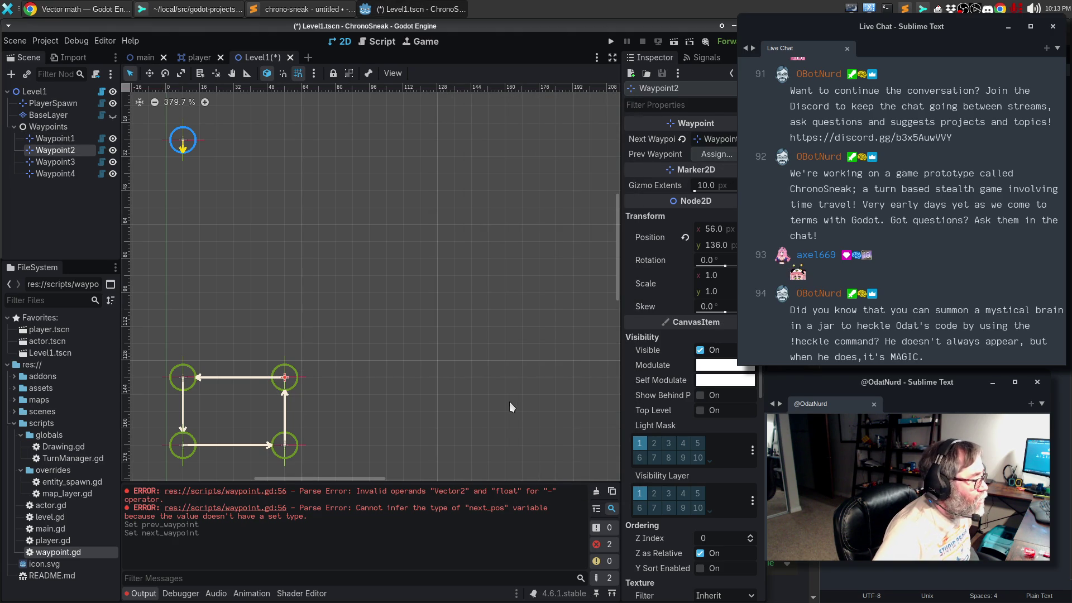
{"action": "key", "text": "ctrl+s"}
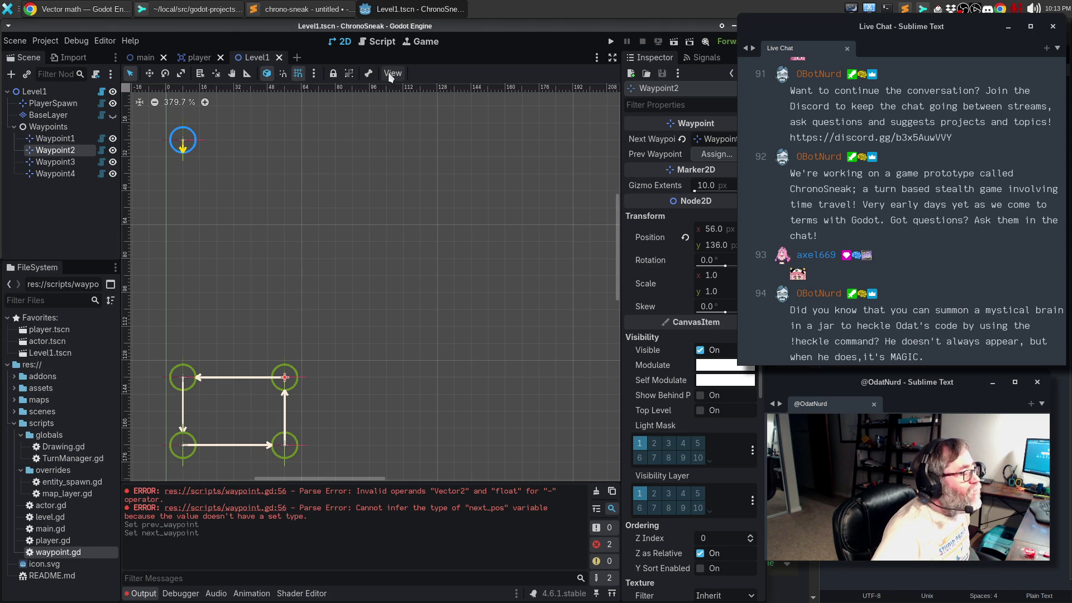
{"action": "left_click", "coordinate": [378, 42]}
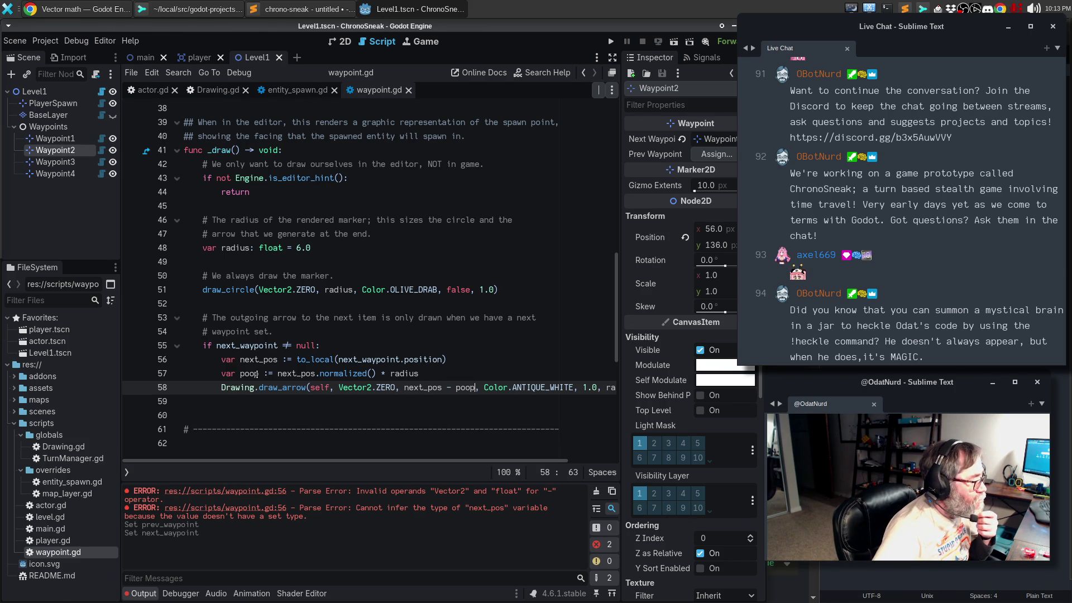
Step: Rename the poop variable to adj and duplicate the next_waypoint arrow block below it
{"action": "double_click", "coordinate": [256, 373]}
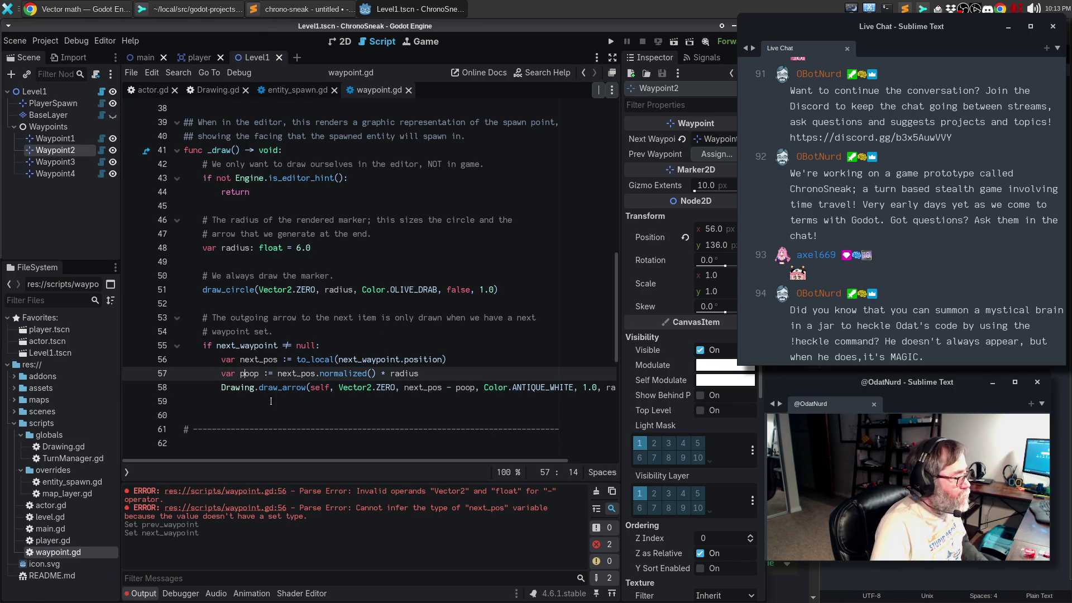
{"action": "key", "text": "ctrl+d"}
{"action": "type", "text": "adj"}
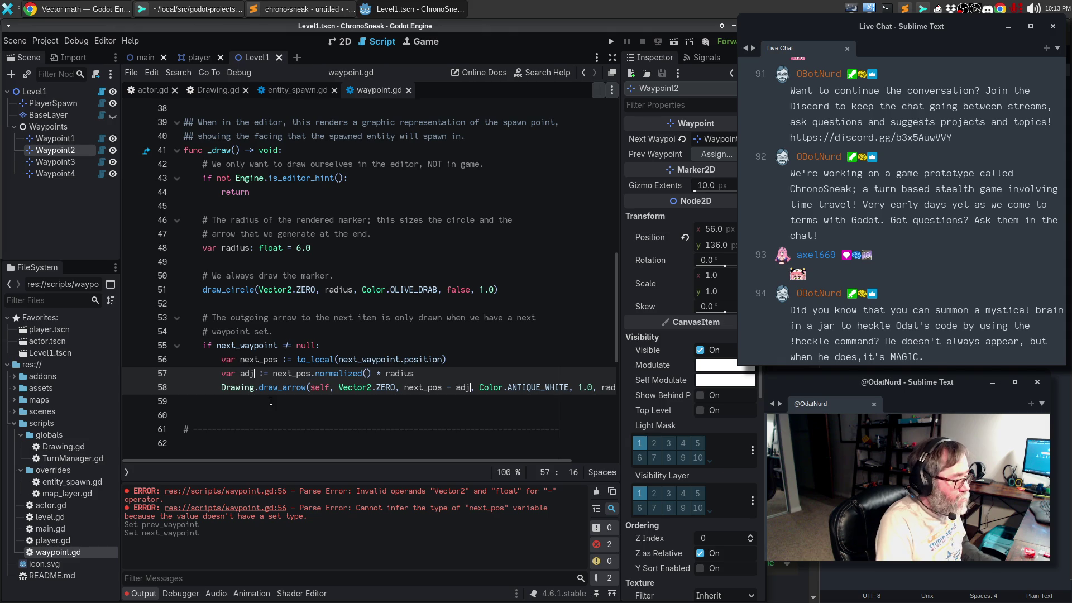
{"action": "mouse_move", "coordinate": [184, 346]}
{"action": "left_mouse_down"}
{"action": "mouse_move", "coordinate": [184, 391]}
{"action": "mouse_move", "coordinate": [229, 393]}
{"action": "left_mouse_up"}
{"action": "key", "text": "ctrl+c"}
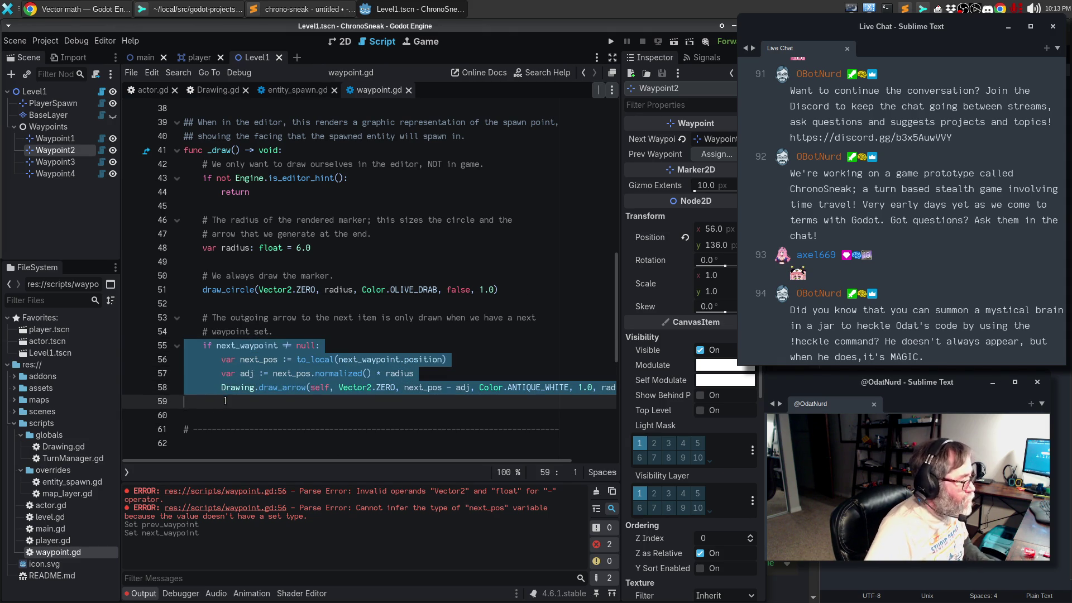
{"action": "left_click", "coordinate": [251, 401]}
{"action": "key", "text": "Return"}
{"action": "key", "text": "ctrl+v"}
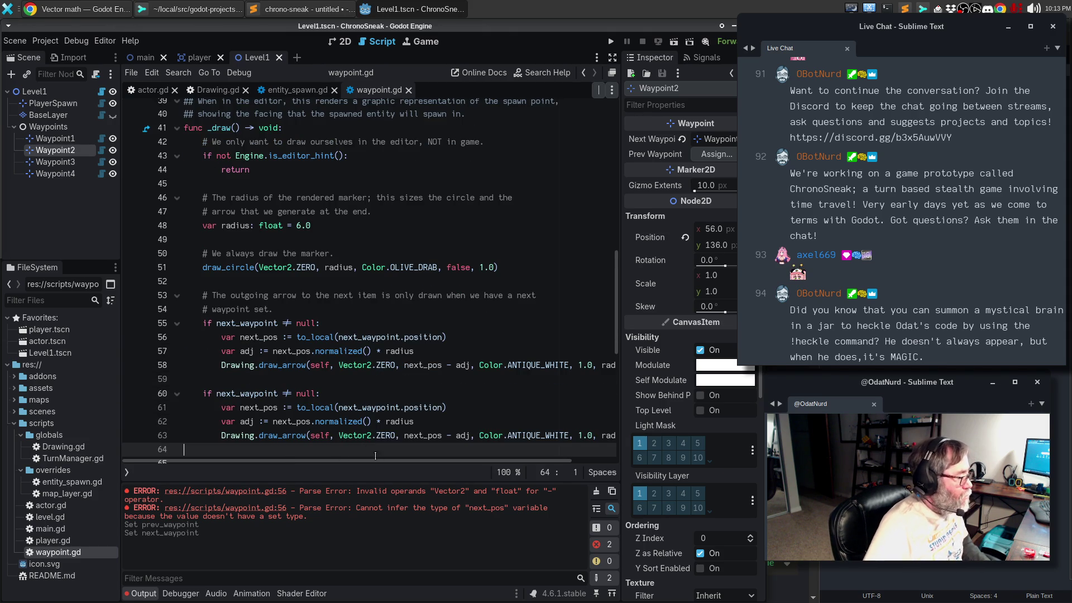
Step: Make the copied block use prev_waypoint and prev_pos, then save waypoint.gd
{"action": "double_click", "coordinate": [248, 393]}
{"action": "type", "text": "pre_"}
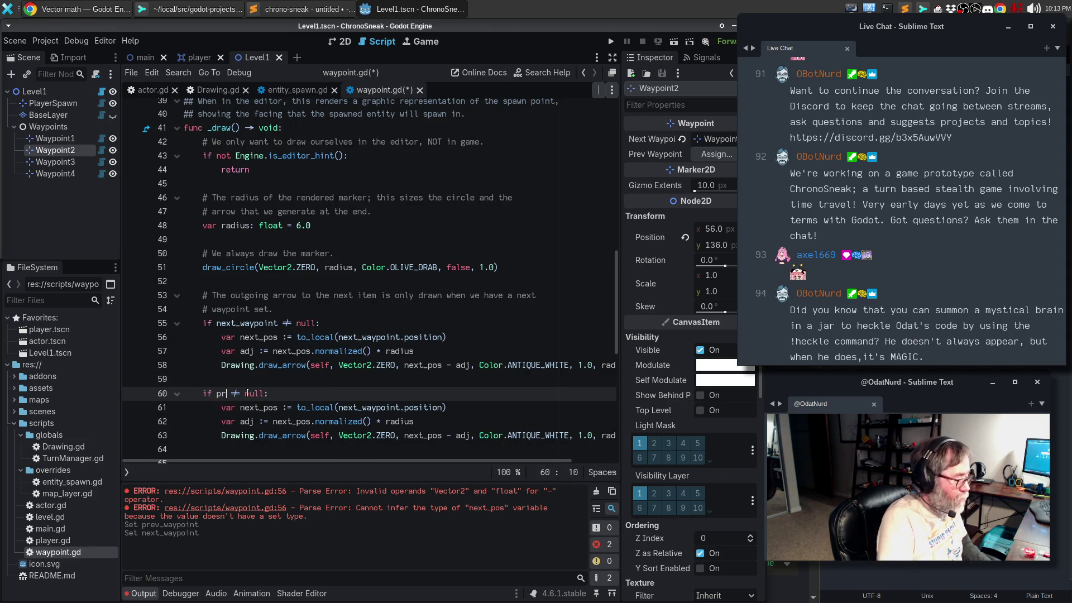
{"action": "key", "text": "BackSpace"}
{"action": "key", "text": "BackSpace"}
{"action": "key", "text": "BackSpace"}
{"action": "type", "text": "next_waypoint"}
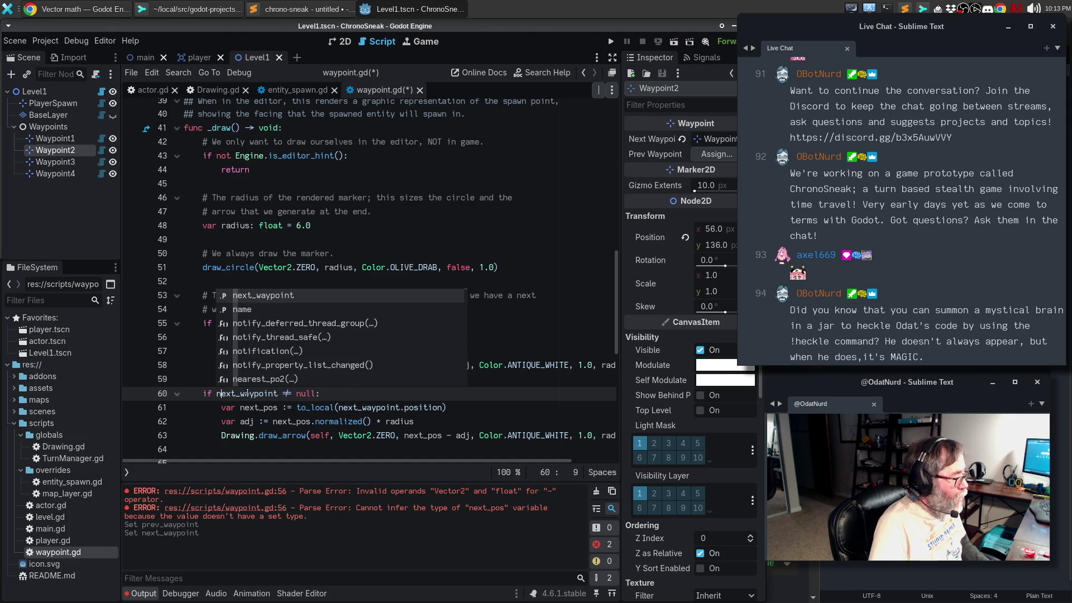
{"action": "key", "text": "ctrl+d"}
{"action": "type", "text": "prev"}
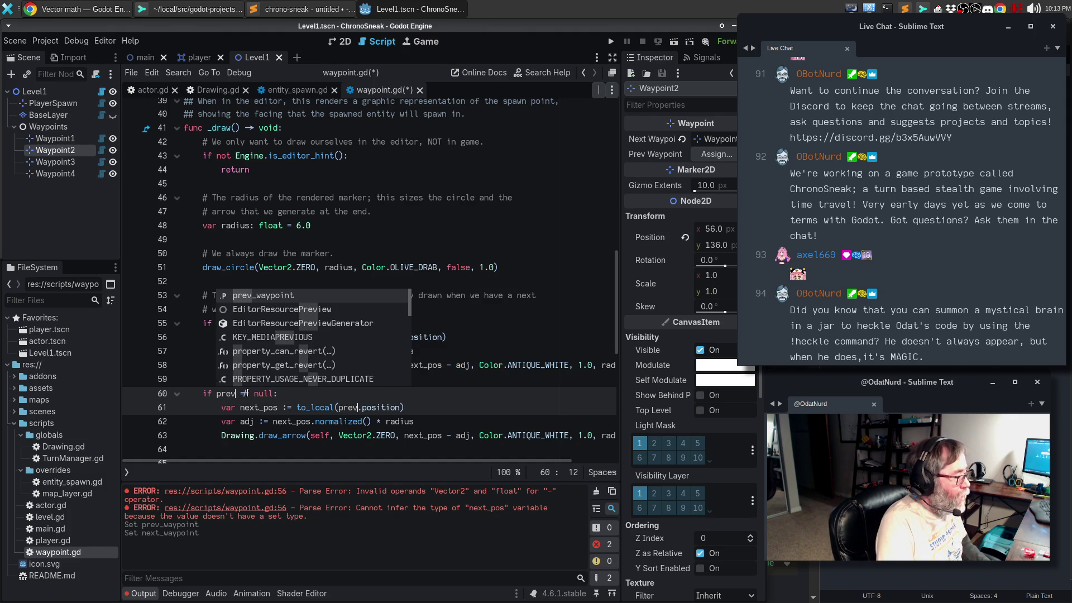
{"action": "key", "text": "Return"}
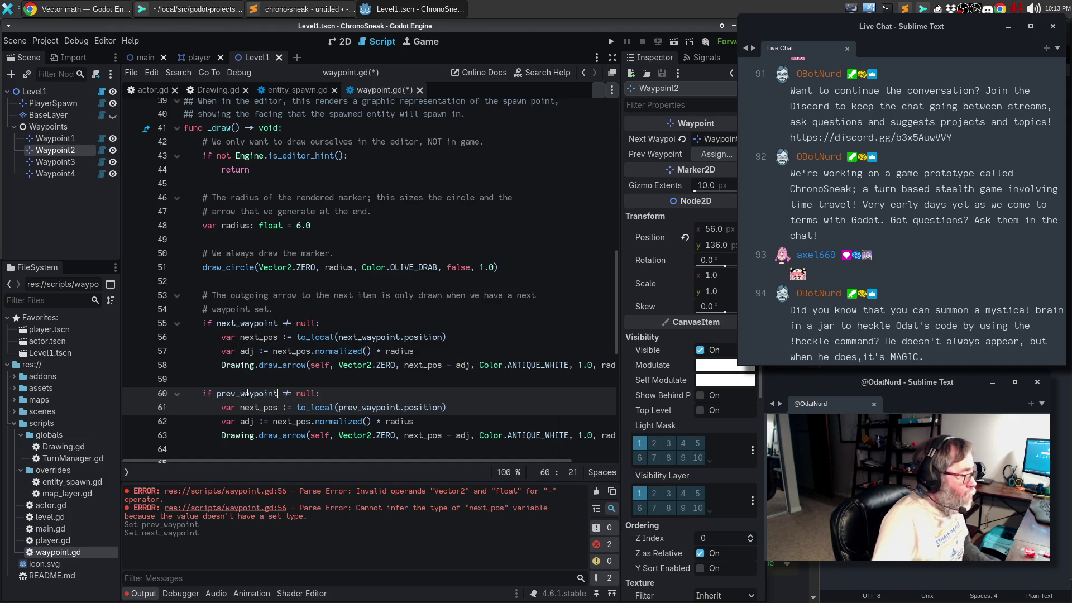
{"action": "key", "text": "Down"}
{"action": "key", "text": "ctrl+d"}
{"action": "key", "text": "ctrl+d"}
{"action": "key", "text": "ctrl+d"}
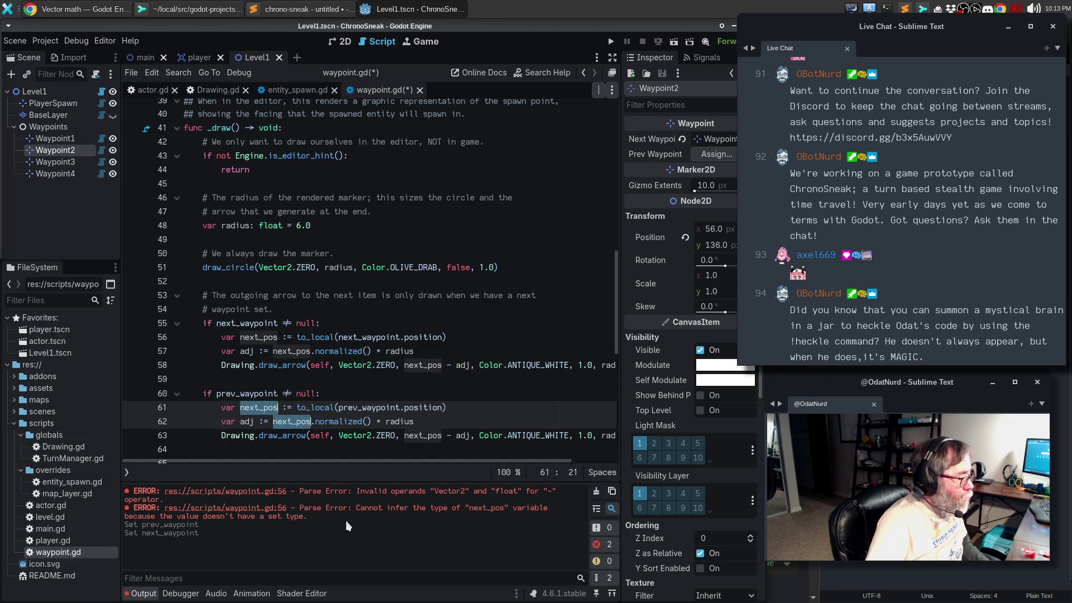
{"action": "type", "text": "prev_pos"}
{"action": "key", "text": "ctrl+s"}
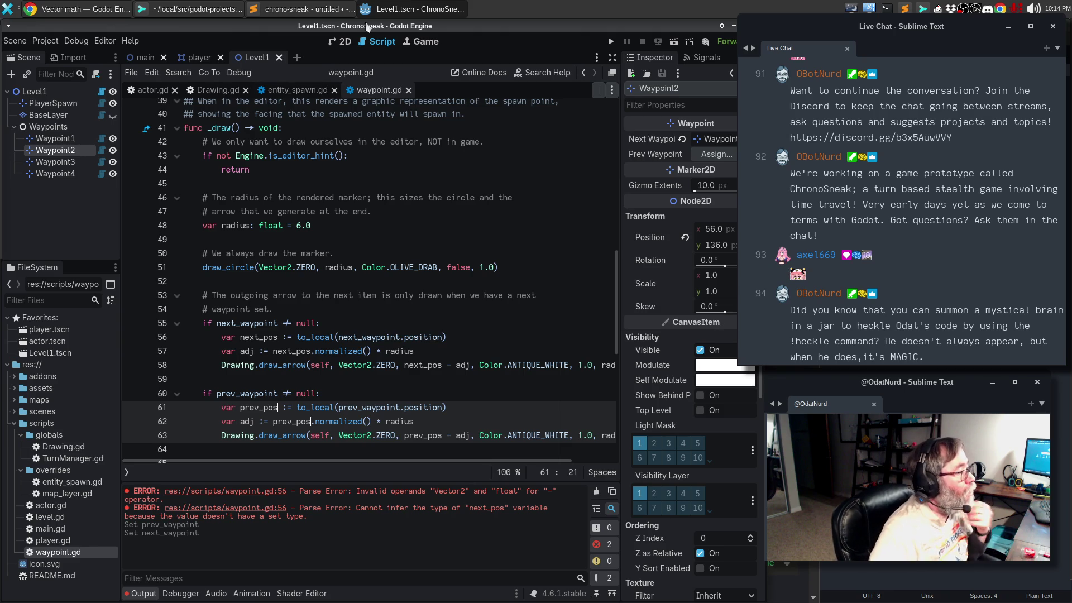
{"action": "left_click", "coordinate": [342, 42]}
{"action": "left_click", "coordinate": [25, 40]}
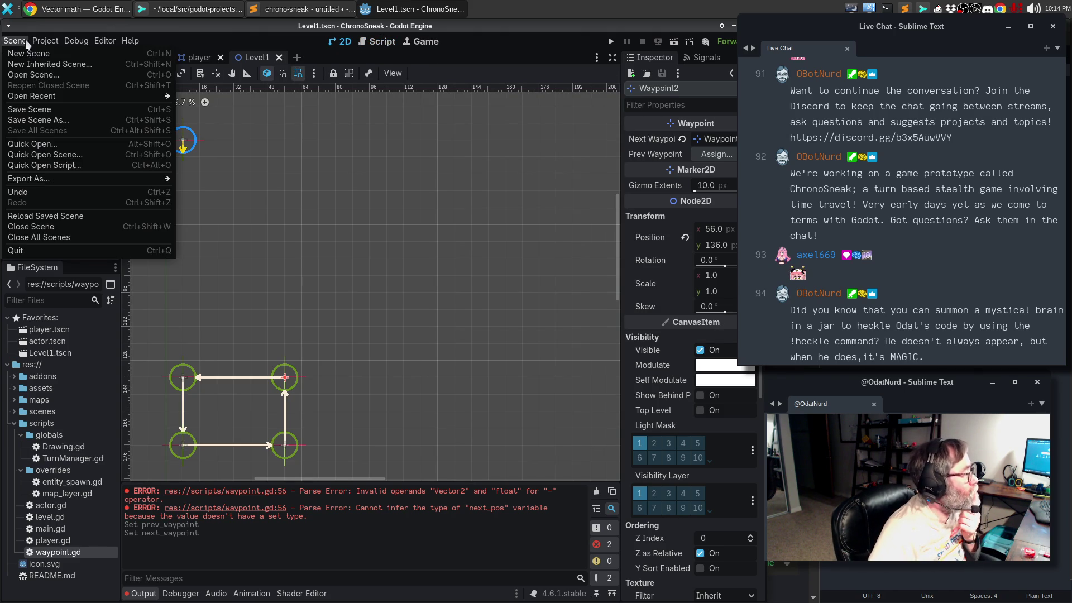
Step: Reload the saved Level1 scene to show arrows toward previous waypoints, then reopen waypoint.gd
{"action": "left_click", "coordinate": [59, 217]}
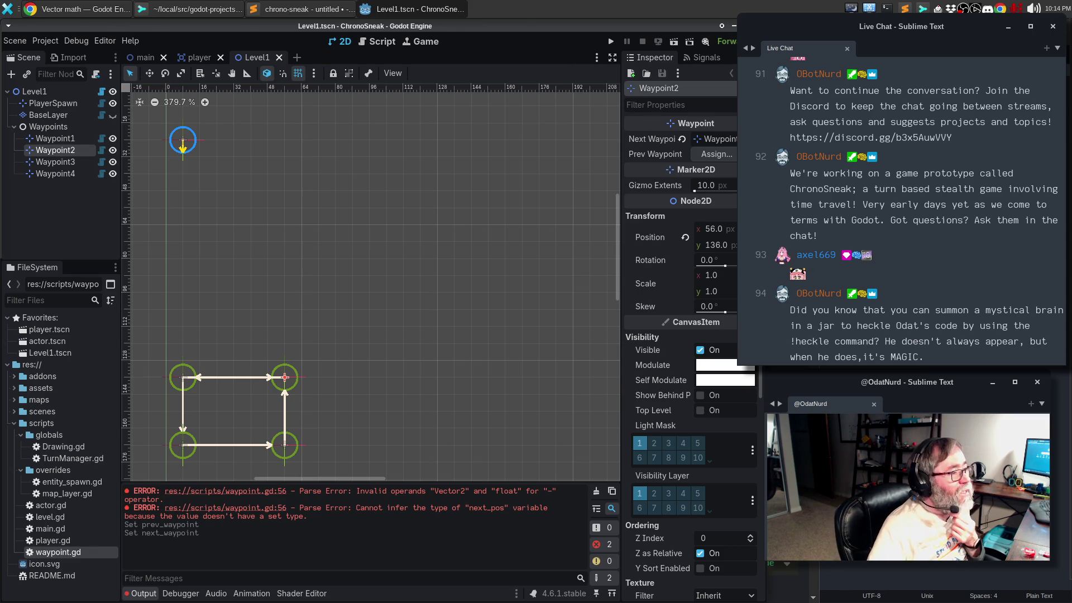
{"action": "key", "text": "alt+Tab"}
{"action": "key", "text": "alt+Tab"}
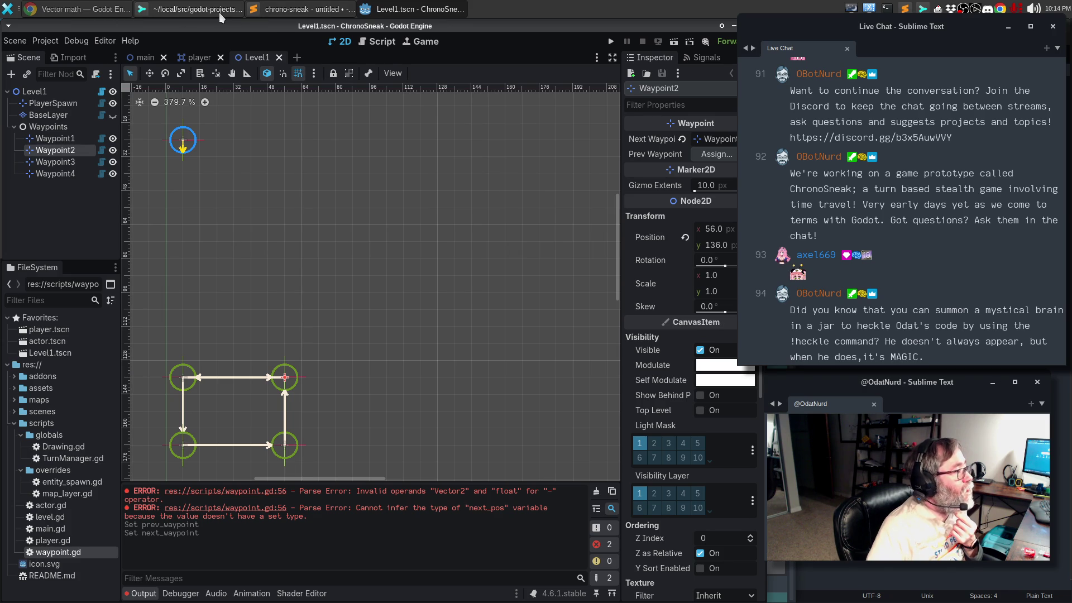
{"action": "left_click", "coordinate": [387, 9]}
{"action": "left_click", "coordinate": [388, 9]}
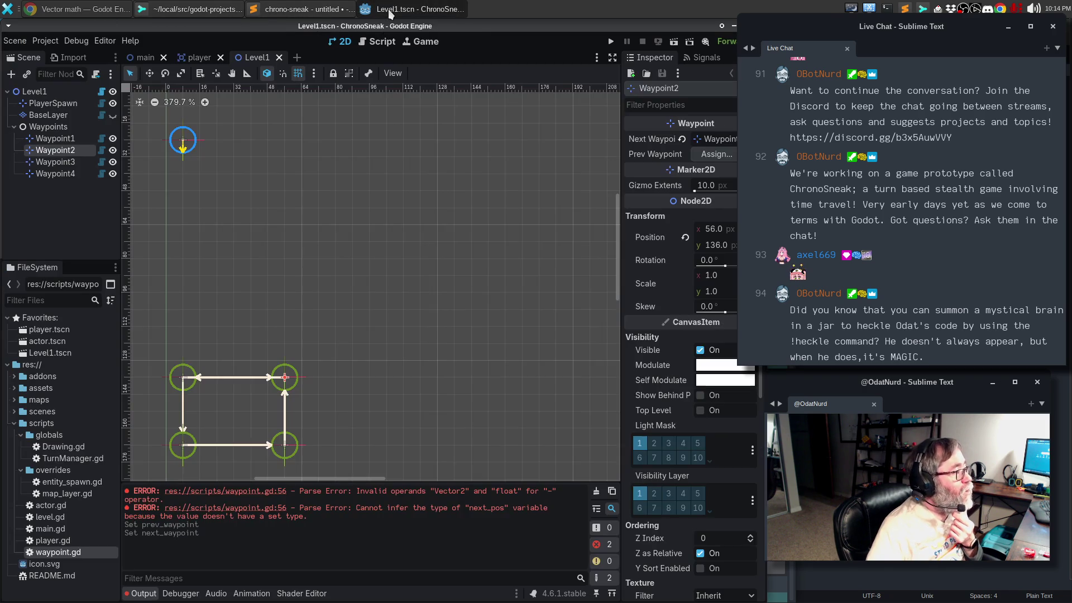
{"action": "left_click", "coordinate": [379, 45]}
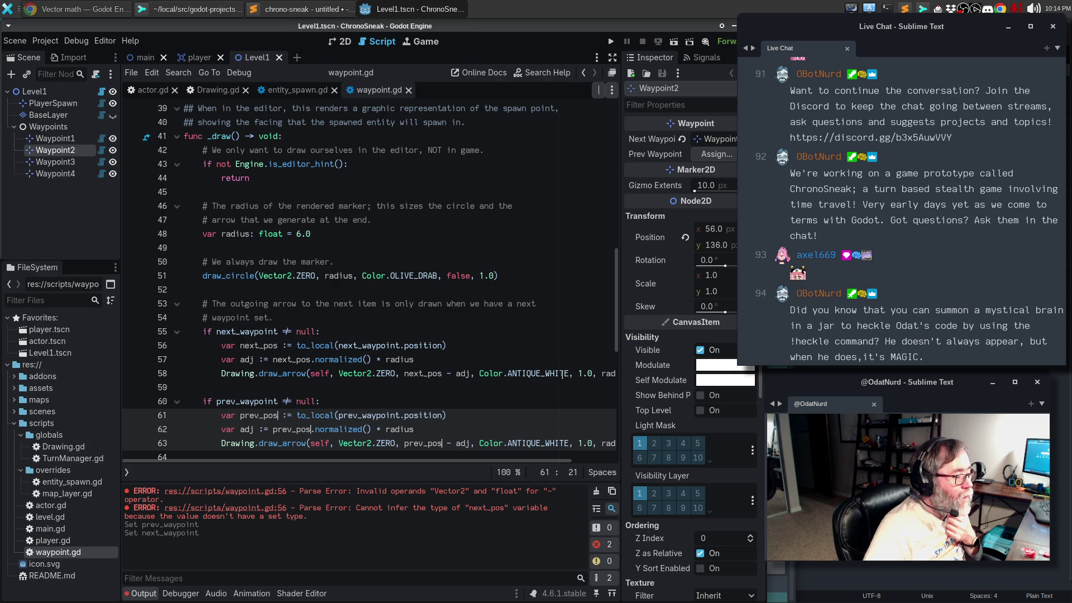
Step: Change the next-arrow colour on line 58 from ANTIQUE_WHITE to Color.YELLOW_GREEN
{"action": "double_click", "coordinate": [538, 374]}
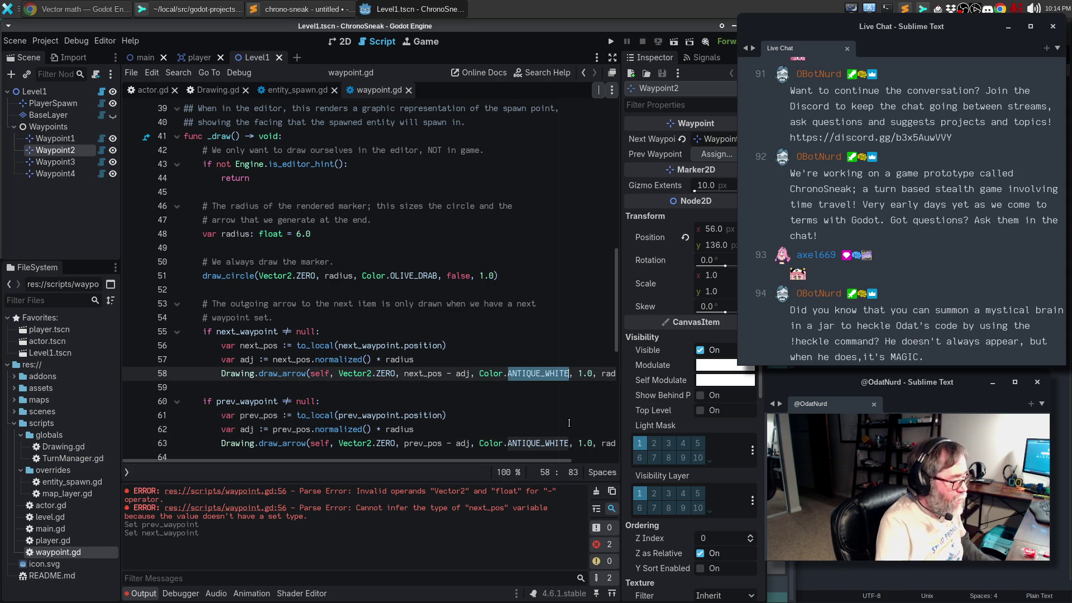
{"action": "key", "text": "BackSpace"}
{"action": "type", "text": "YE"}
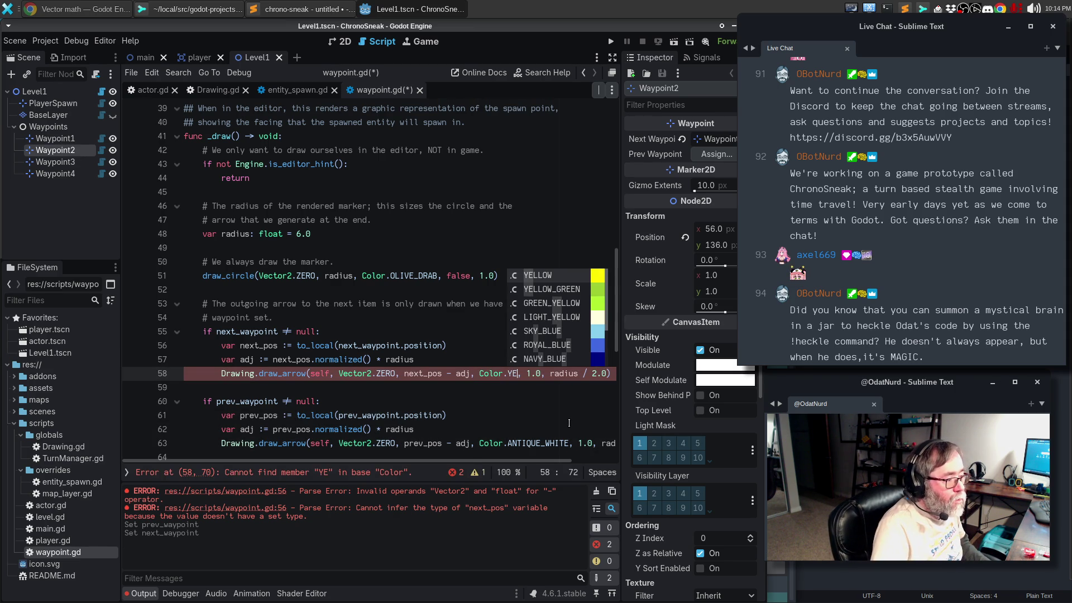
{"action": "left_click", "coordinate": [547, 288]}
Step: Set the previous-arrow colour on line 63 to PALE_VIOLET_RED and save the script
{"action": "double_click", "coordinate": [536, 443]}
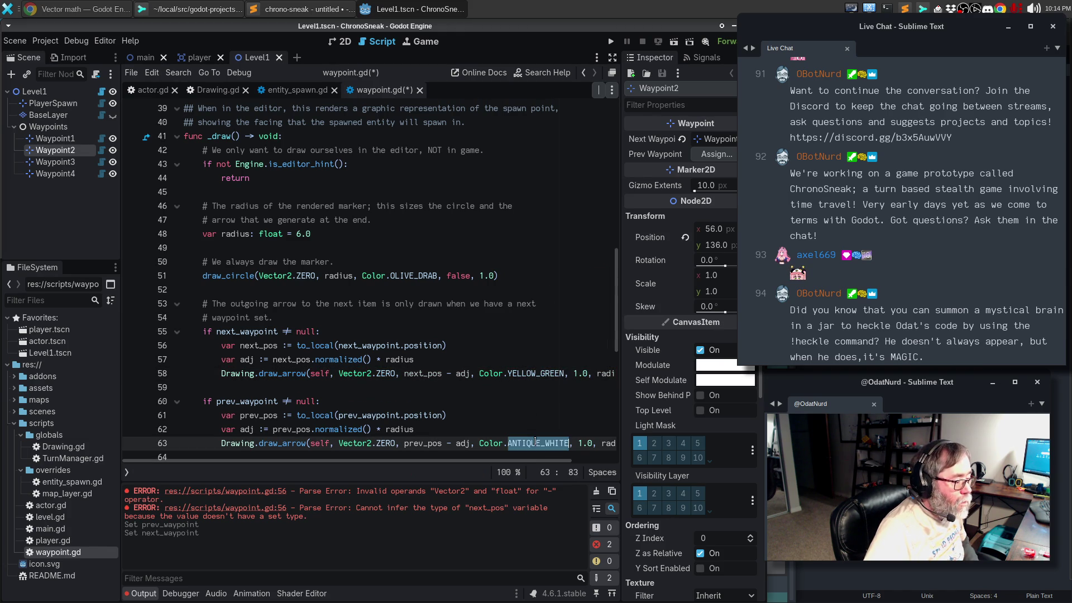
{"action": "type", "text": "E"}
{"action": "key", "text": "BackSpace"}
{"action": "type", "text": "RED"}
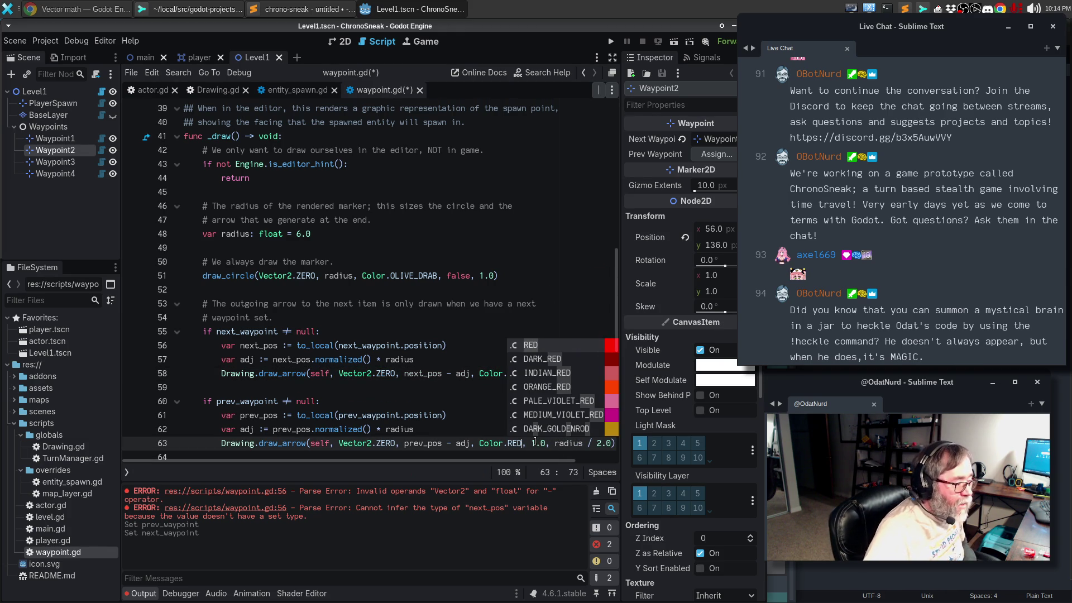
{"action": "left_click", "coordinate": [535, 400]}
{"action": "key", "text": "ctrl+s"}
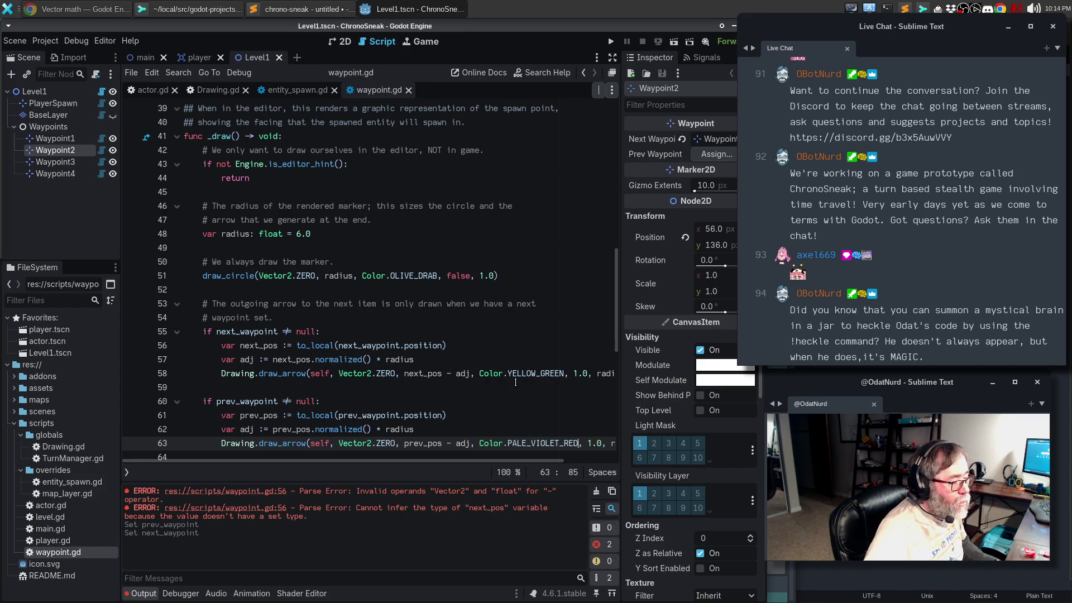
{"action": "left_click", "coordinate": [343, 42]}
{"action": "left_click", "coordinate": [17, 41]}
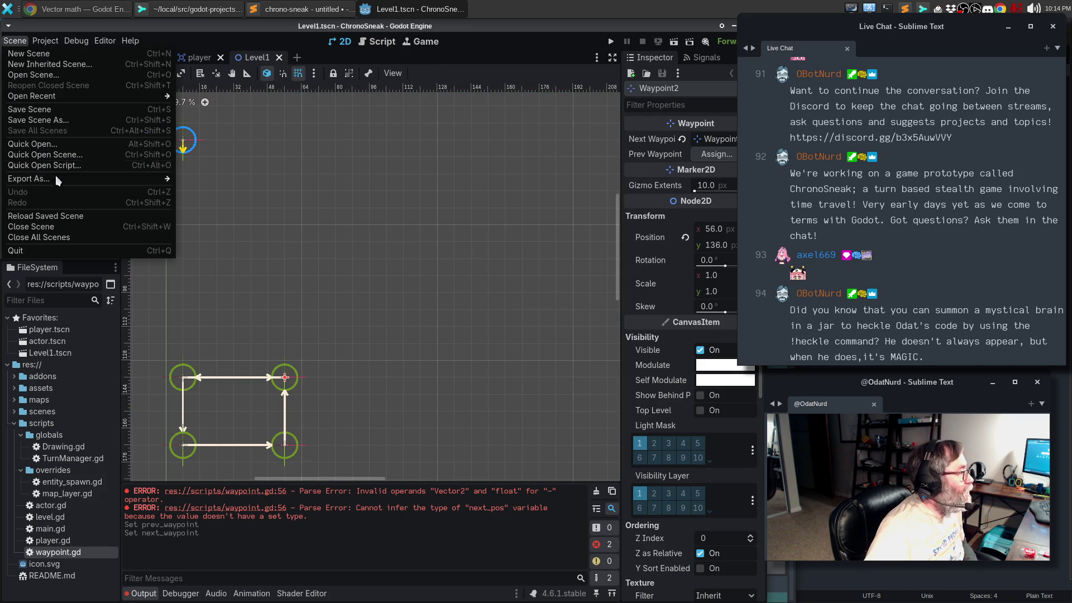
Step: Reload the saved level to view the recoloured arrows, deselect Waypoint2, and reopen waypoint.gd
{"action": "left_click", "coordinate": [45, 216]}
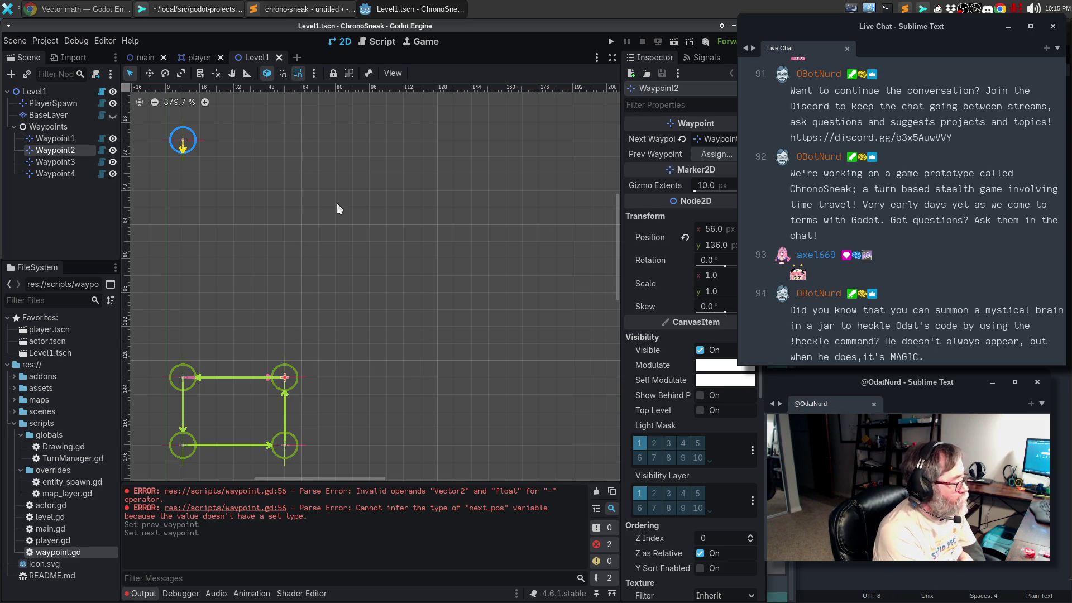
{"action": "left_click", "coordinate": [383, 420]}
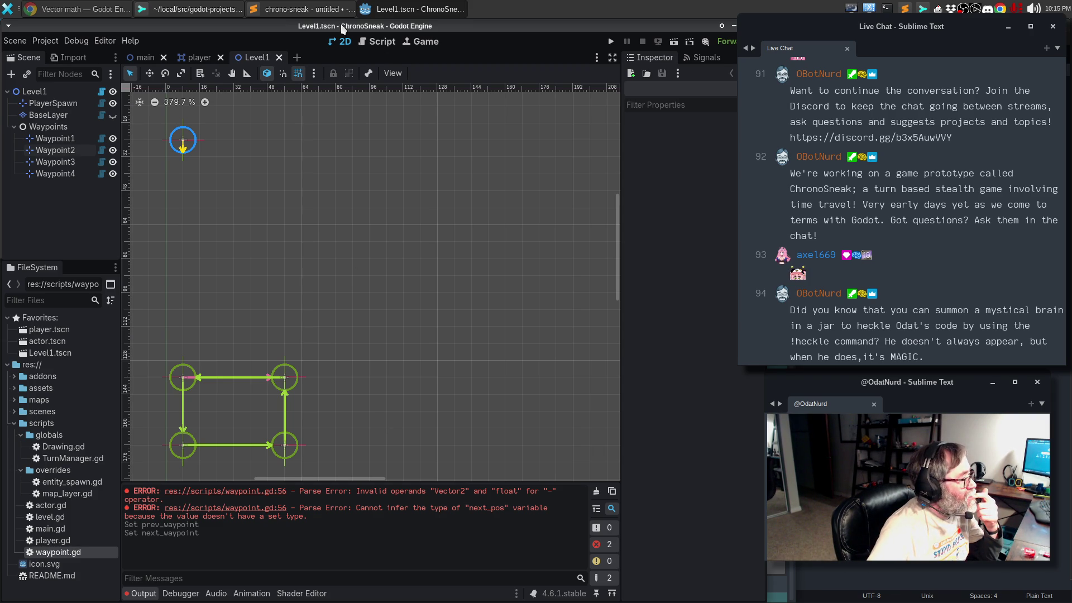
{"action": "left_click", "coordinate": [373, 44]}
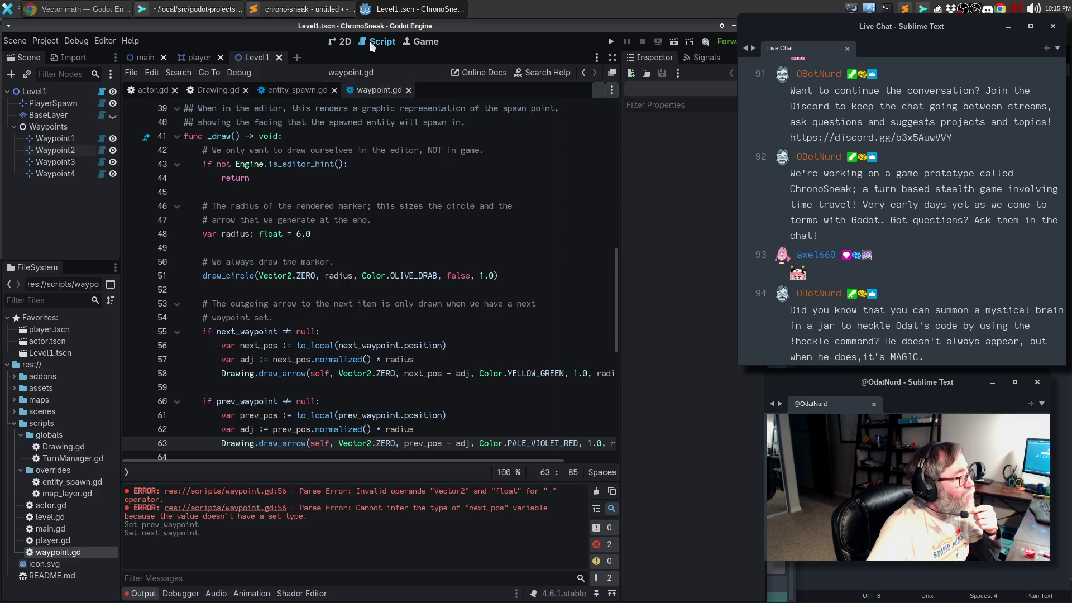
Step: Inspect the Color usage in the arrow code, then switch to the Vector math docs
{"action": "scroll", "coordinate": [600, 381], "scroll_direction": "right", "scroll_amount": 3}
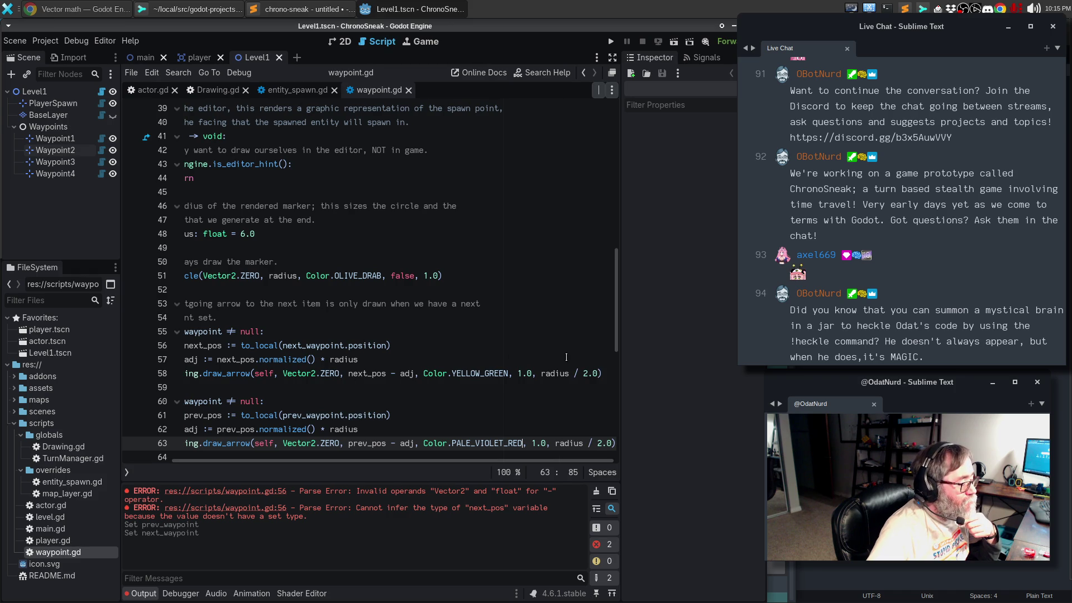
{"action": "mouse_move", "coordinate": [426, 374]}
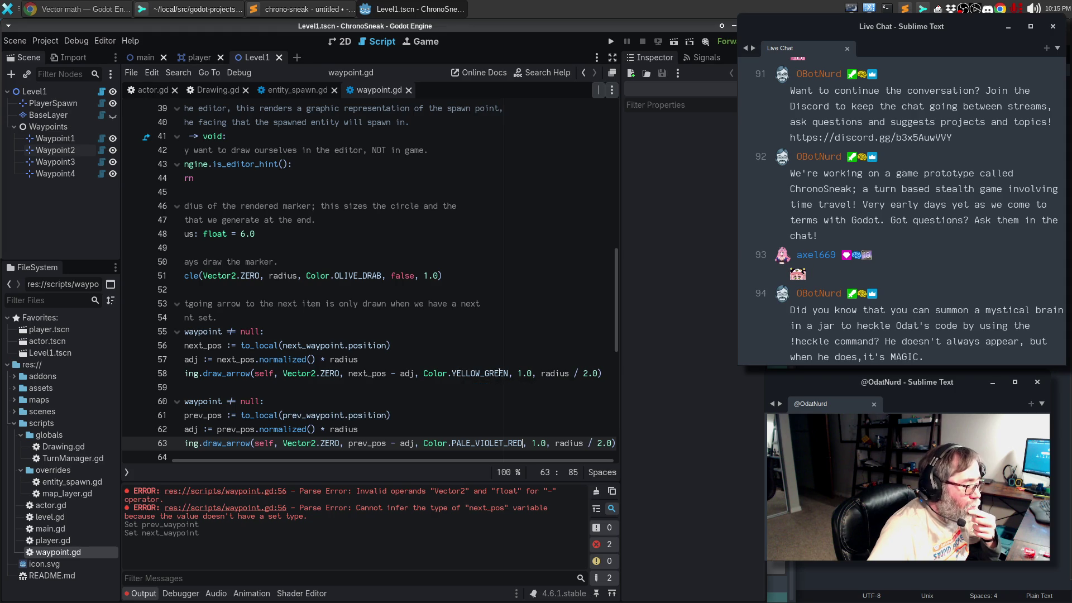
{"action": "left_click", "coordinate": [61, 10]}
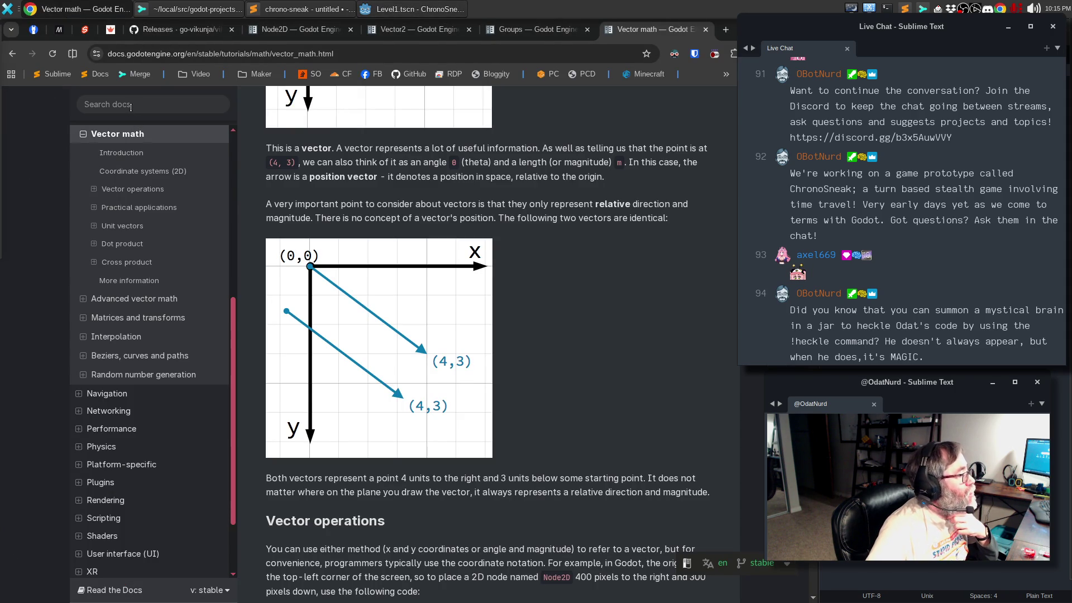
Step: Search the Godot docs for Color and open the Color class reference
{"action": "left_click", "coordinate": [410, 31]}
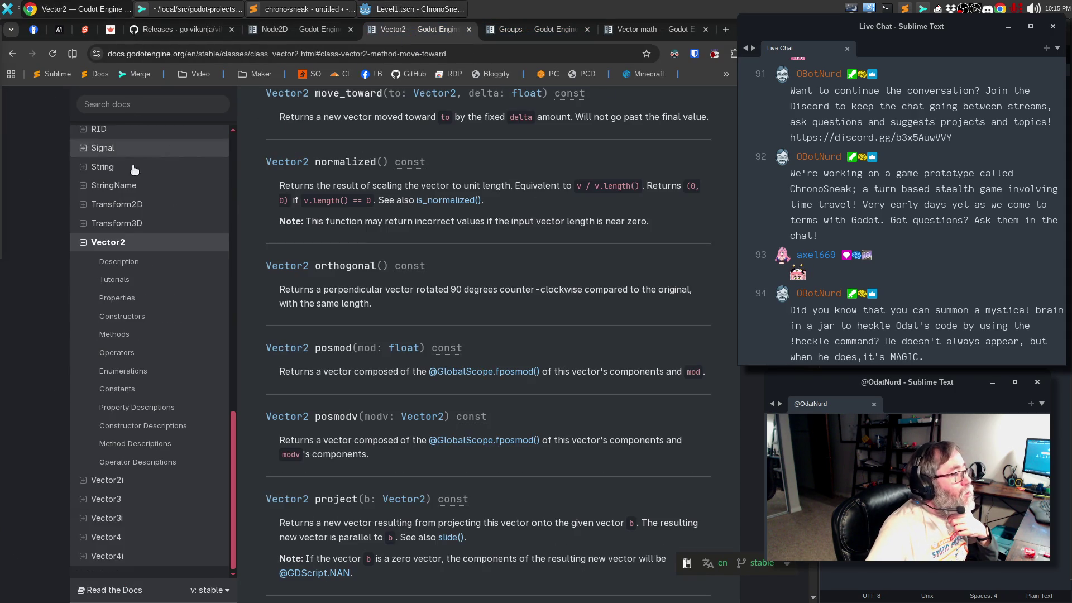
{"action": "left_click", "coordinate": [132, 107]}
{"action": "type", "text": "Color"}
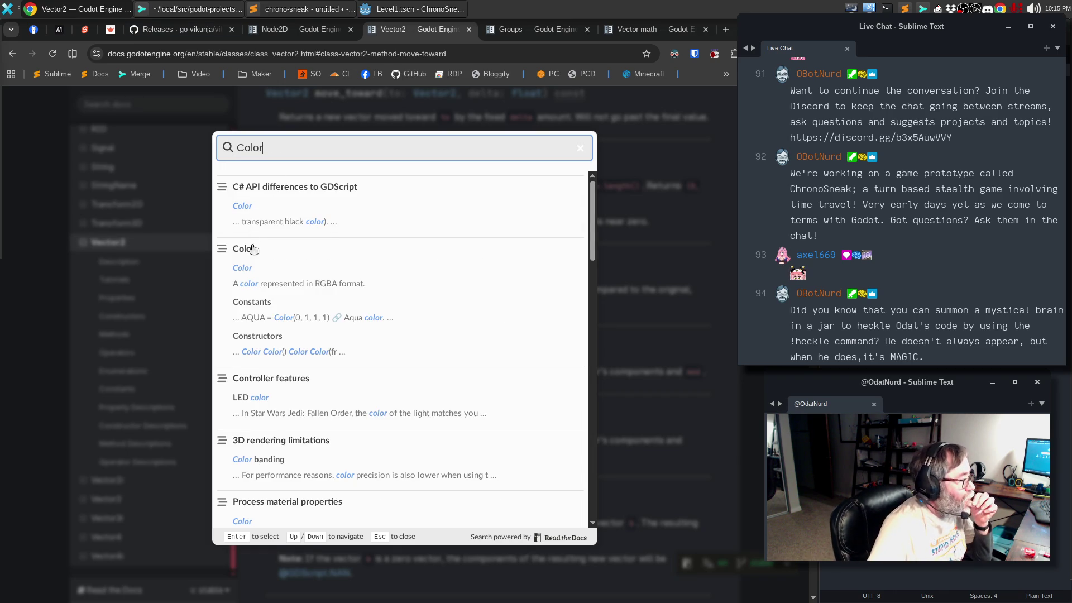
{"action": "left_click", "coordinate": [252, 246]}
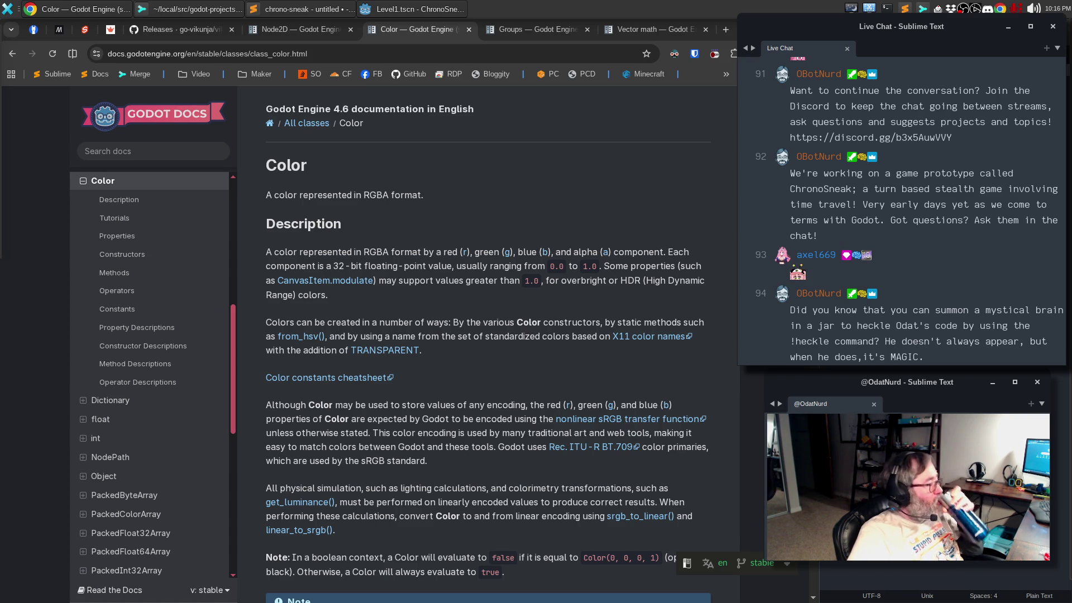
Step: Read through Color's constructors, methods, operators and constants, then return to Godot
{"action": "scroll", "coordinate": [517, 378], "scroll_direction": "down", "scroll_amount": 2}
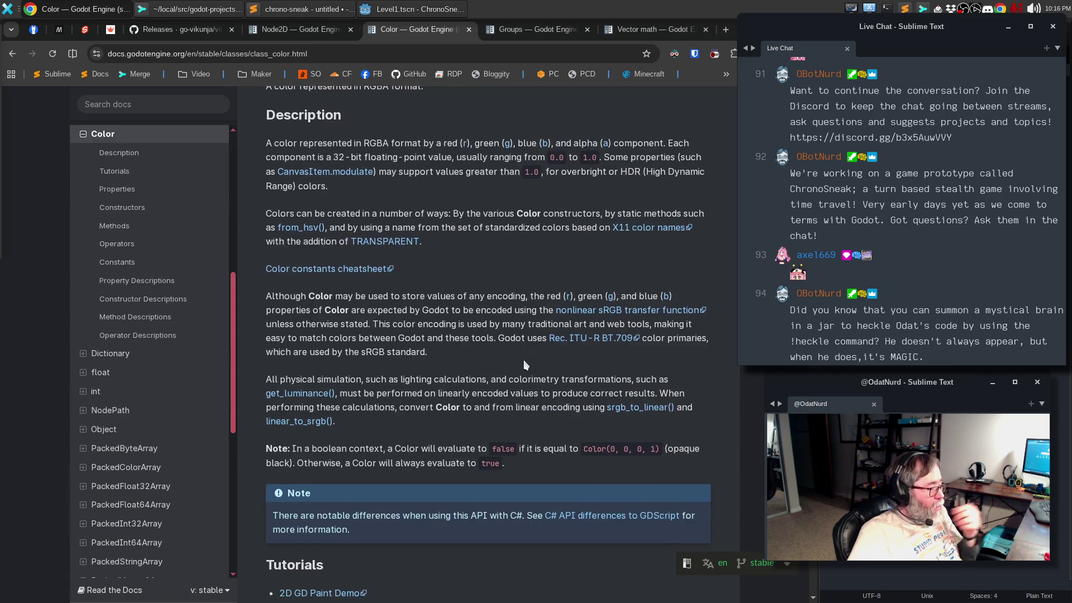
{"action": "scroll", "coordinate": [524, 362], "scroll_direction": "down", "scroll_amount": 4}
{"action": "scroll", "coordinate": [525, 357], "scroll_direction": "down", "scroll_amount": 8}
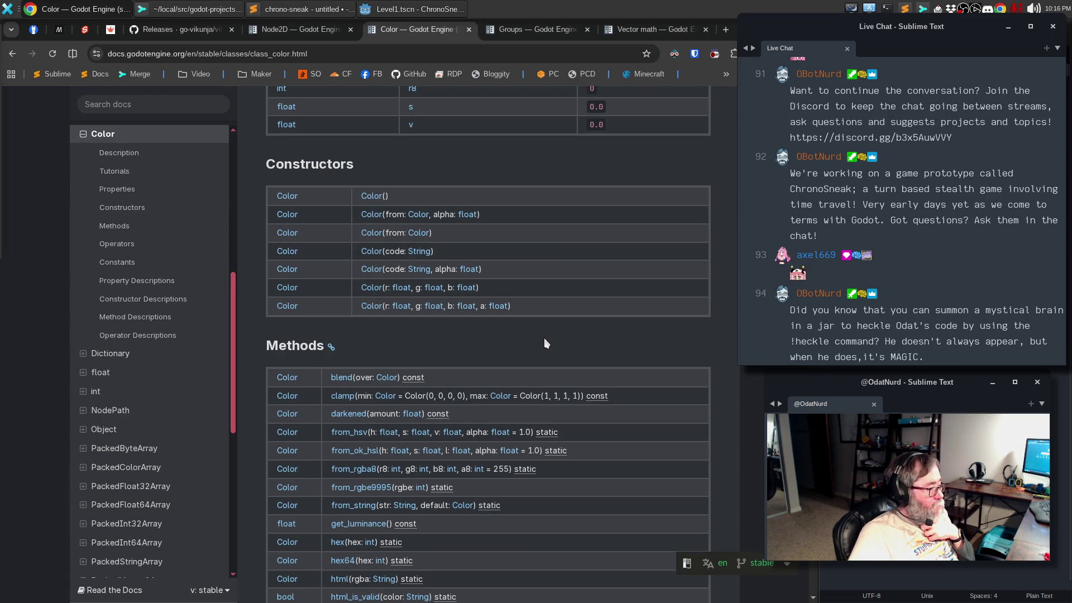
{"action": "scroll", "coordinate": [545, 339], "scroll_direction": "down", "scroll_amount": 2}
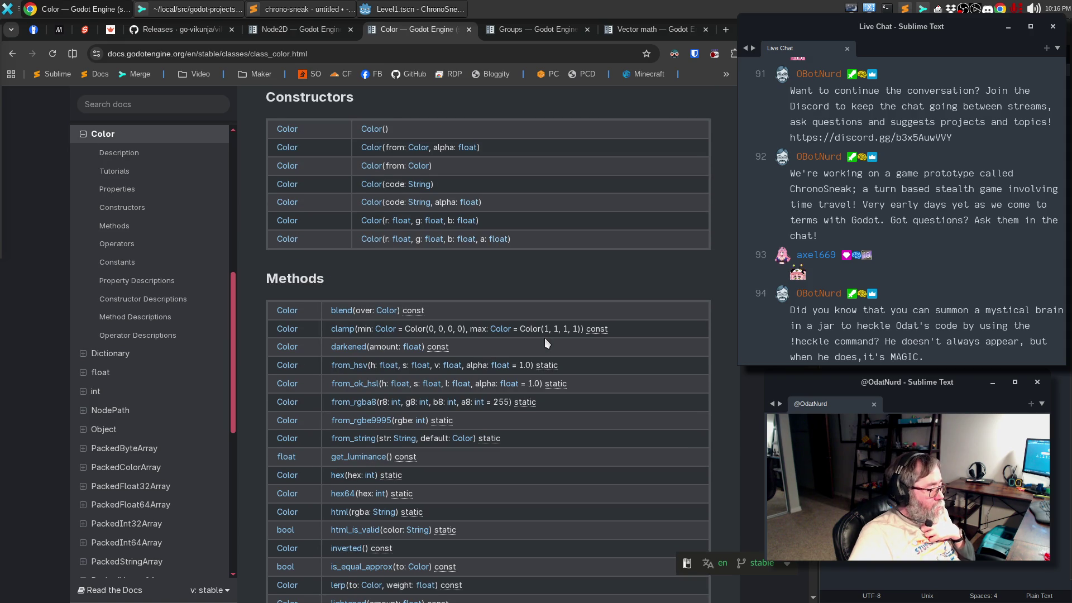
{"action": "scroll", "coordinate": [546, 339], "scroll_direction": "down", "scroll_amount": 2}
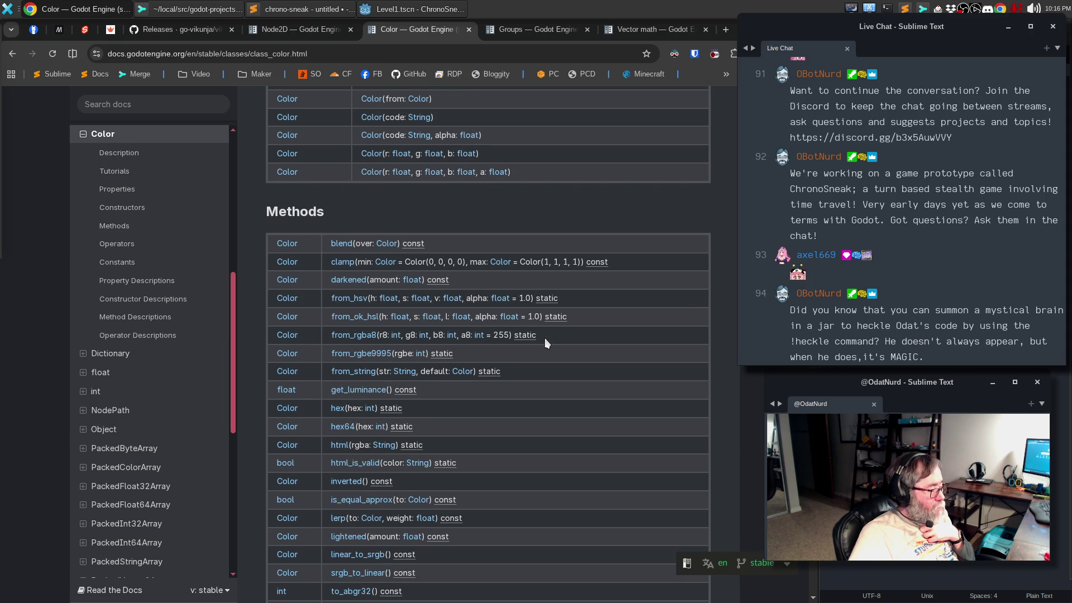
{"action": "scroll", "coordinate": [544, 337], "scroll_direction": "down", "scroll_amount": 3}
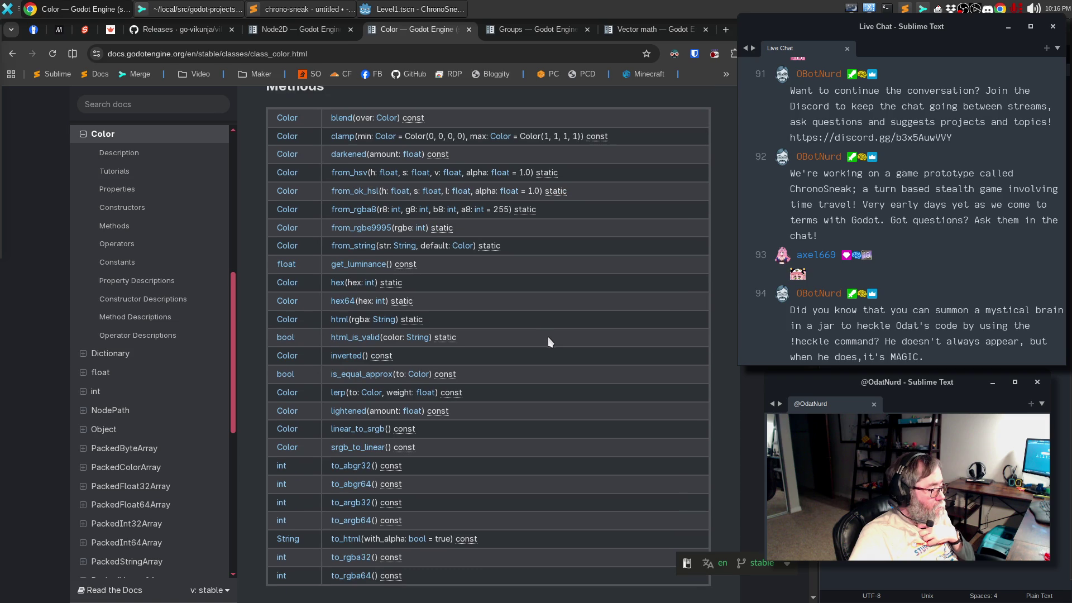
{"action": "scroll", "coordinate": [548, 338], "scroll_direction": "up", "scroll_amount": 2}
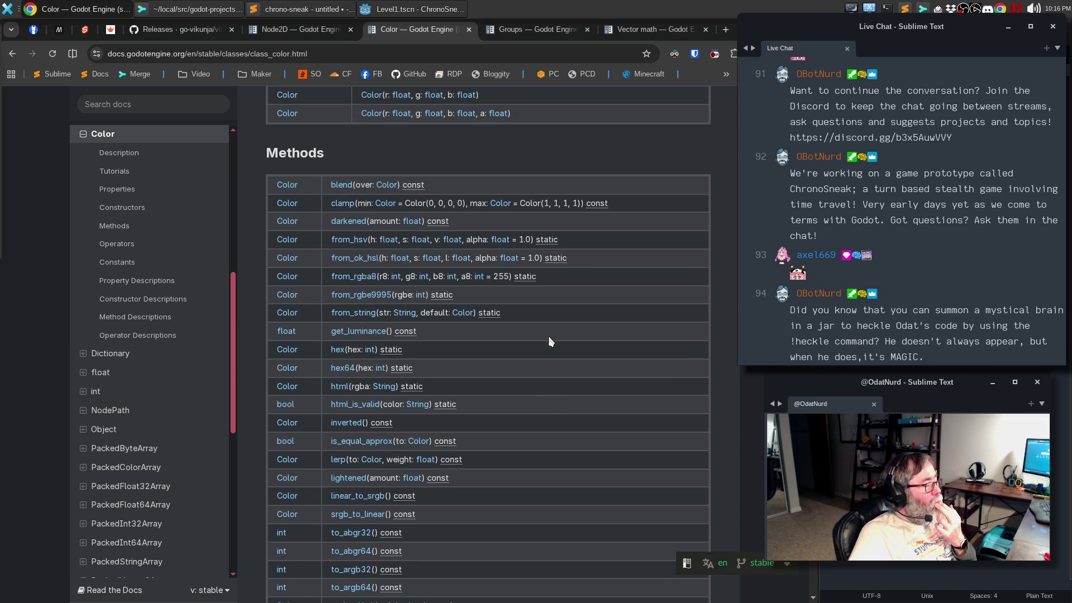
{"action": "scroll", "coordinate": [548, 336], "scroll_direction": "down", "scroll_amount": 10}
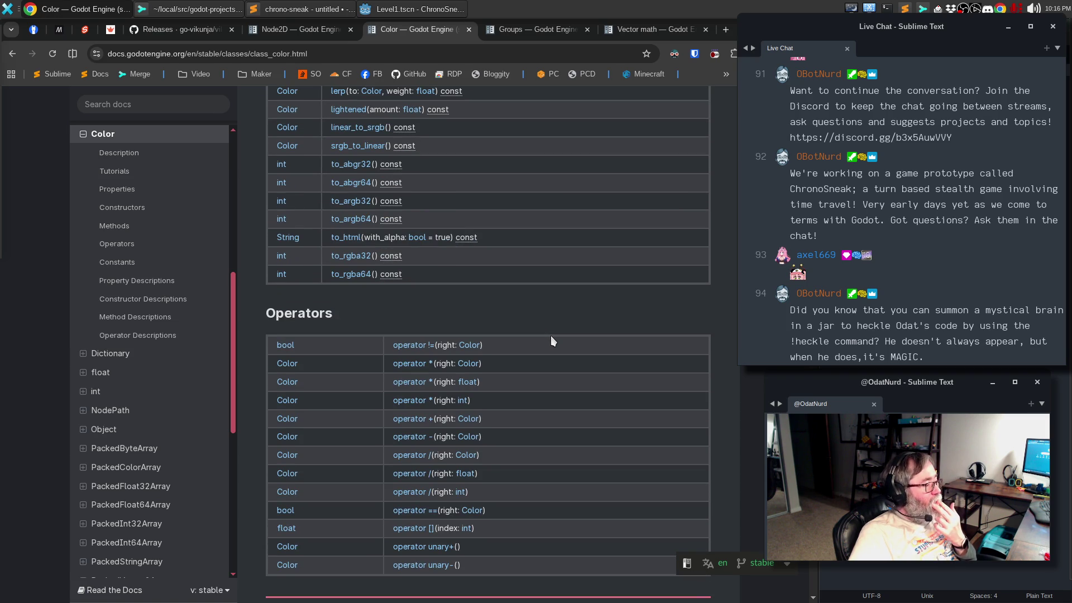
{"action": "scroll", "coordinate": [550, 336], "scroll_direction": "down", "scroll_amount": 8}
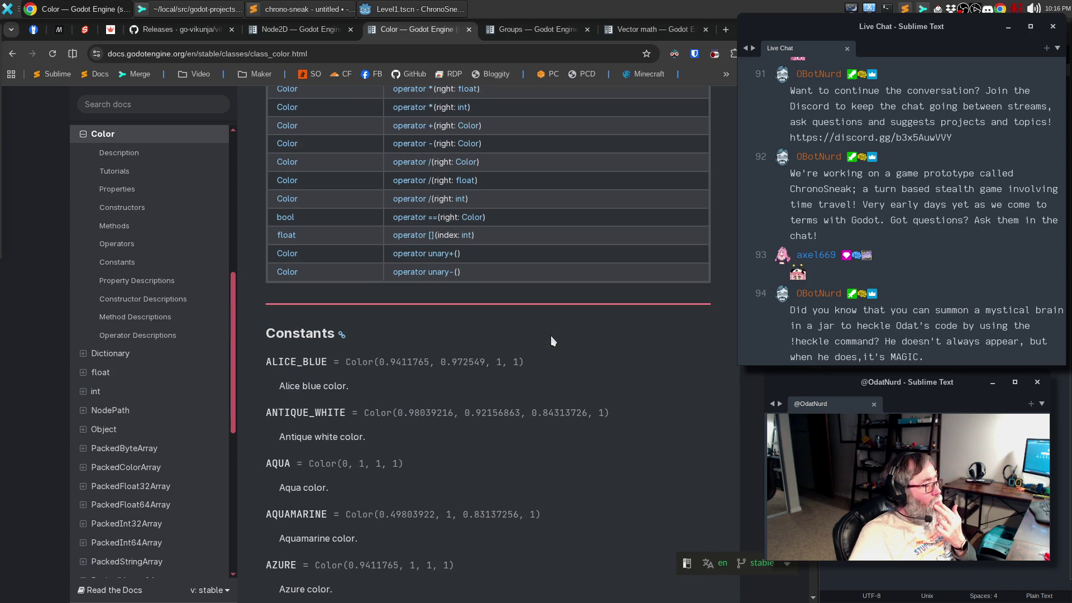
{"action": "scroll", "coordinate": [551, 334], "scroll_direction": "up", "scroll_amount": 20}
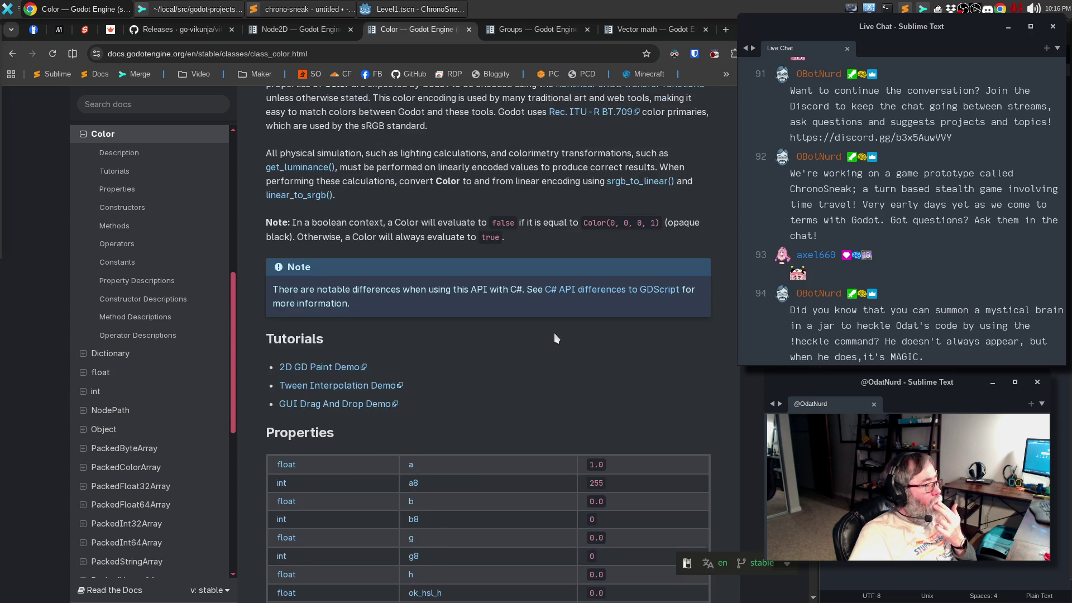
{"action": "scroll", "coordinate": [554, 333], "scroll_direction": "down", "scroll_amount": 9}
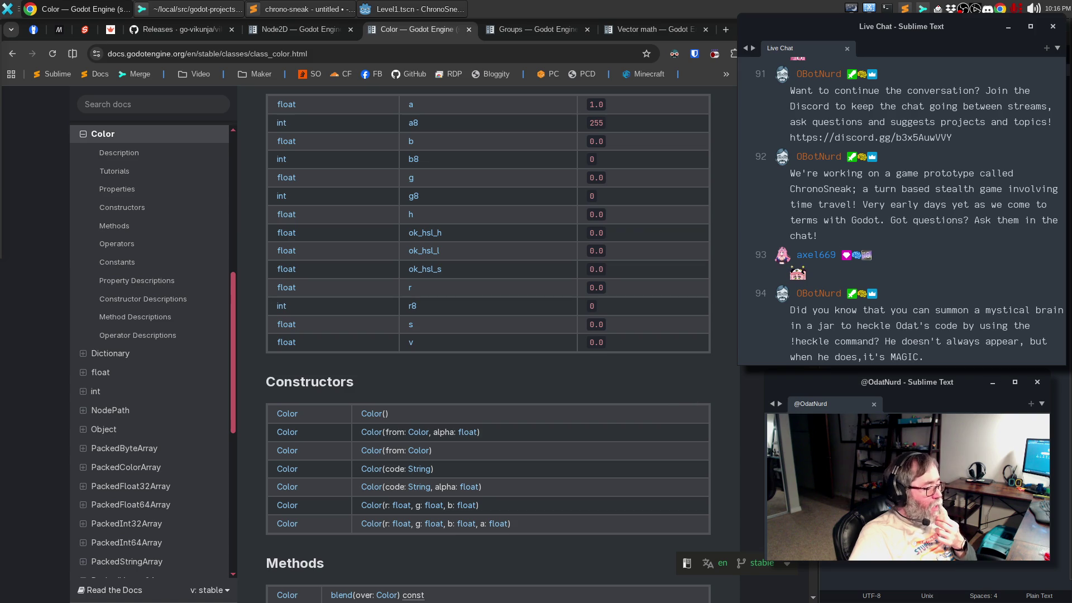
{"action": "left_click", "coordinate": [439, 10]}
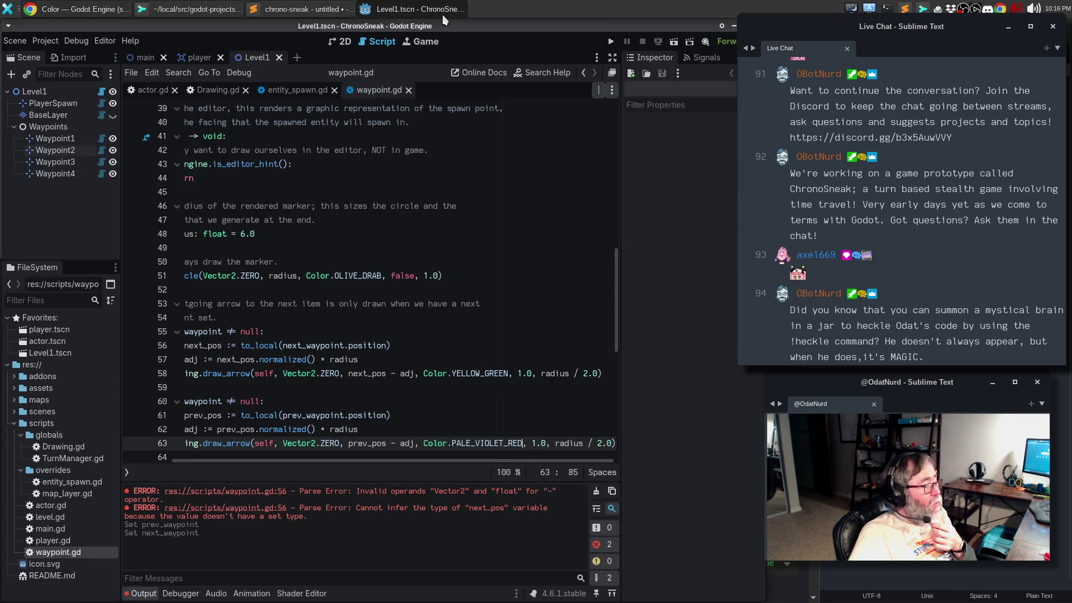
Step: Add 'var color := Color(Color.YELLOW_GREEN, 0.6)' and pass color to the next-arrow draw_arrow call
{"action": "left_click", "coordinate": [441, 359]}
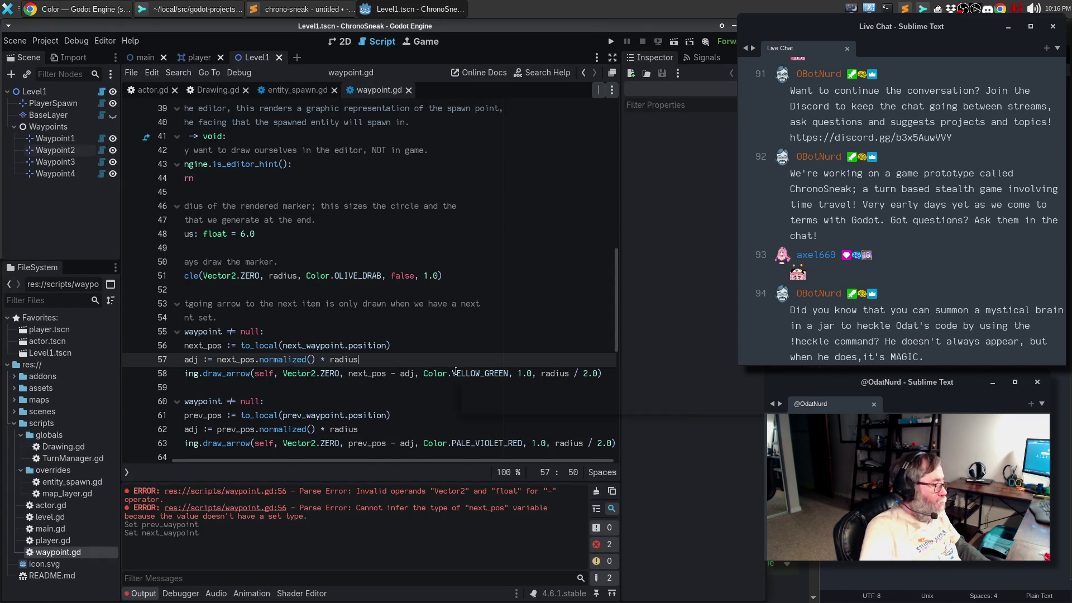
{"action": "key", "text": "Home"}
{"action": "key", "text": "End"}
{"action": "key", "text": "Return"}
{"action": "type", "text": "var co"}
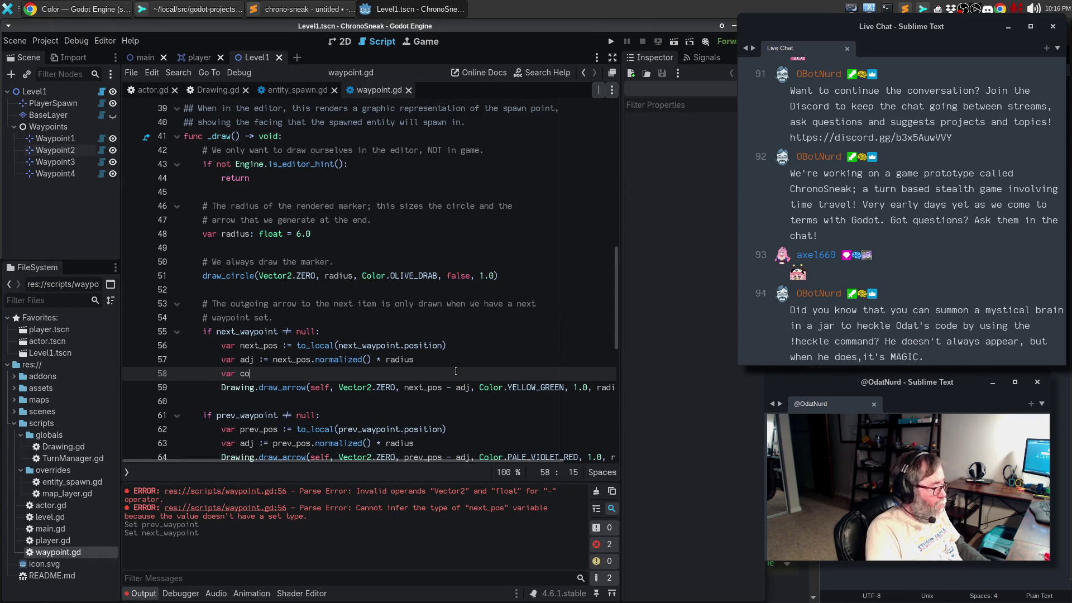
{"action": "type", "text": "lor : Color("}
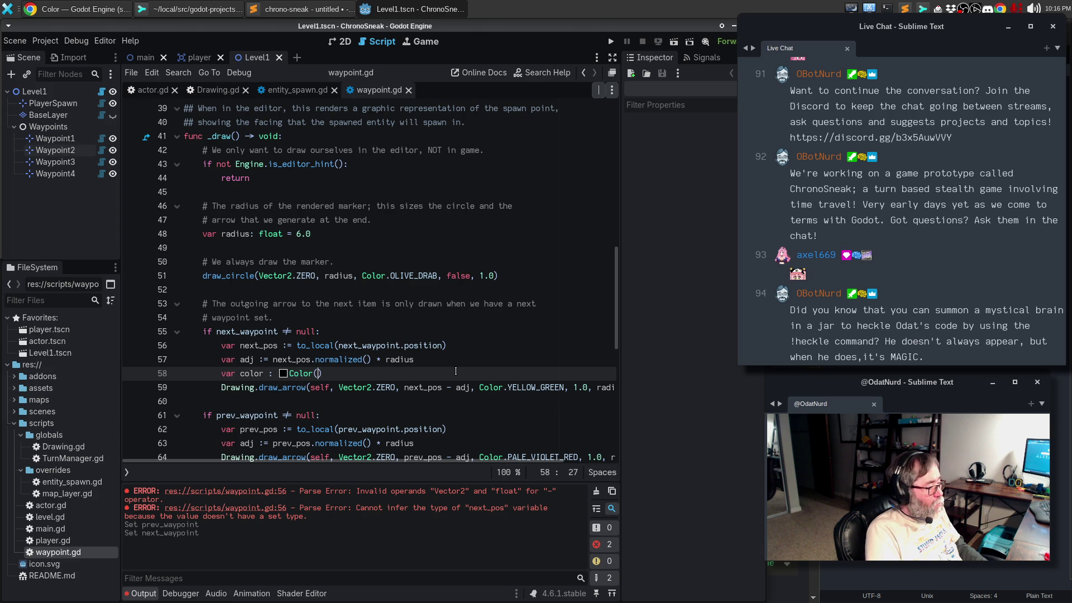
{"action": "type", "text": "Color.YELLOW+_G"}
{"action": "key", "text": "BackSpace"}
{"action": "key", "text": "BackSpace"}
{"action": "key", "text": "BackSpace"}
{"action": "type", "text": "_GREEN"}
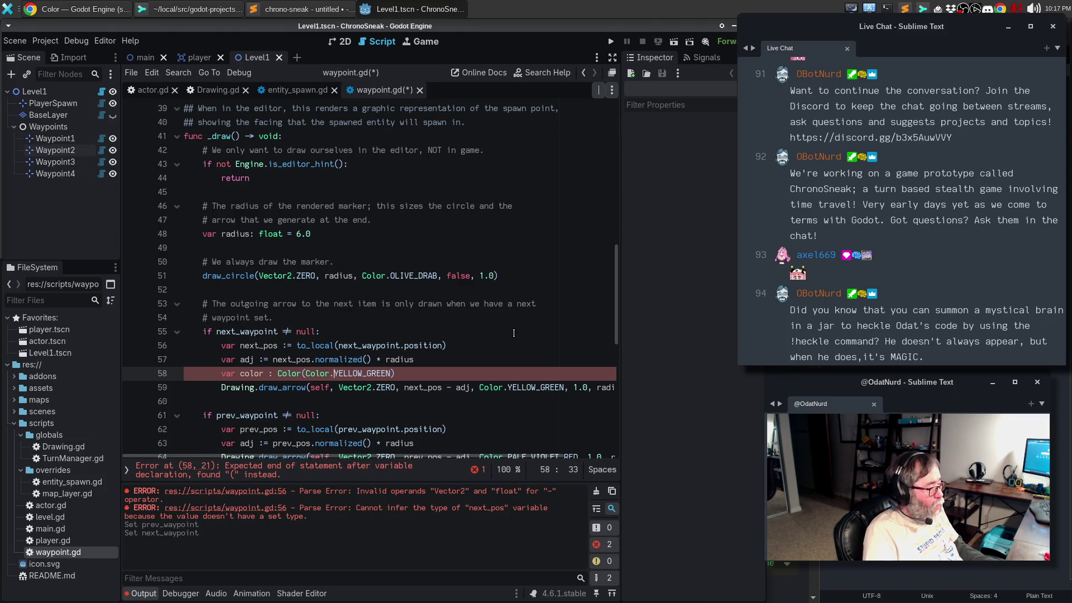
{"action": "type", "text": "="}
{"action": "key", "text": "End"}
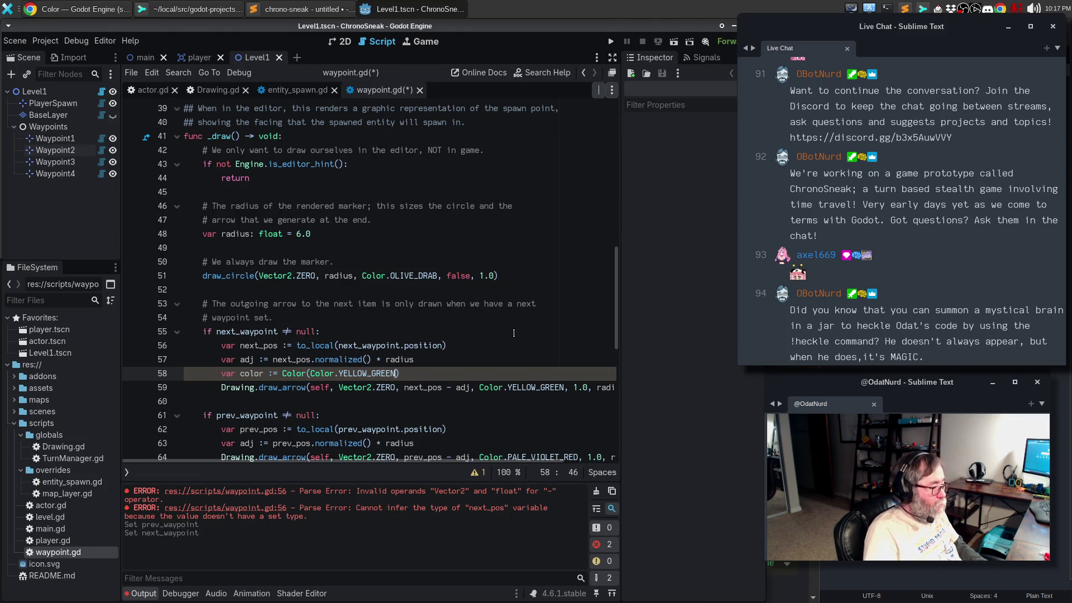
{"action": "type", "text": ", 0.6"}
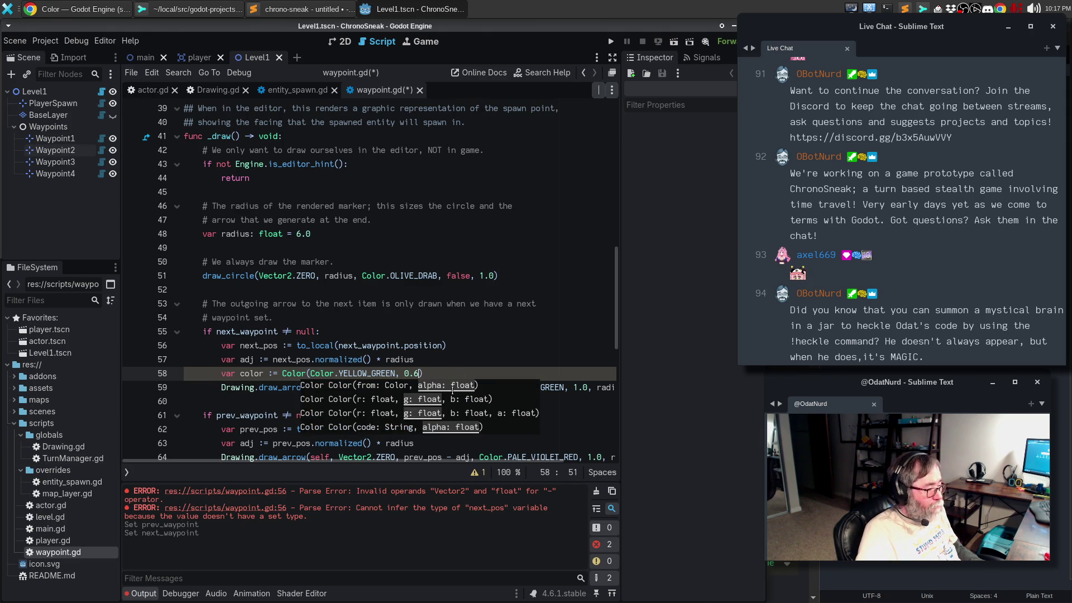
{"action": "type", "text": ")"}
{"action": "left_click_drag", "start_coordinate": [479, 388], "coordinate": [560, 388]}
{"action": "type", "text": "color"}
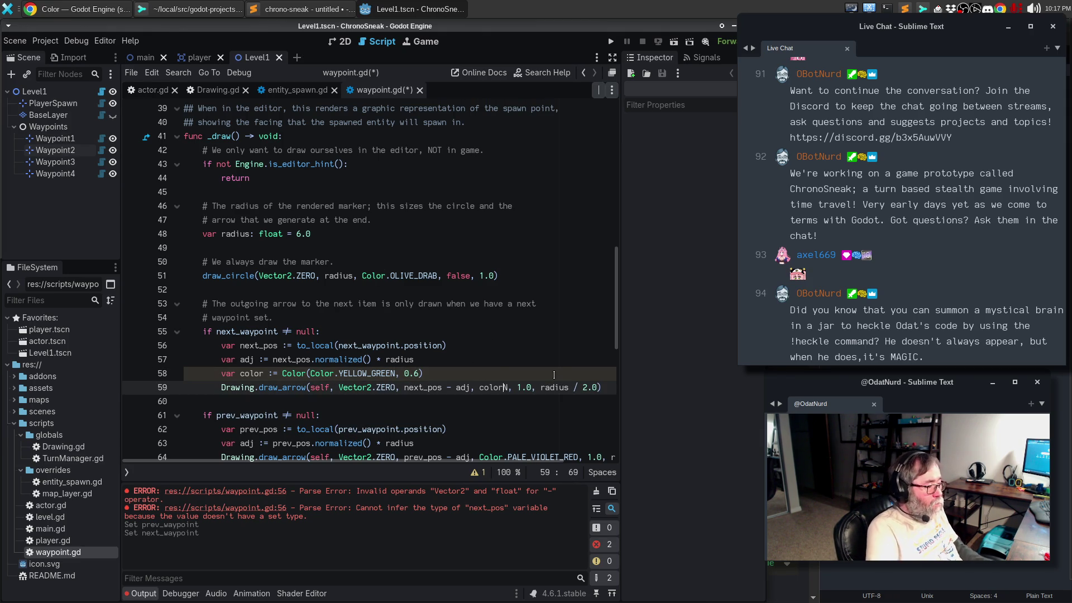
Step: Add a PALE_VIOLET_RED 0.6-alpha color line and pass color to the previous-arrow draw_arrow call
{"action": "scroll", "coordinate": [457, 325], "scroll_direction": "down", "scroll_amount": 2}
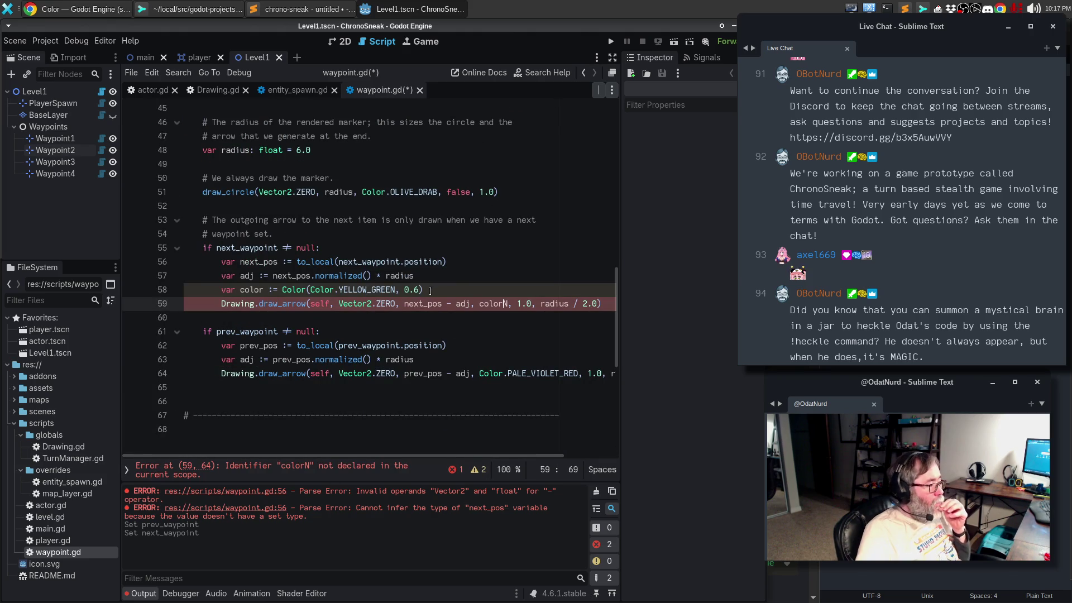
{"action": "left_click", "coordinate": [452, 358]}
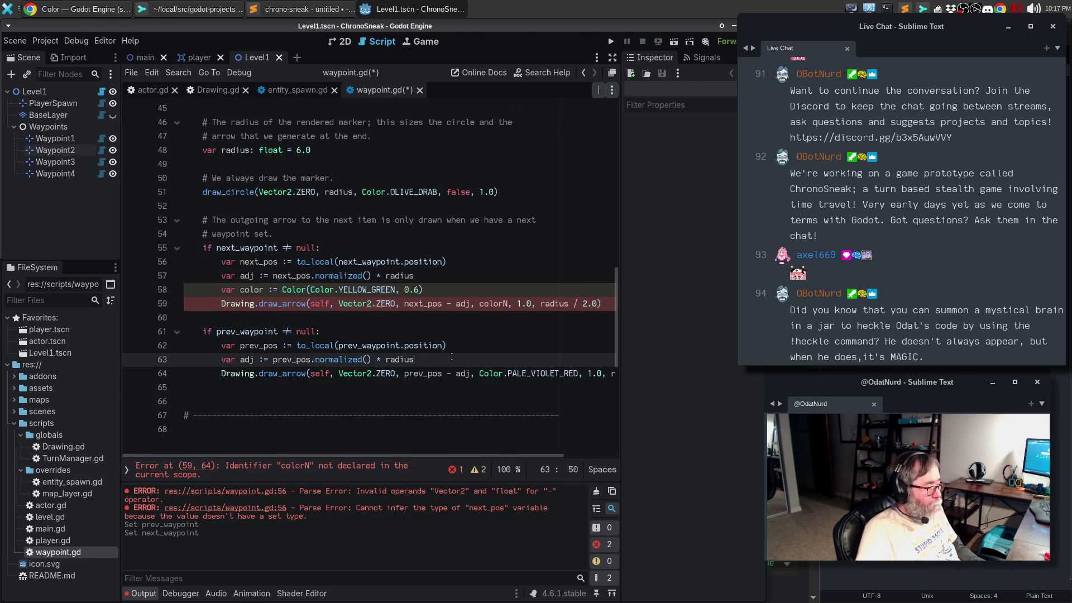
{"action": "key", "text": "Return"}
{"action": "type", "text": "var color := Color(Color.YELLOW_GREEN, 0.6)"}
{"action": "key", "text": "BackSpace"}
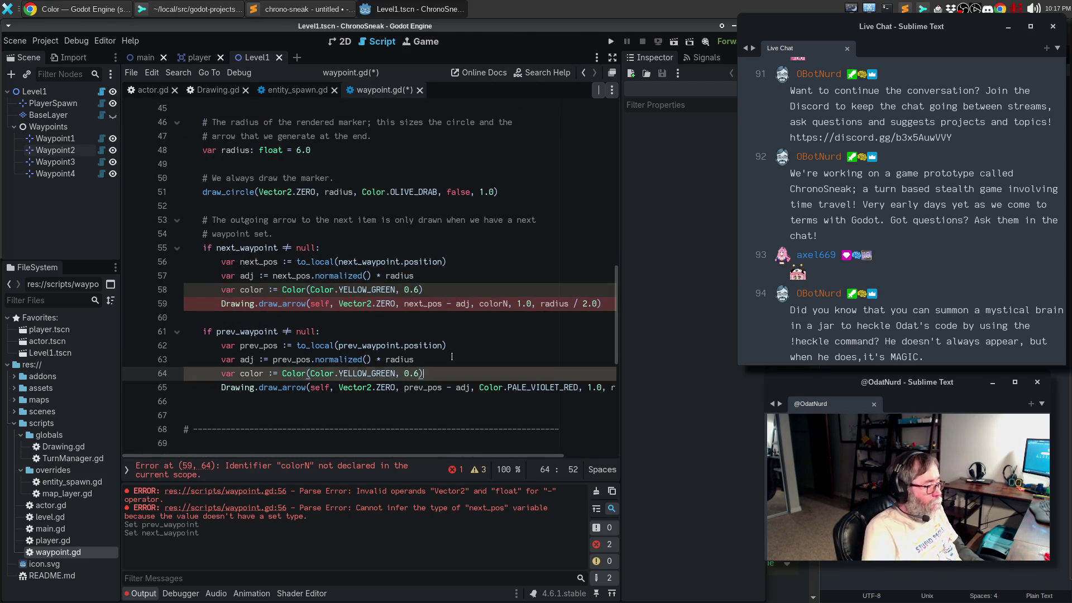
{"action": "double_click", "coordinate": [559, 386]}
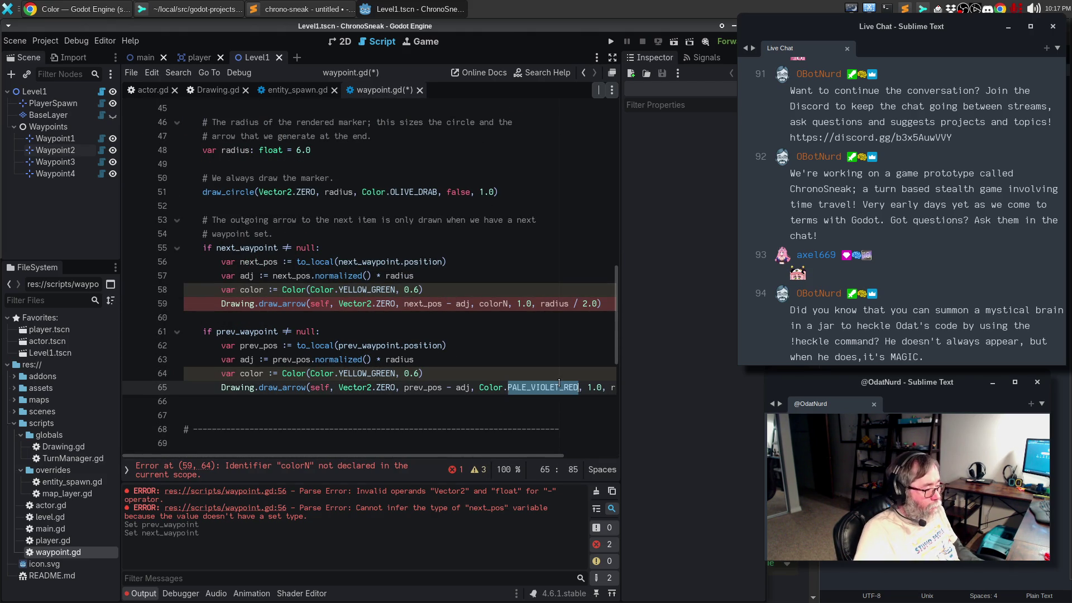
{"action": "key", "text": "ctrl+c"}
{"action": "double_click", "coordinate": [387, 373]}
{"action": "key", "text": "ctrl+v"}
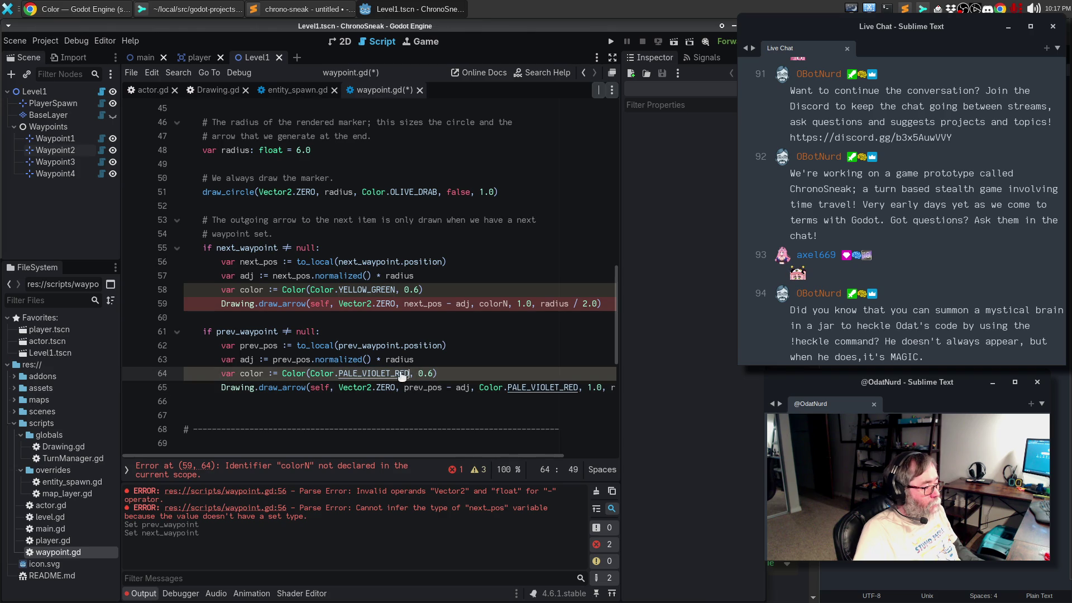
{"action": "double_click", "coordinate": [246, 373]}
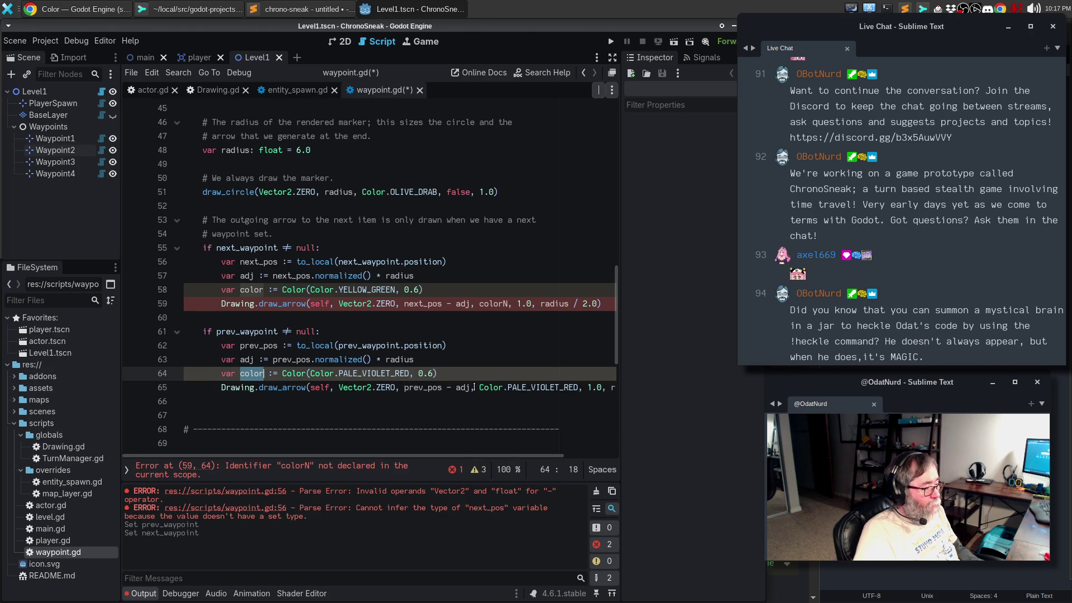
{"action": "left_click_drag", "start_coordinate": [478, 386], "coordinate": [578, 389]}
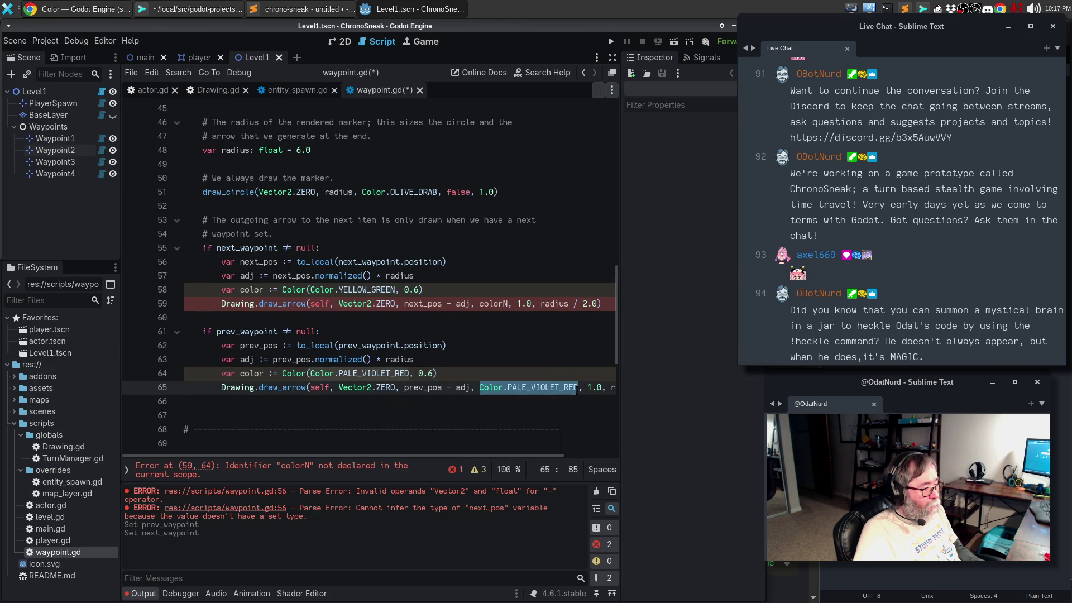
{"action": "type", "text": "color"}
Step: Fix the stray 'colorN' on line 59 so it reads color
{"action": "left_click", "coordinate": [505, 417]}
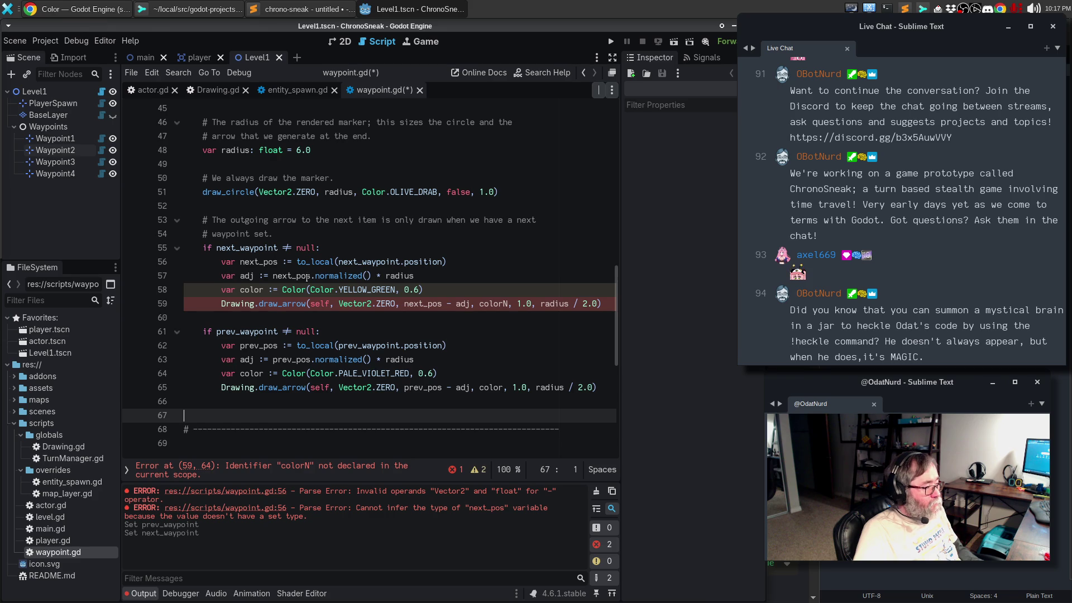
{"action": "left_click", "coordinate": [511, 303]}
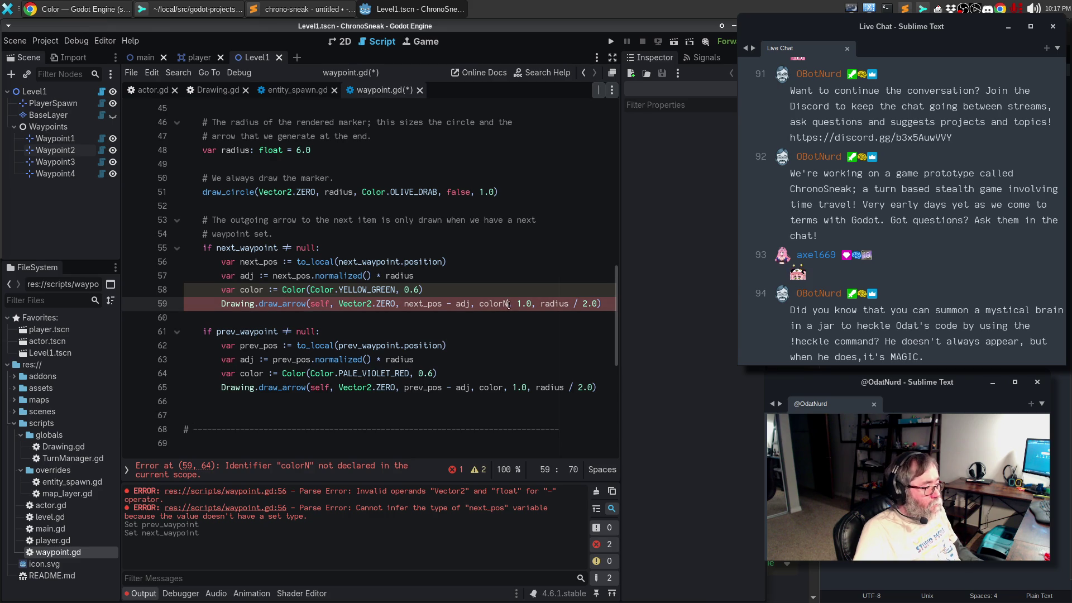
{"action": "key", "text": "BackSpace"}
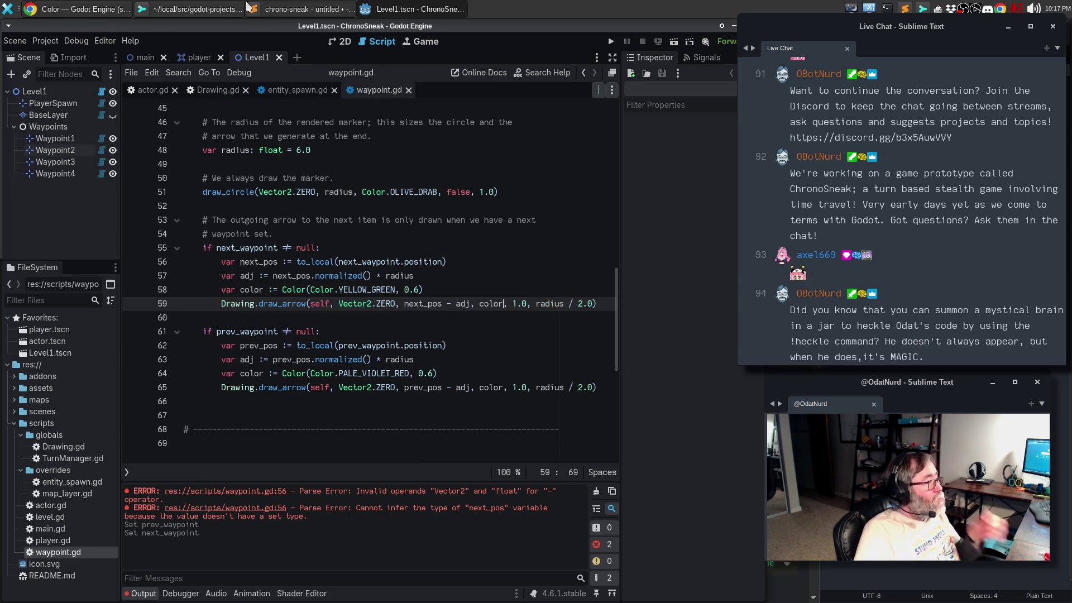
{"action": "left_click", "coordinate": [340, 42]}
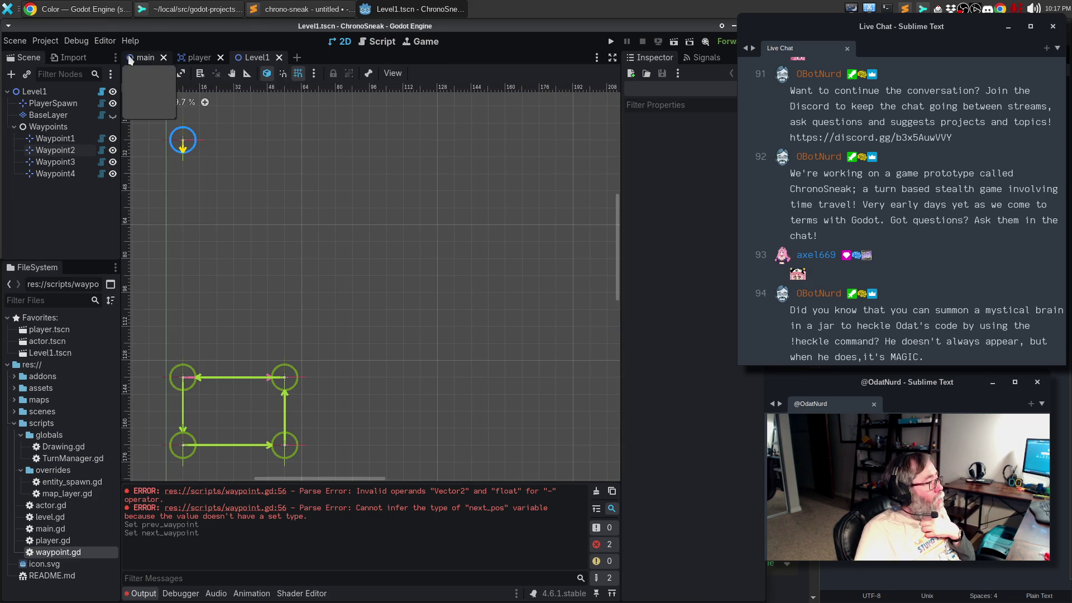
{"action": "left_click", "coordinate": [15, 41]}
{"action": "key", "text": "Escape"}
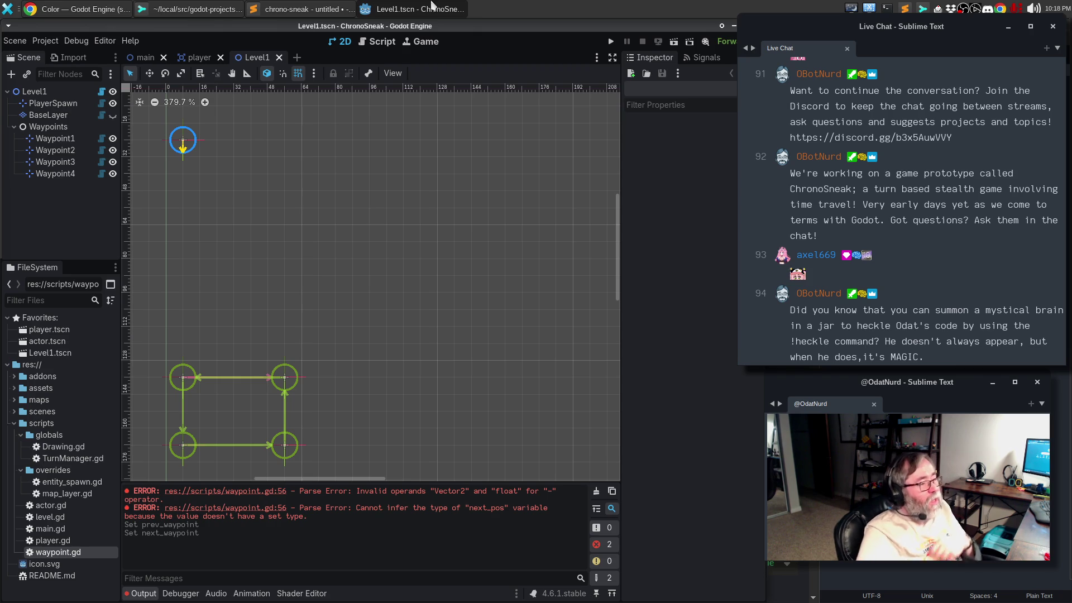
{"action": "key", "text": "alt+Tab"}
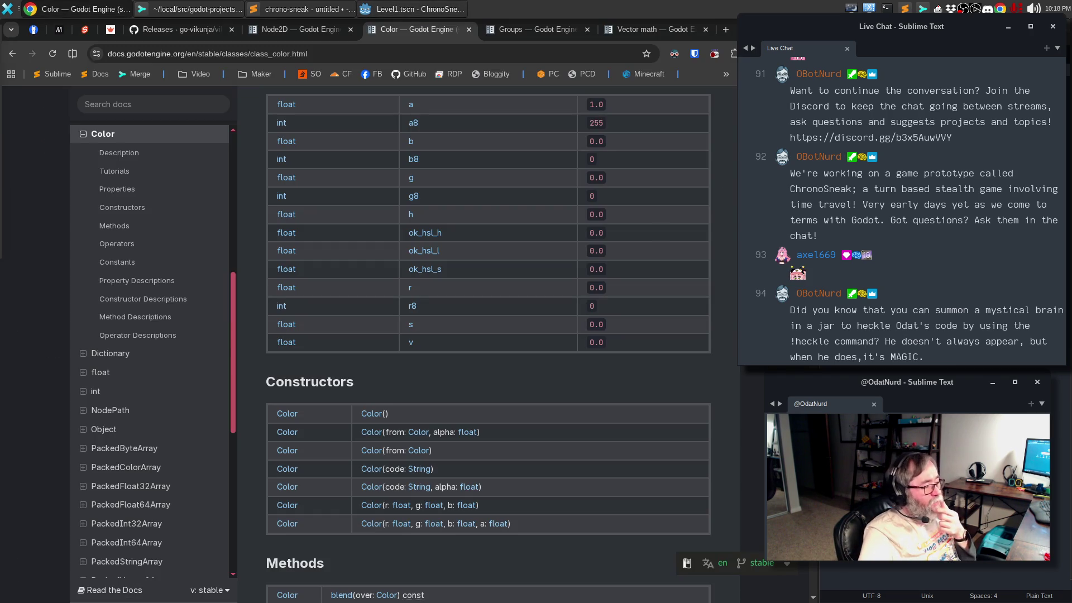
{"action": "left_click", "coordinate": [391, 9]}
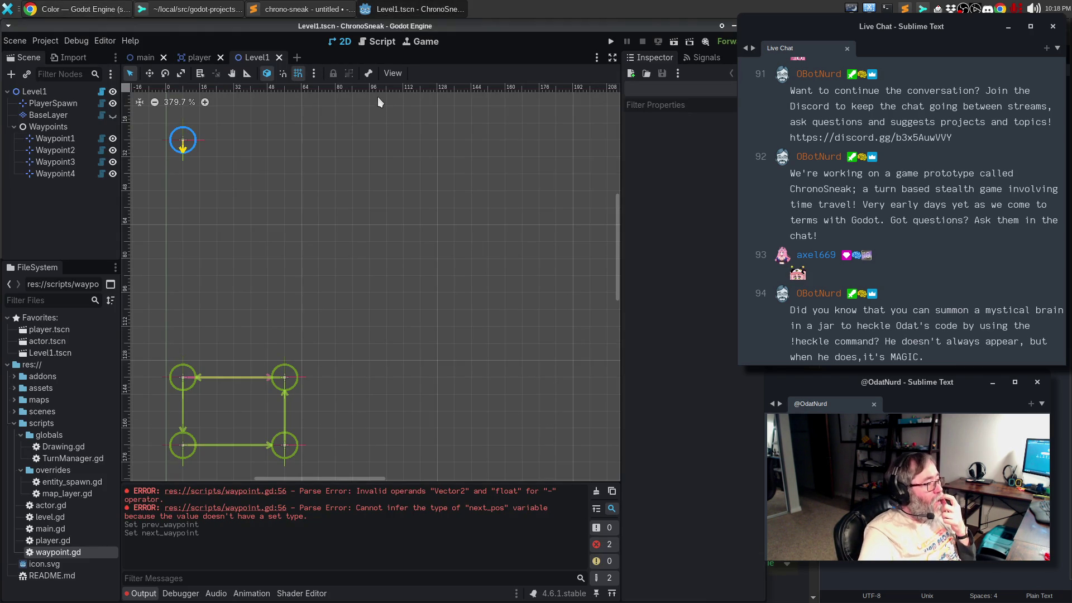
{"action": "left_click", "coordinate": [398, 47]}
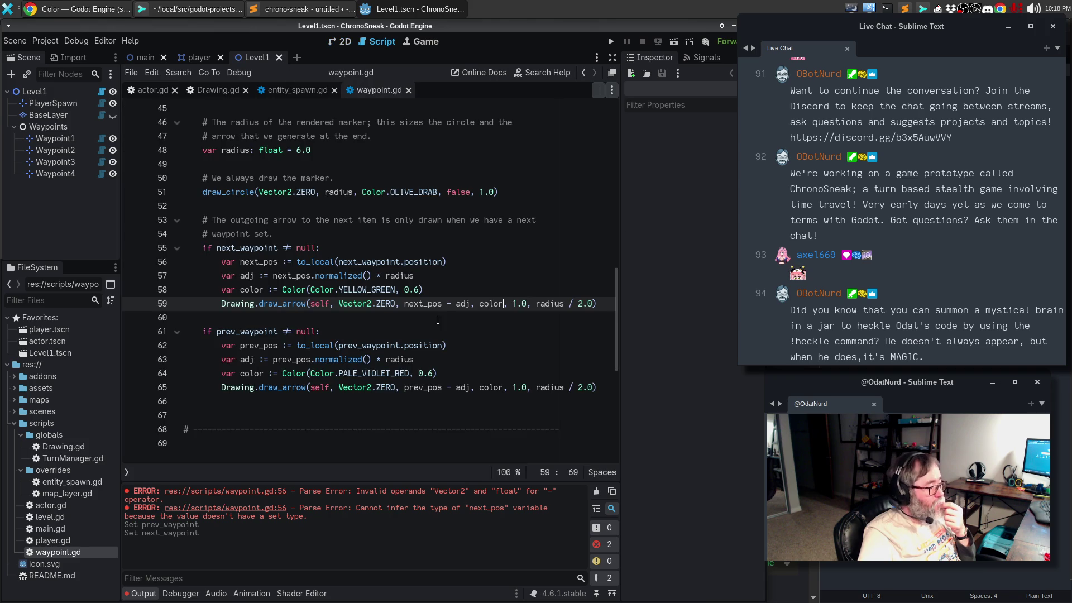
Step: Change both arrow colours' alpha from 0.6 to 0.8, reload the saved Level1 scene, and return to waypoint.gd
{"action": "left_click_drag", "start_coordinate": [404, 289], "coordinate": [419, 289]}
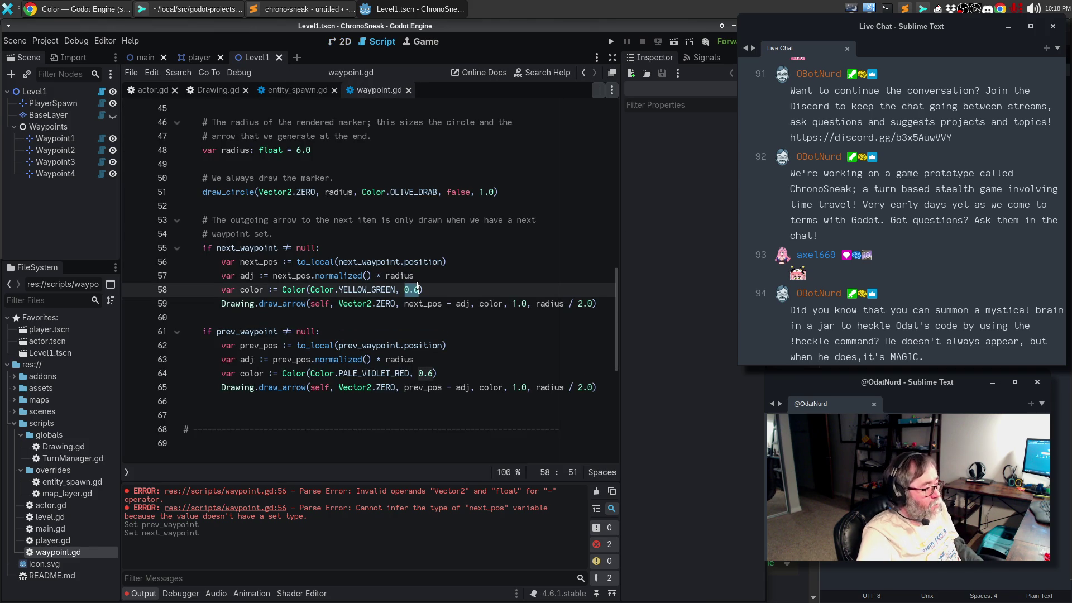
{"action": "type", "text": "0.8"}
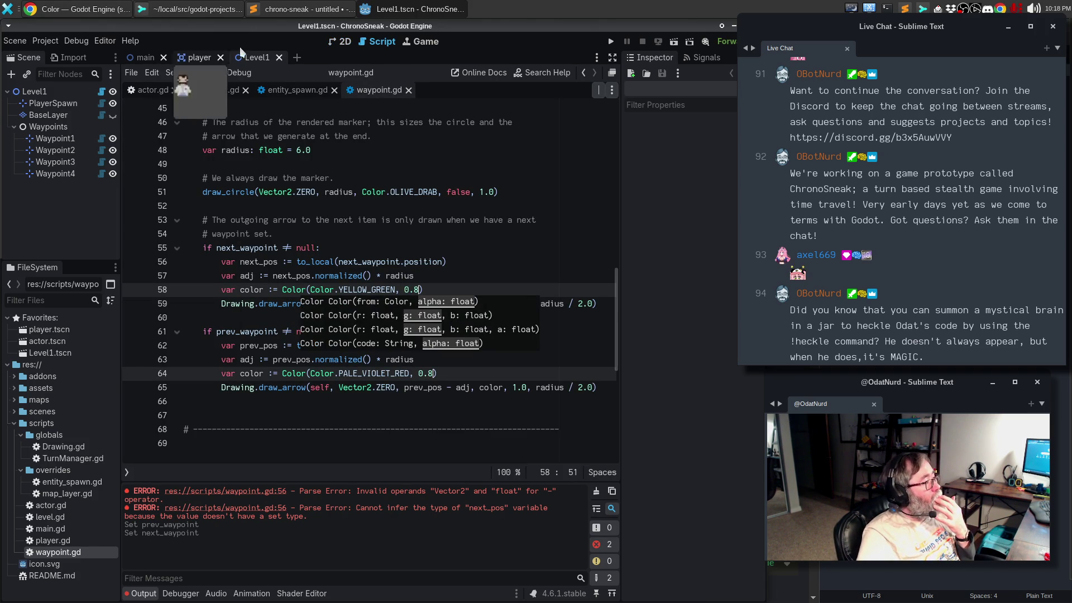
{"action": "left_click", "coordinate": [344, 45]}
{"action": "left_click", "coordinate": [15, 41]}
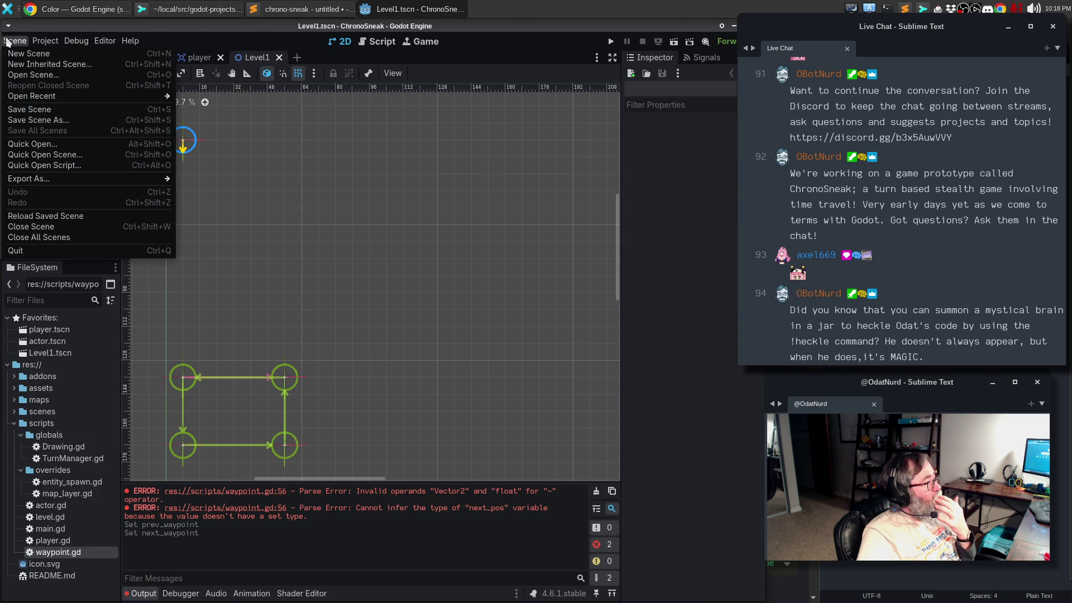
{"action": "left_click", "coordinate": [98, 217]}
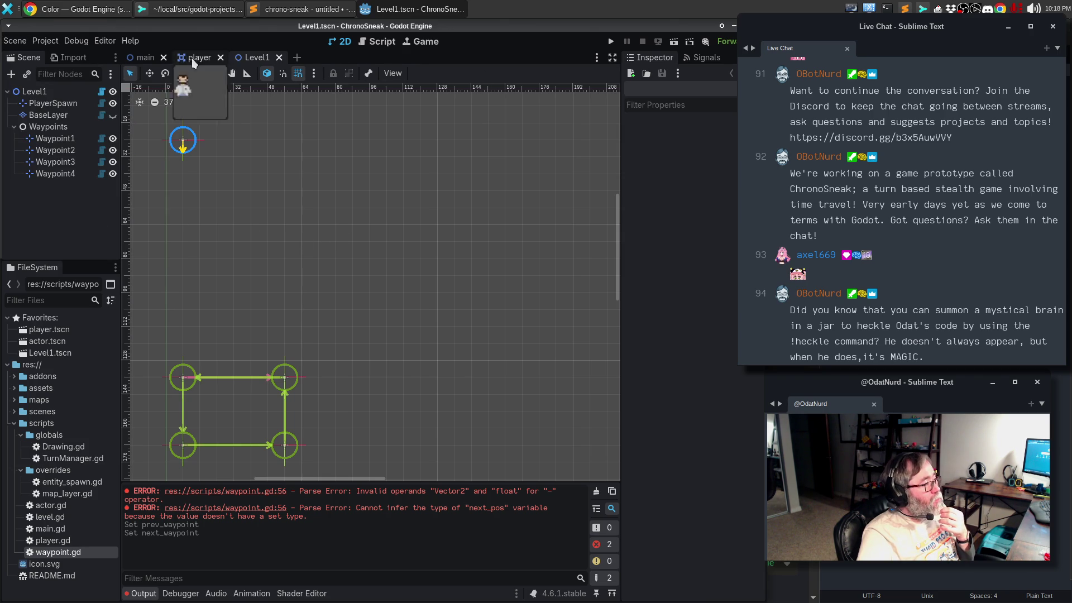
{"action": "left_click", "coordinate": [384, 44]}
{"action": "left_click", "coordinate": [392, 276]}
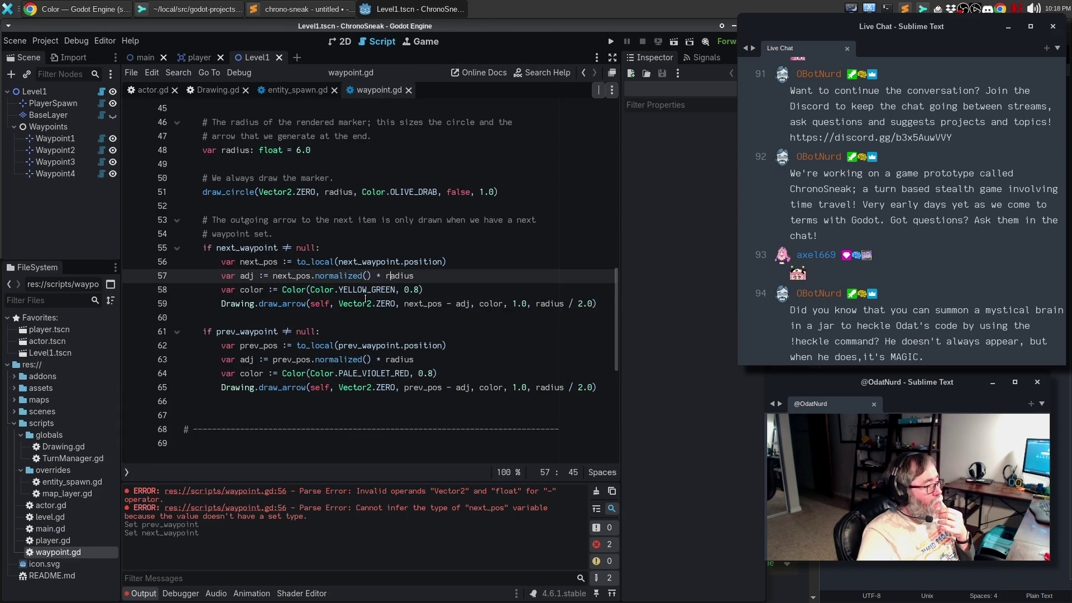
Step: Switch the arrow colours to Color.GREEN and Color.RED and save the script
{"action": "double_click", "coordinate": [365, 289]}
{"action": "type", "text": "GR"}
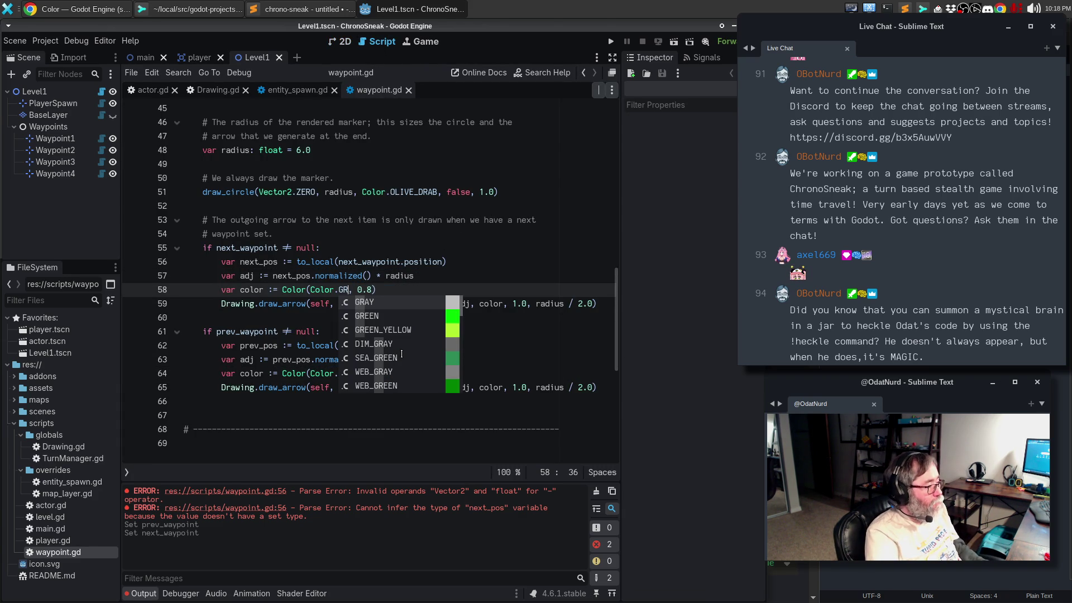
{"action": "key", "text": "Down"}
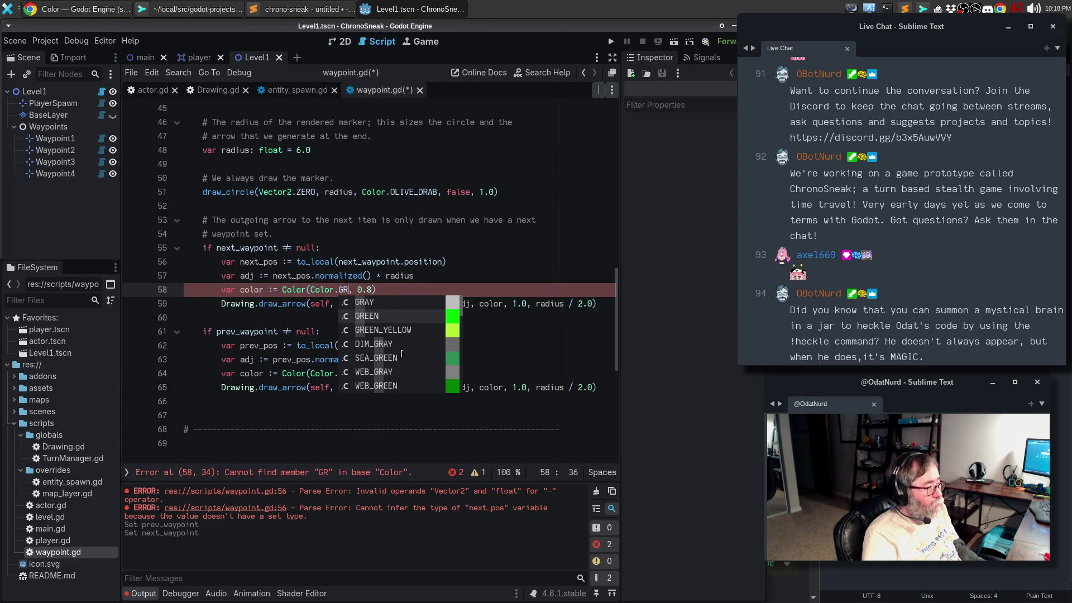
{"action": "key", "text": "Return"}
{"action": "left_click", "coordinate": [367, 376]}
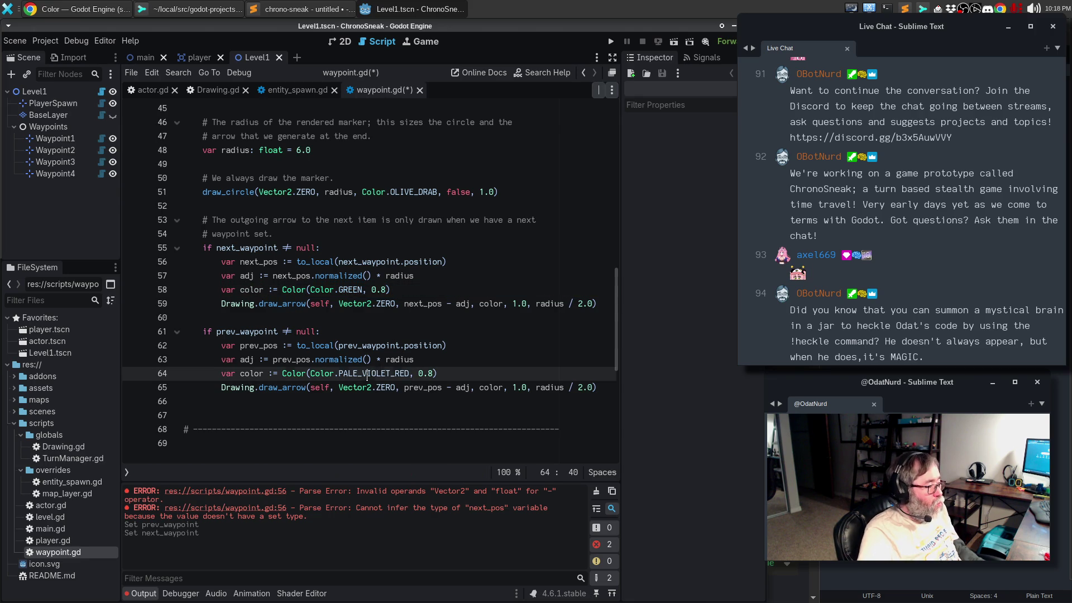
{"action": "double_click", "coordinate": [368, 377]}
{"action": "type", "text": "R"}
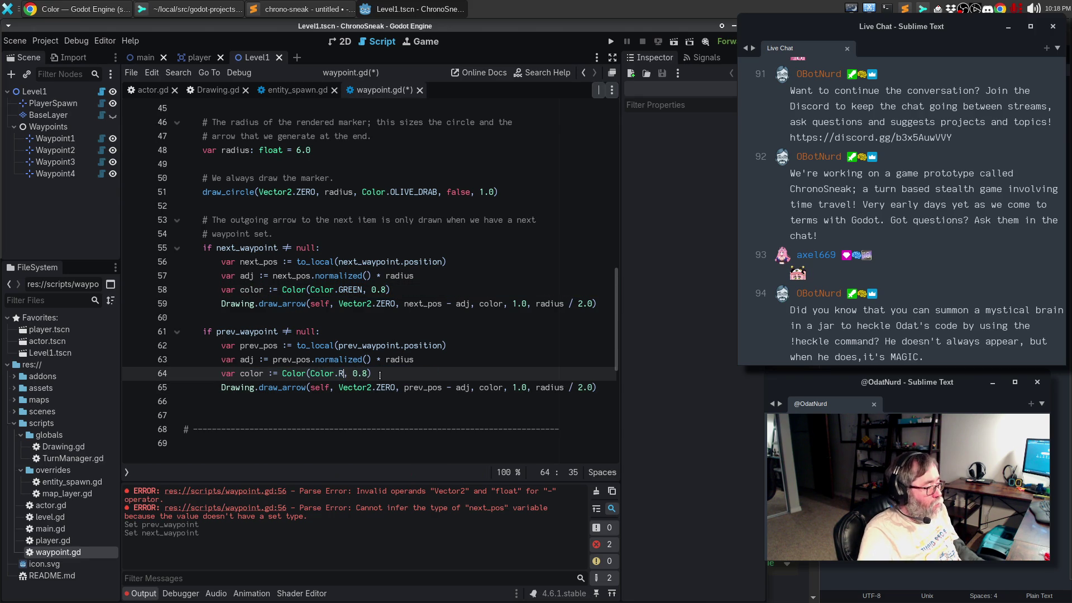
{"action": "type", "text": "E"}
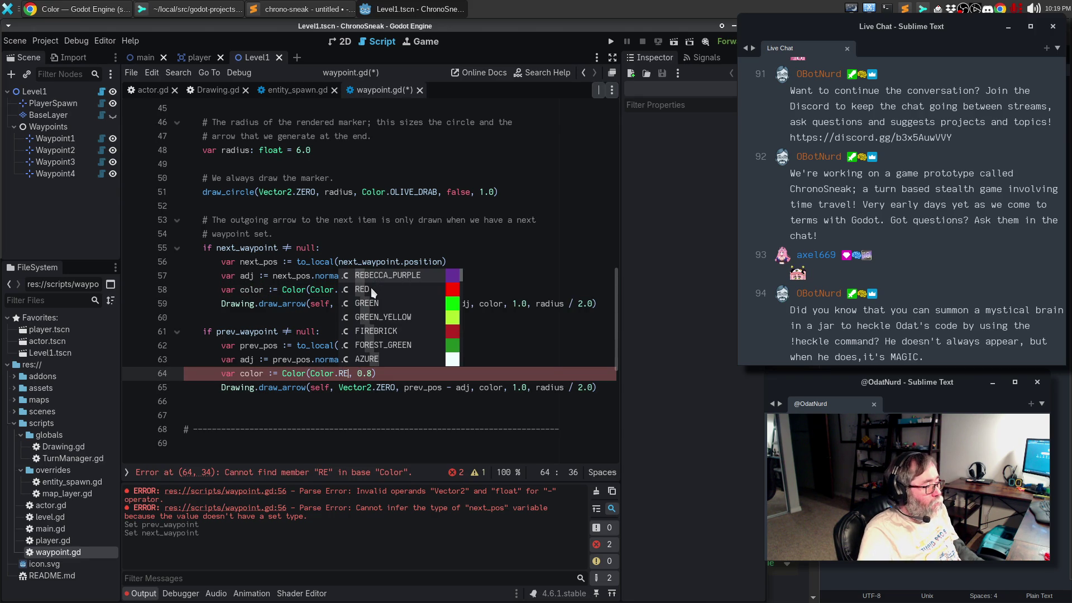
{"action": "left_click", "coordinate": [373, 291]}
{"action": "key", "text": "ctrl+s"}
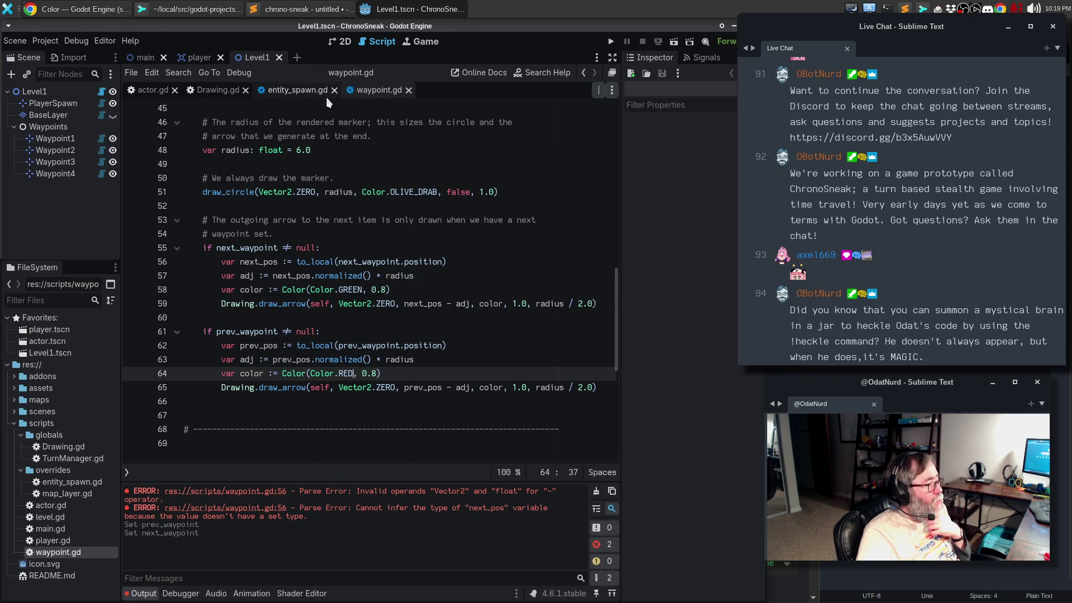
Step: Extend the comment with 'Similar for the previous waypoint if it exists.'
{"action": "left_click", "coordinate": [417, 229]}
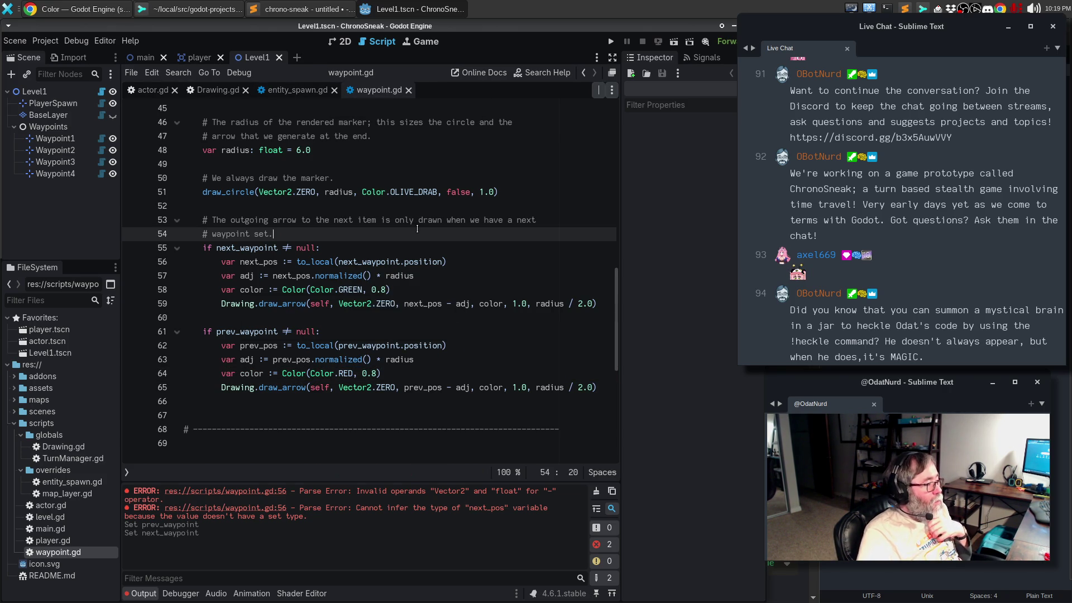
{"action": "type", "text": "Simiar"}
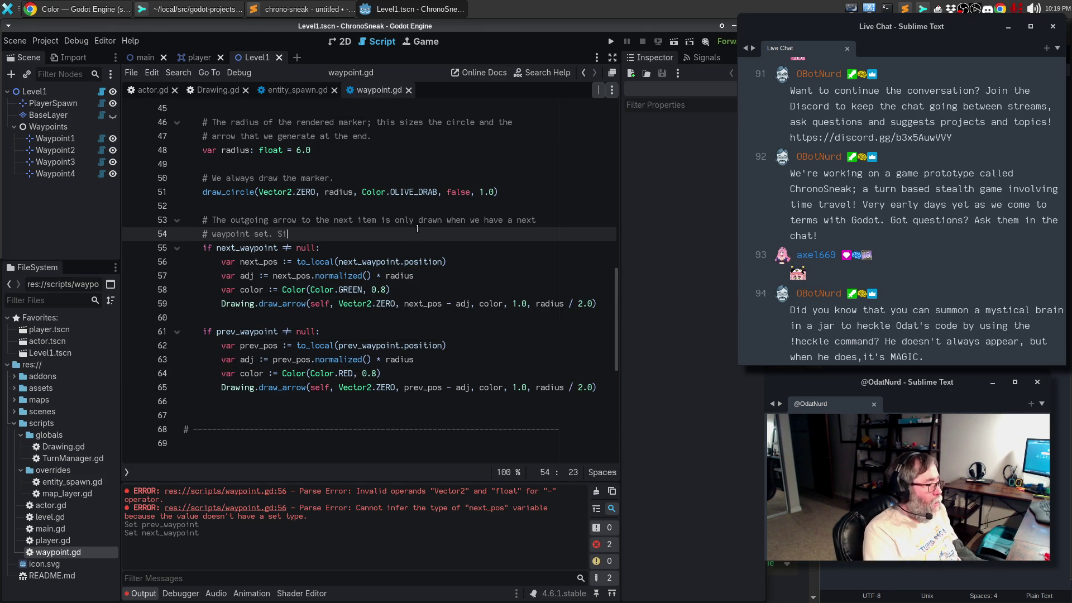
{"action": "key", "text": "BackSpace"}
{"action": "key", "text": "BackSpace"}
{"action": "key", "text": "BackSpace"}
{"action": "type", "text": "lar for the previous waypoint."}
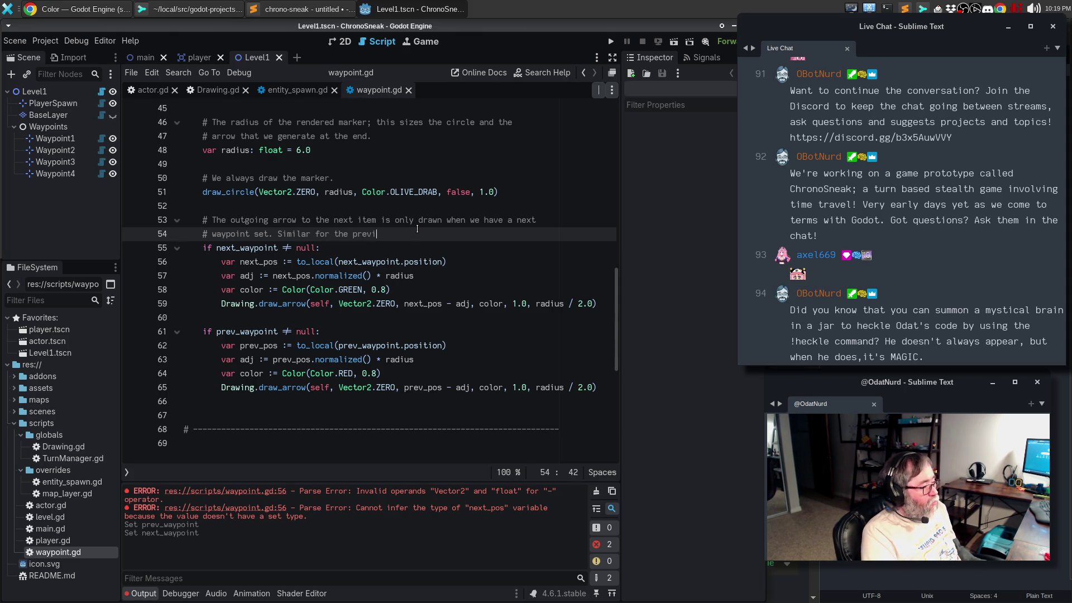
{"action": "key", "text": "BackSpace"}
{"action": "key", "text": "BackSpace"}
{"action": "key", "text": "BackSpace"}
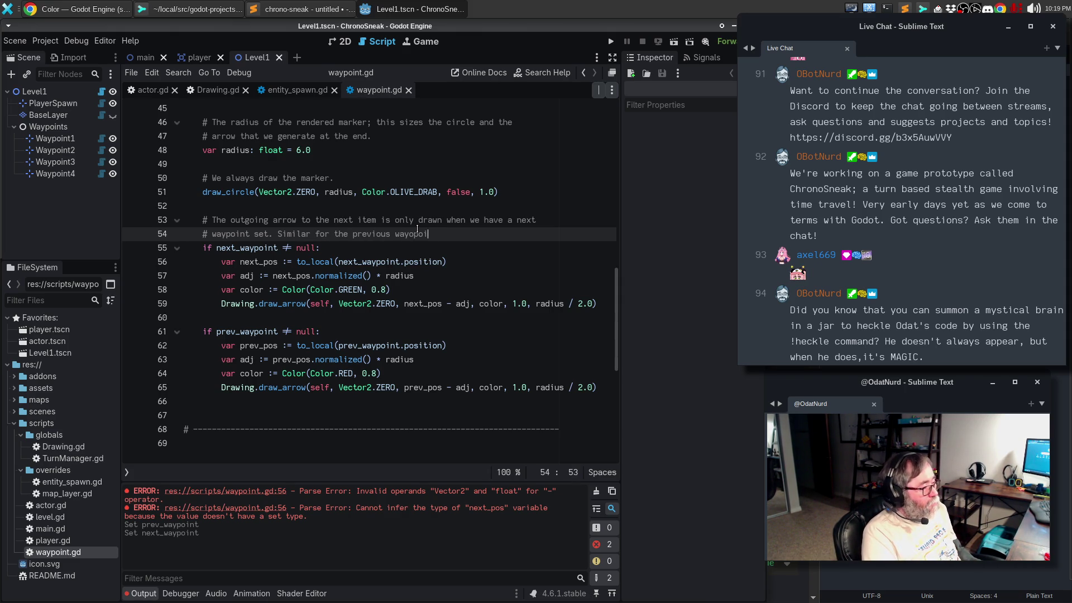
{"action": "type", "text": "pint if i"}
{"action": "key", "text": "BackSpace"}
{"action": "key", "text": "BackSpace"}
{"action": "key", "text": "BackSpace"}
{"action": "type", "text": "point if it exists."}
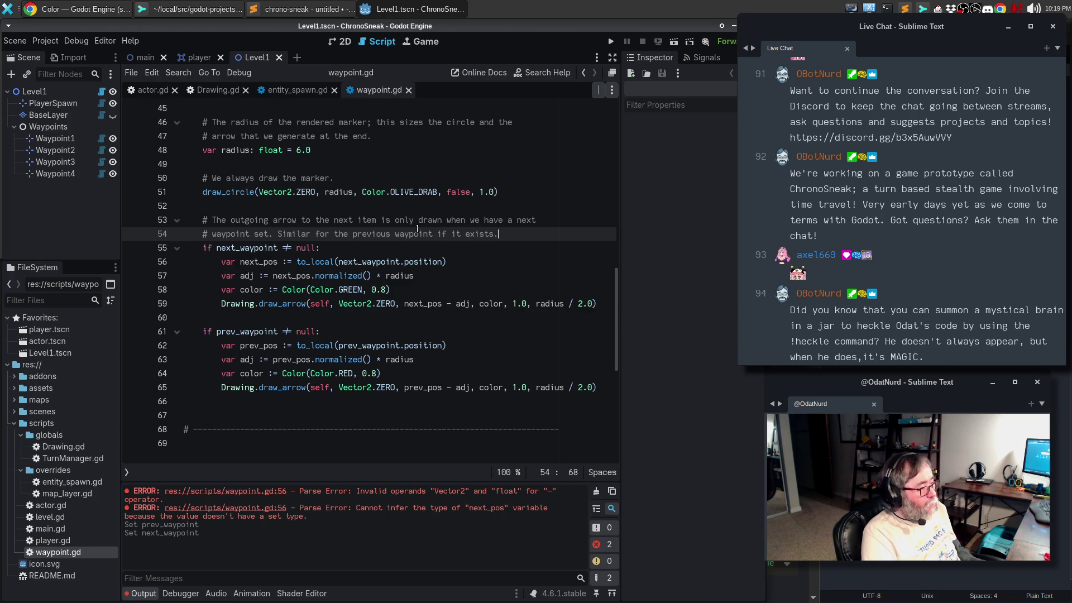
Step: Add a comment paragraph explaining the line is shortened to stop at the other waypoint's radius, landing on its edge
{"action": "key", "text": "Return"}
{"action": "key", "text": "Return"}
{"action": "type", "text": "Here "}
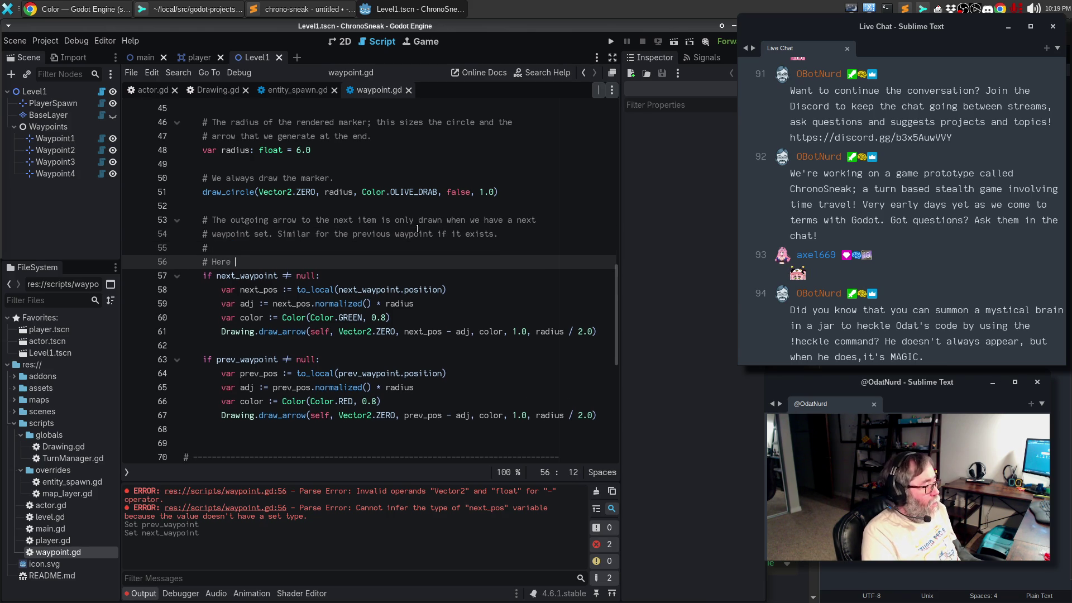
{"action": "type", "text": "we adjust the leng"}
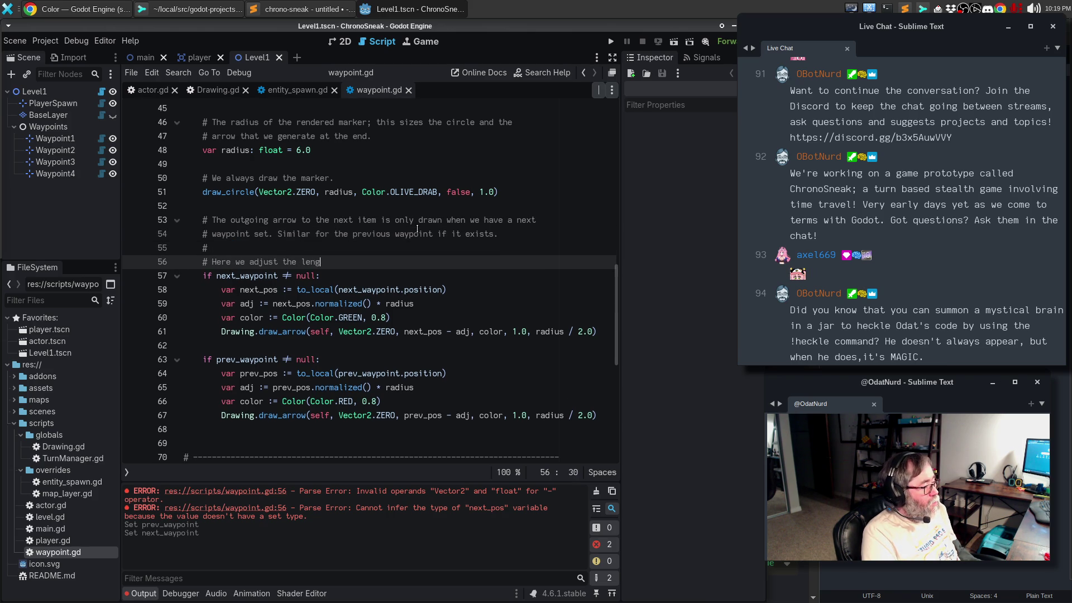
{"action": "type", "text": "th to short the "}
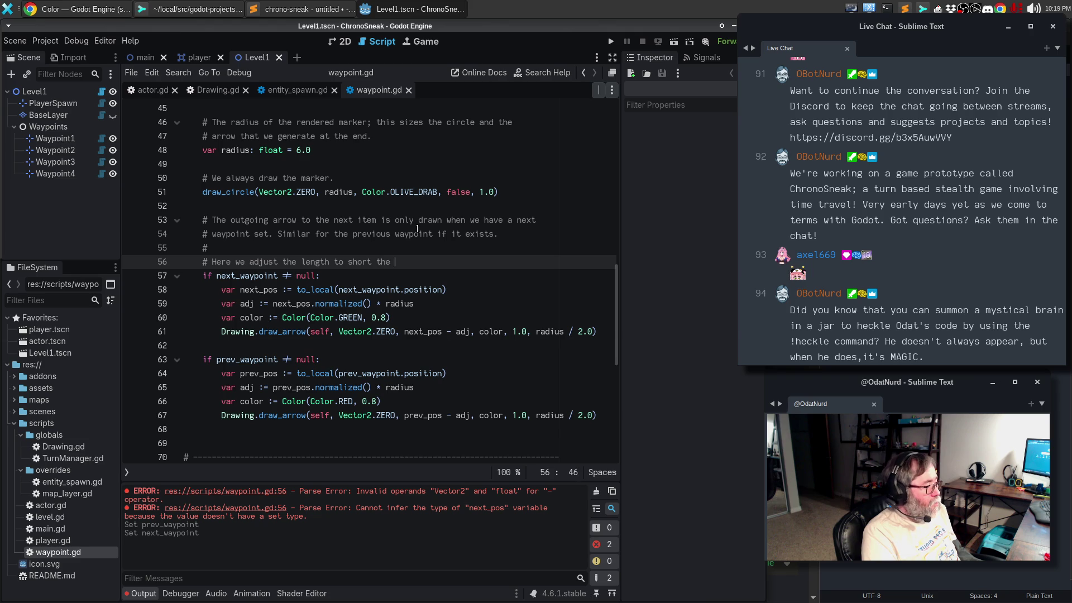
{"action": "type", "text": "line so it stops at the radius of"}
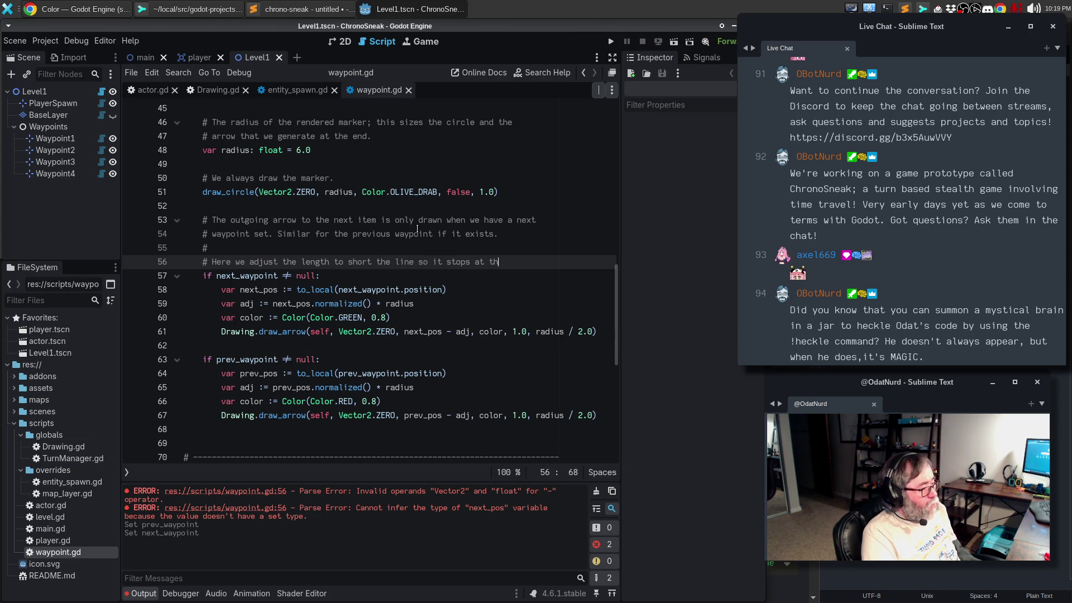
{"action": "key", "text": "Return"}
{"action": "type", "text": "# the next w"}
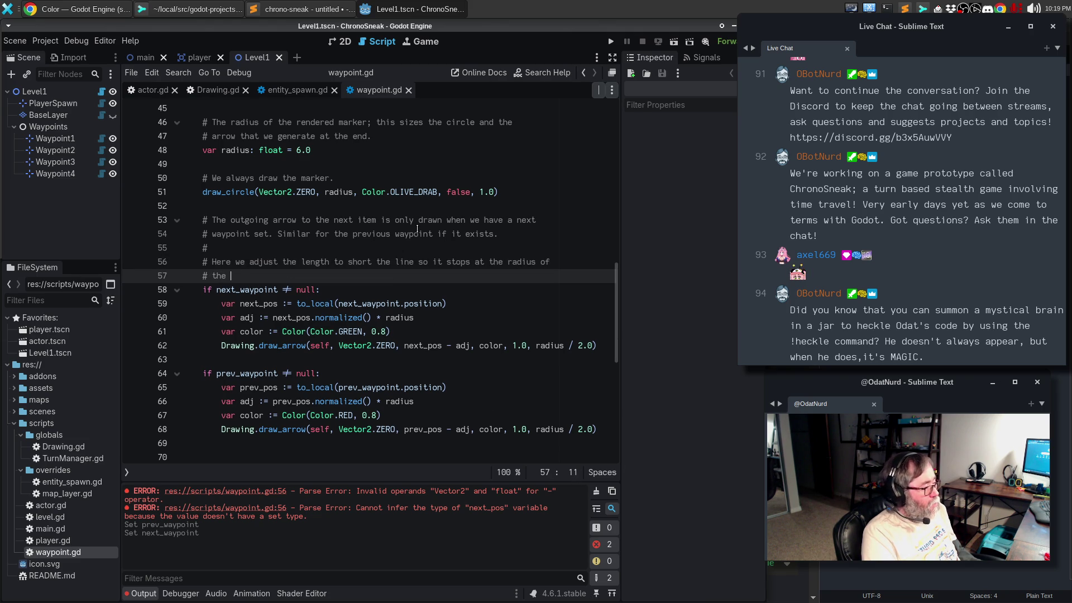
{"action": "key", "text": "BackSpace"}
{"action": "key", "text": "BackSpace"}
{"action": "key", "text": "BackSpace"}
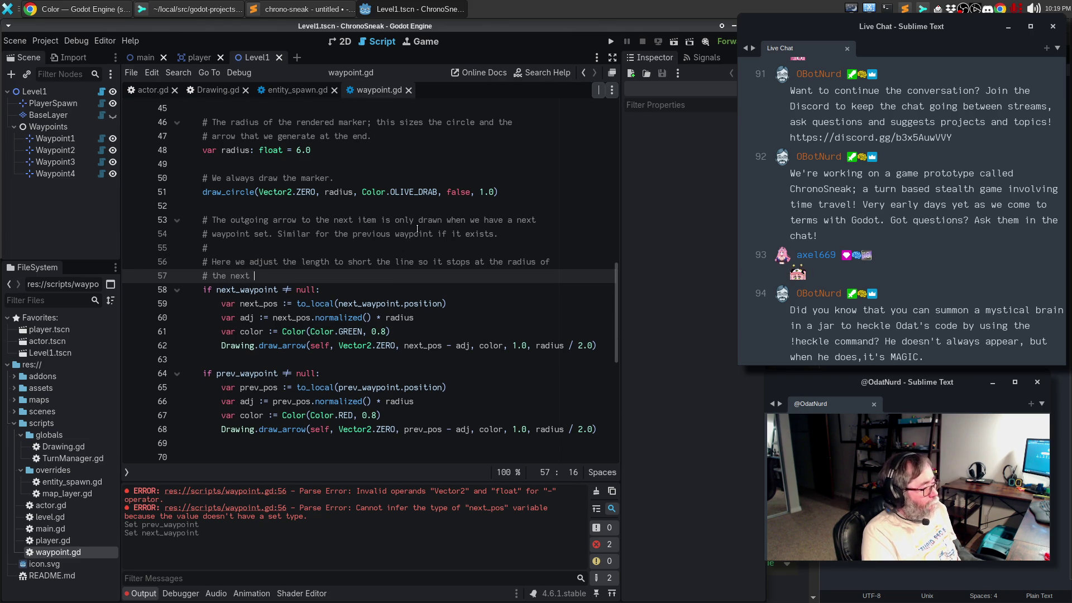
{"action": "type", "text": "other way"}
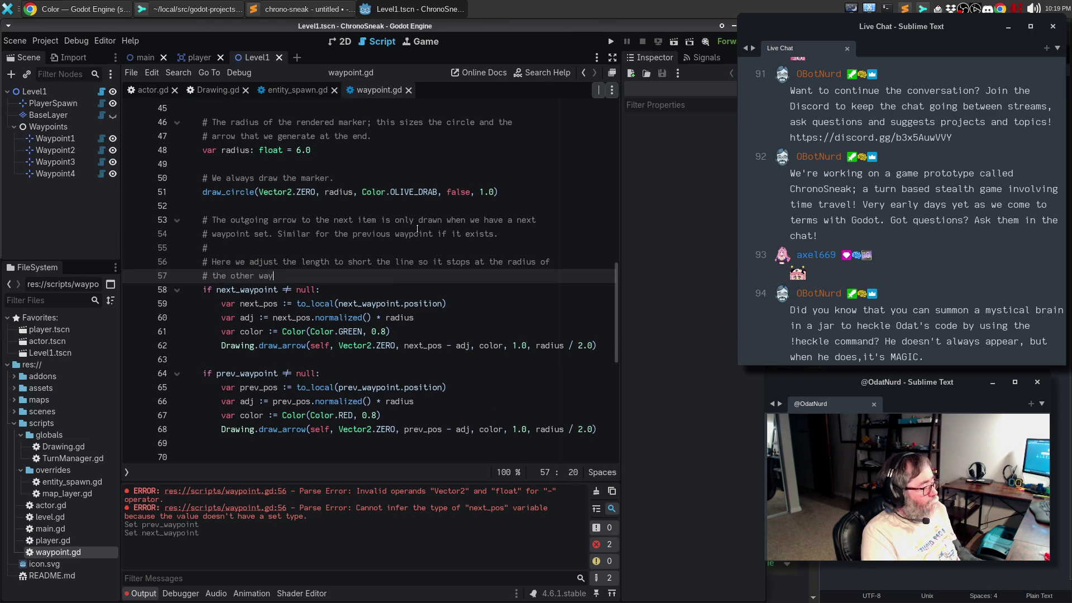
{"action": "type", "text": "point, making the arrow lands on i"}
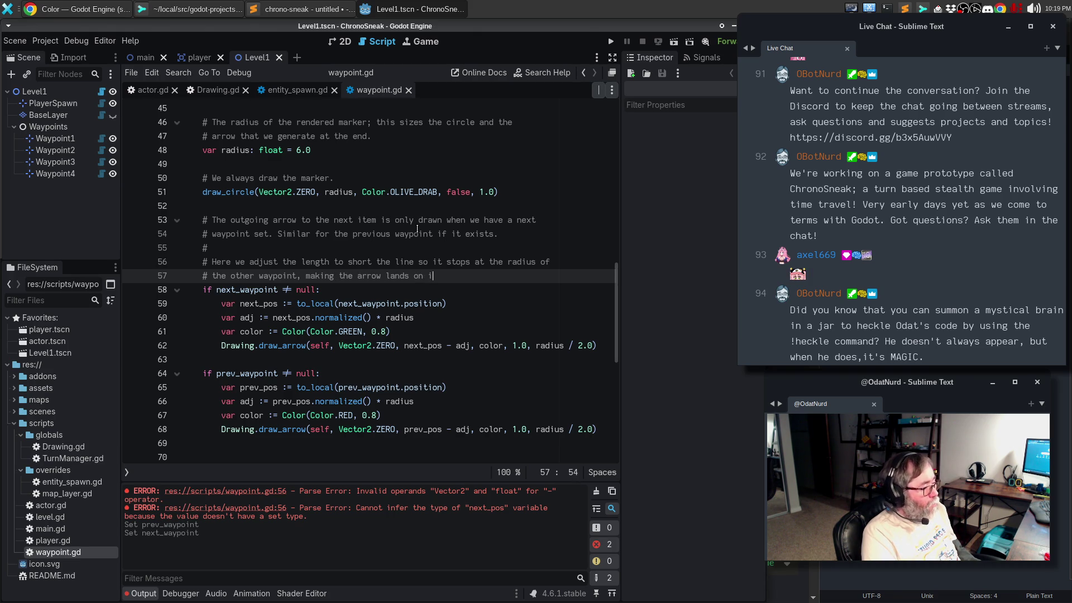
{"action": "key", "text": "BackSpace"}
{"action": "key", "text": "BackSpace"}
{"action": "key", "text": "BackSpace"}
{"action": "key", "text": "BackSpace"}
{"action": "key", "text": "BackSpace"}
{"action": "key", "text": "BackSpace"}
{"action": "type", "text": " on its edge."}
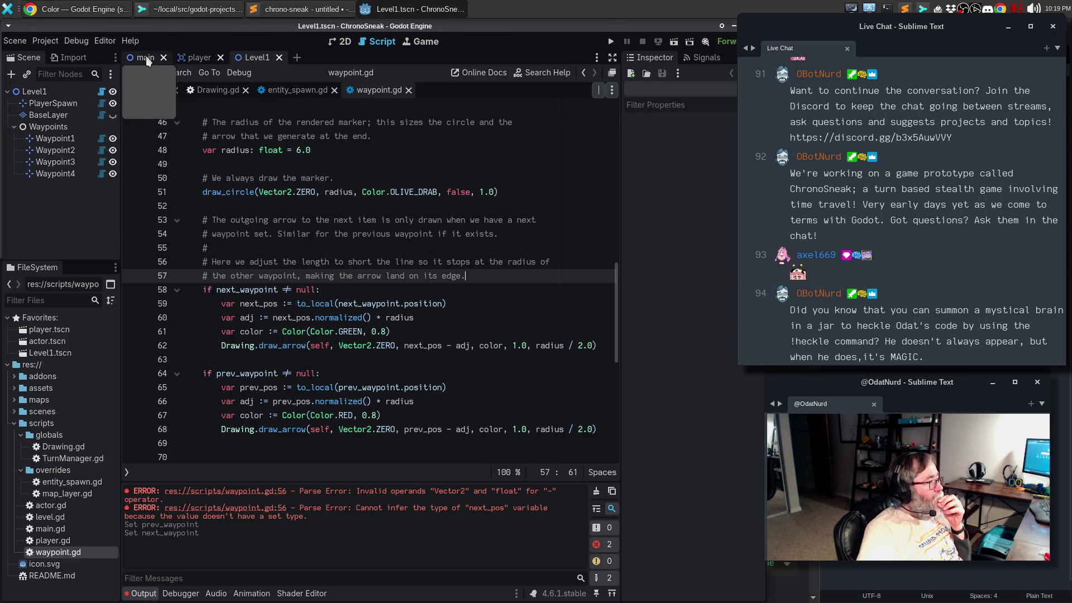
{"action": "left_click", "coordinate": [343, 41]}
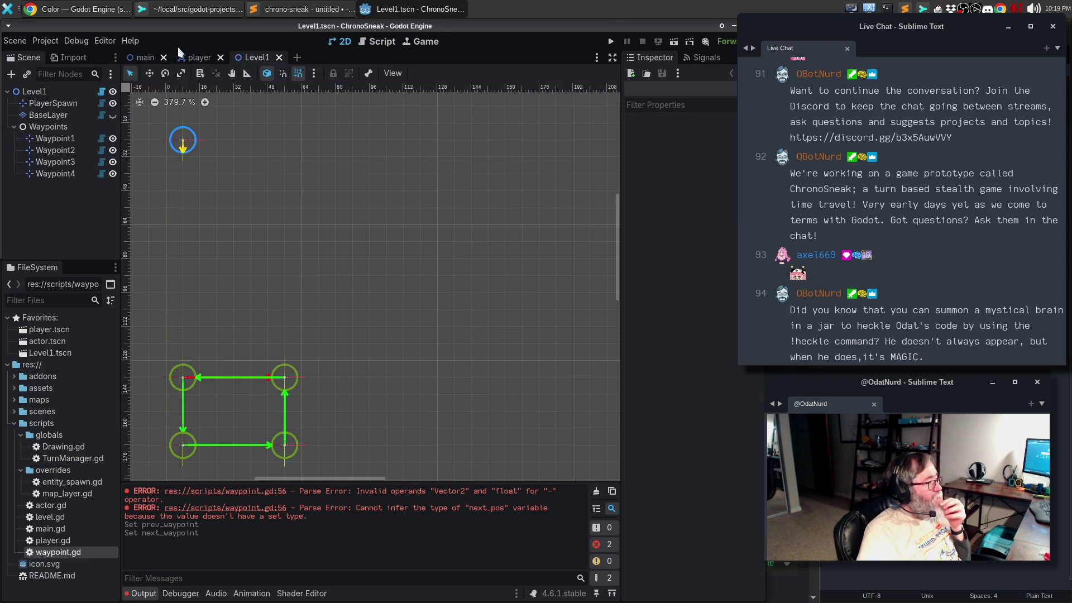
Step: Reload Level1 from its saved file and return to waypoint.gd
{"action": "left_click", "coordinate": [15, 41]}
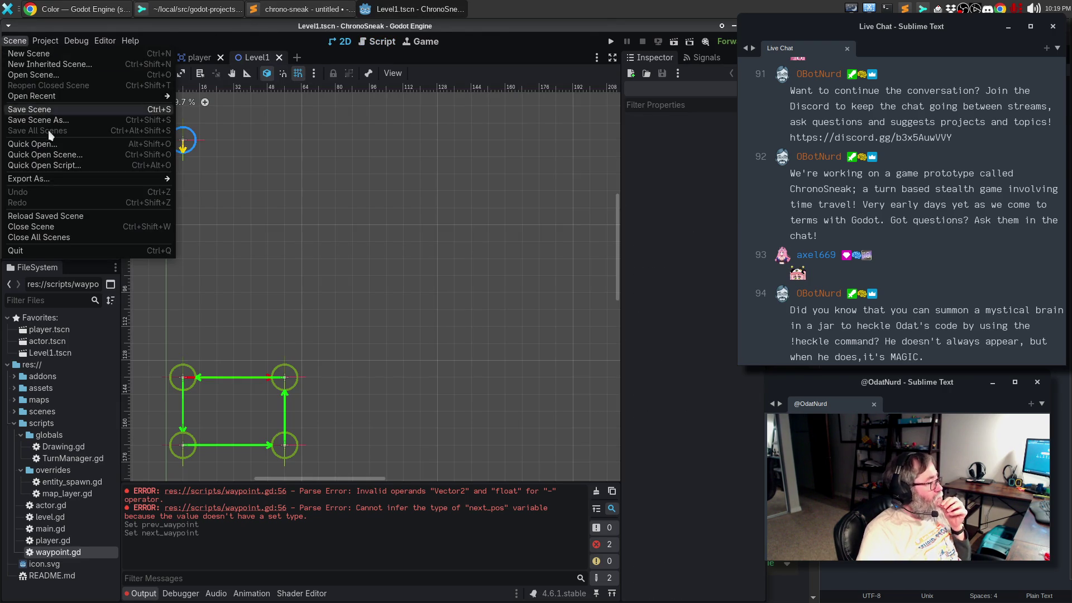
{"action": "left_click", "coordinate": [36, 217]}
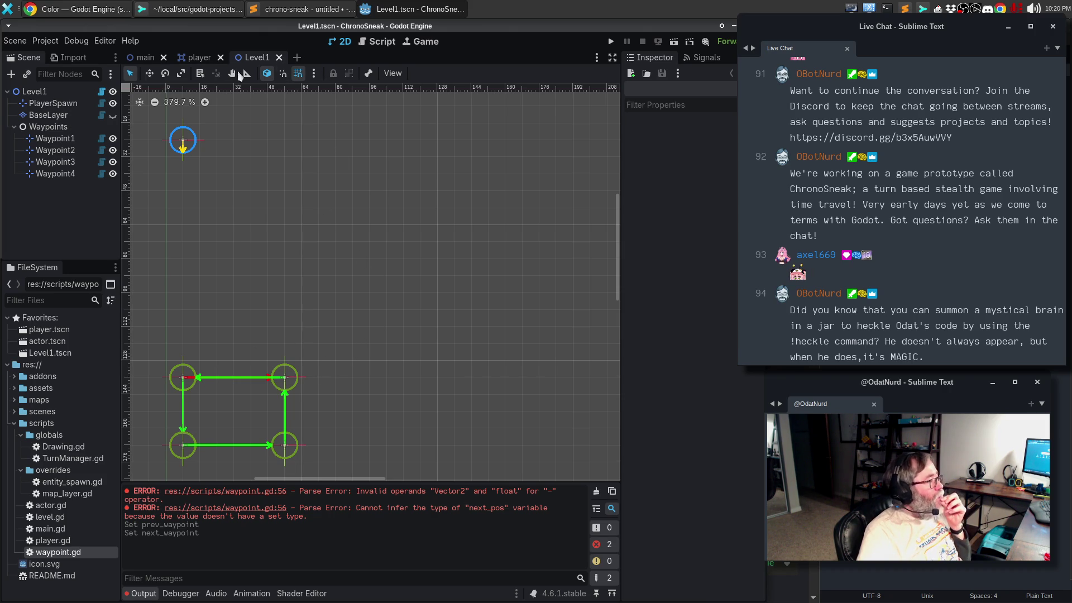
{"action": "left_click", "coordinate": [389, 47]}
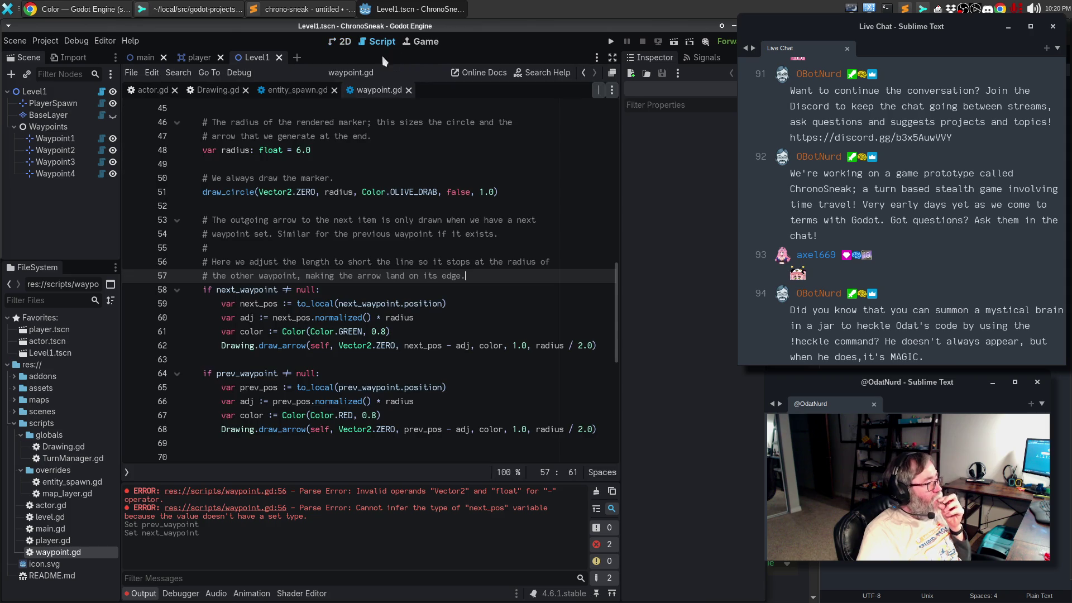
Step: Move the prev_waypoint arrow block above the next_waypoint block, keeping one blank line between
{"action": "mouse_move", "coordinate": [184, 373]}
{"action": "left_mouse_down"}
{"action": "mouse_move", "coordinate": [229, 392]}
{"action": "mouse_move", "coordinate": [245, 435]}
{"action": "left_mouse_up"}
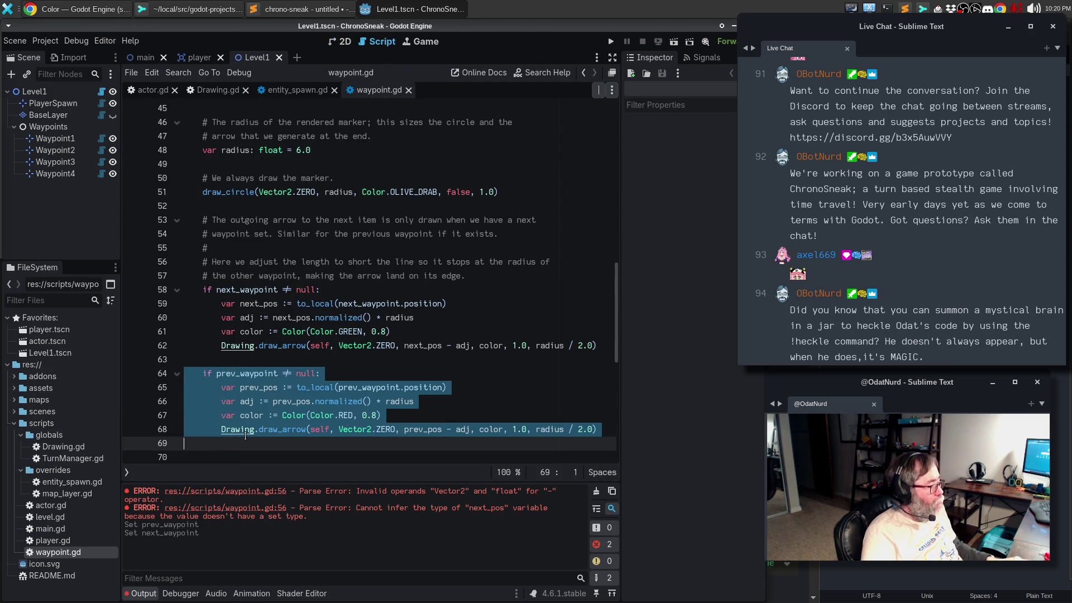
{"action": "key", "text": "alt+Up"}
{"action": "key", "text": "alt+Up"}
{"action": "key", "text": "alt+Up"}
{"action": "key", "text": "alt+Up"}
{"action": "key", "text": "alt+Up"}
{"action": "key", "text": "alt+Up"}
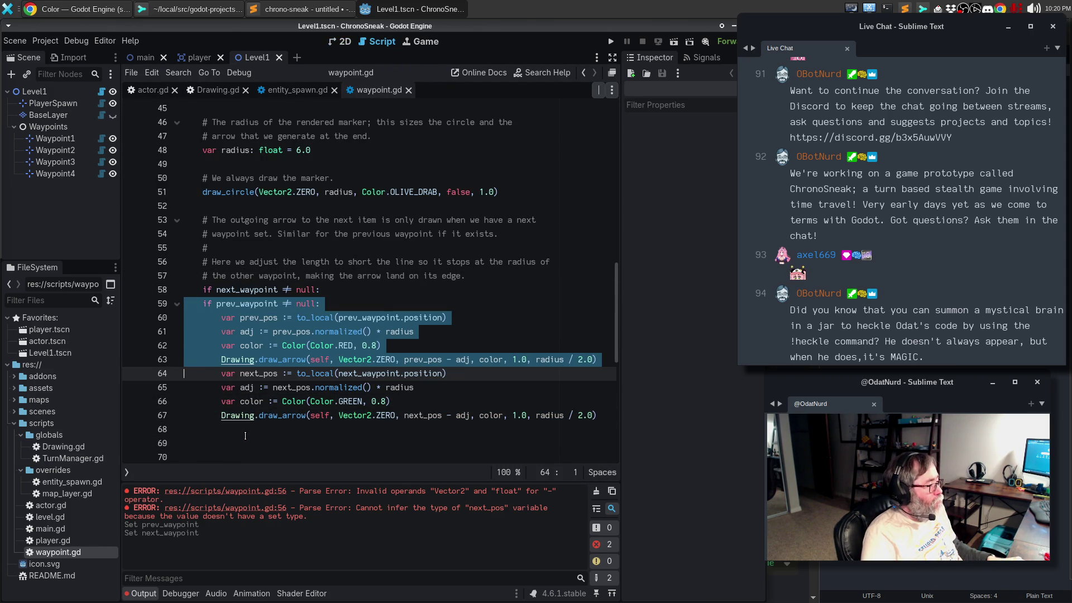
{"action": "key", "text": "Escape"}
{"action": "key", "text": "Return"}
{"action": "key", "text": "Down"}
{"action": "key", "text": "Down"}
{"action": "key", "text": "Down"}
{"action": "key", "text": "BackSpace"}
{"action": "key", "text": "BackSpace"}
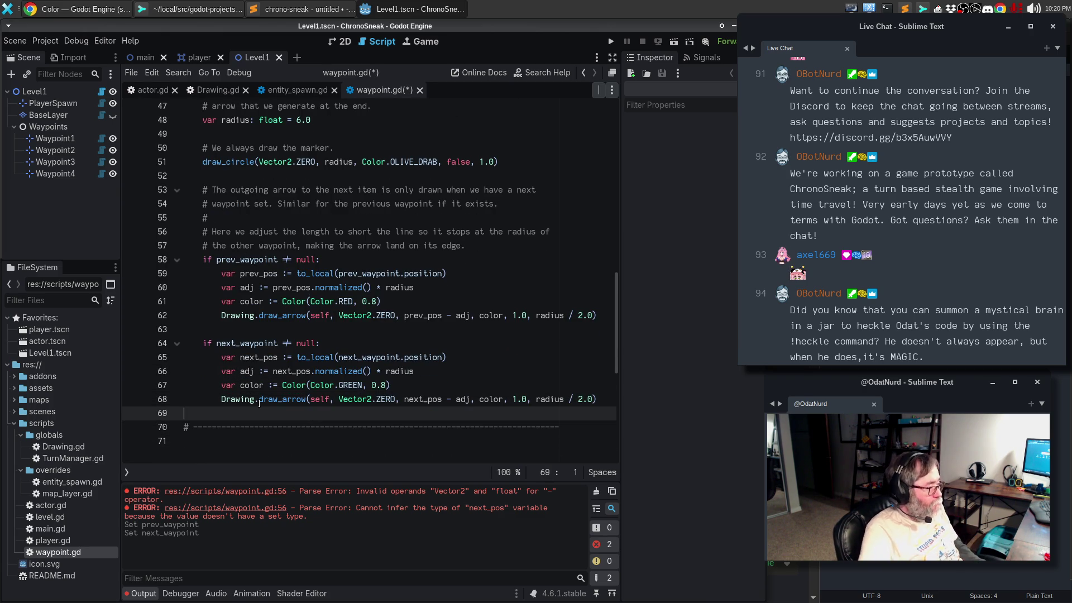
{"action": "key", "text": "Return"}
Step: Add the comment '# Draw previous before next so that next goes on top' and save
{"action": "left_click", "coordinate": [519, 241]}
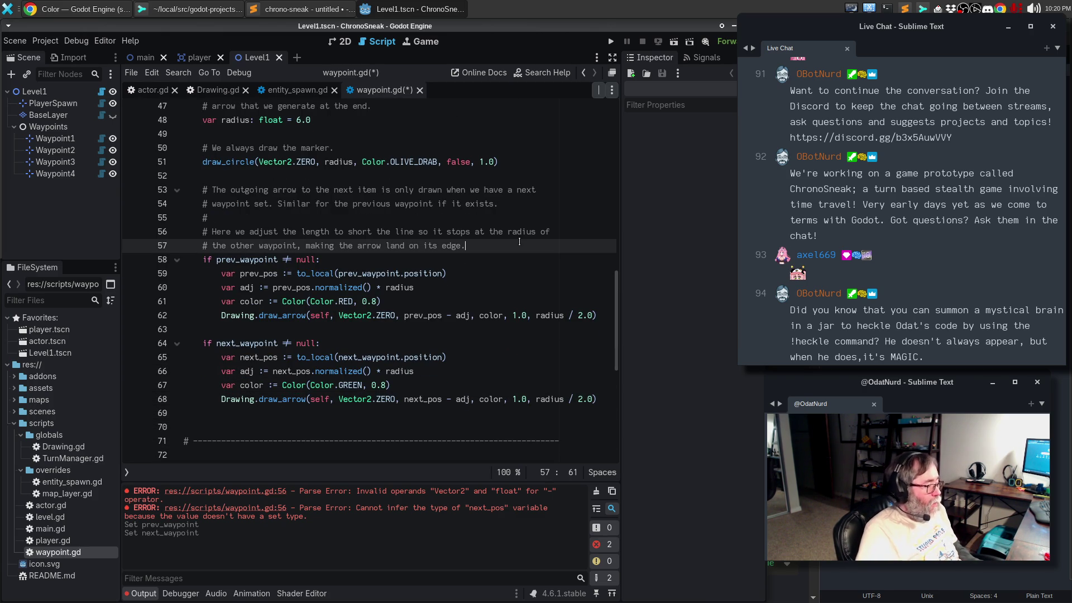
{"action": "key", "text": "Return"}
{"action": "type", "text": "#"}
{"action": "key", "text": "Return"}
{"action": "type", "text": "# Dr"}
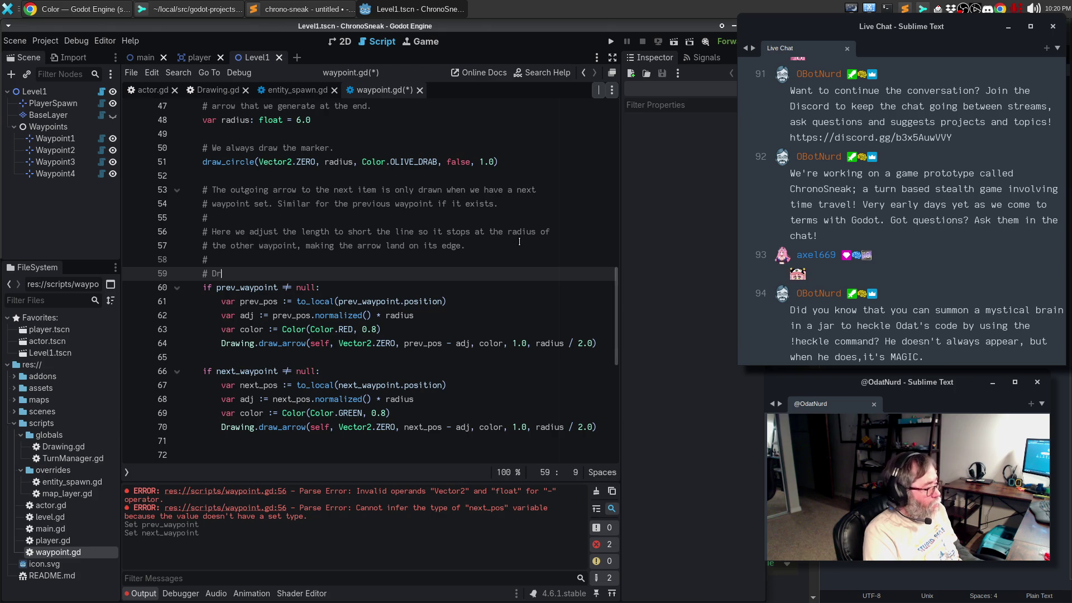
{"action": "type", "text": "aw previous bef"}
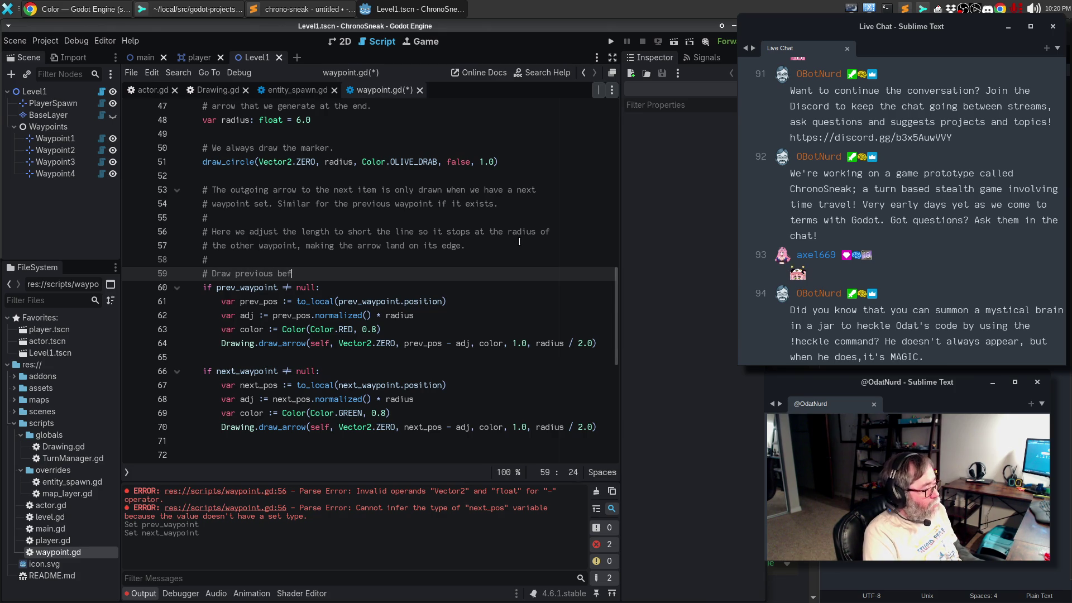
{"action": "type", "text": "ore next so that "}
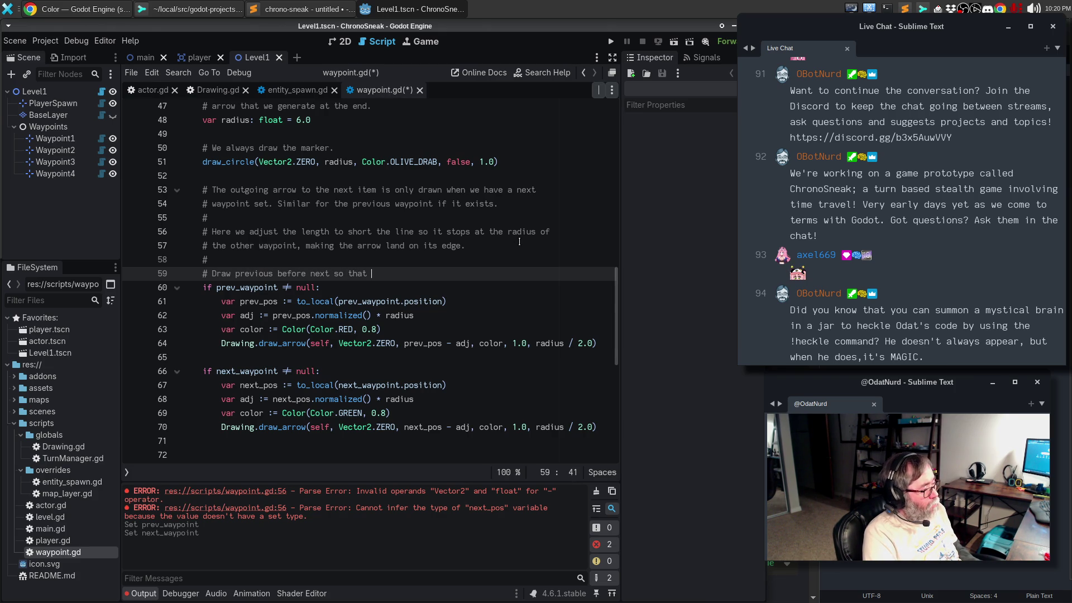
{"action": "type", "text": "next goes on t"}
{"action": "type", "text": "op"}
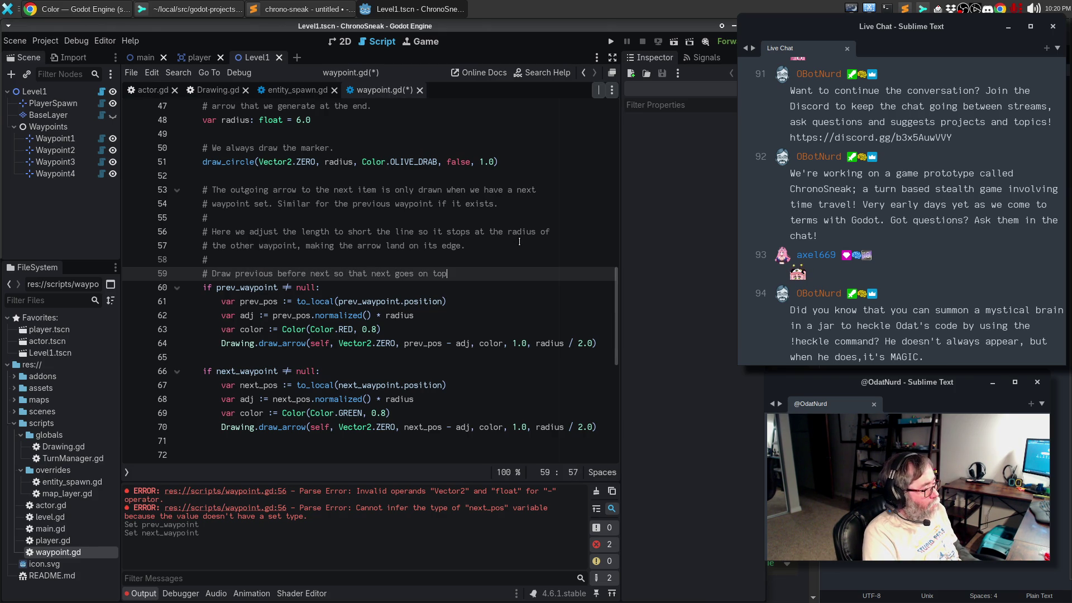
{"action": "key", "text": "ctrl+s"}
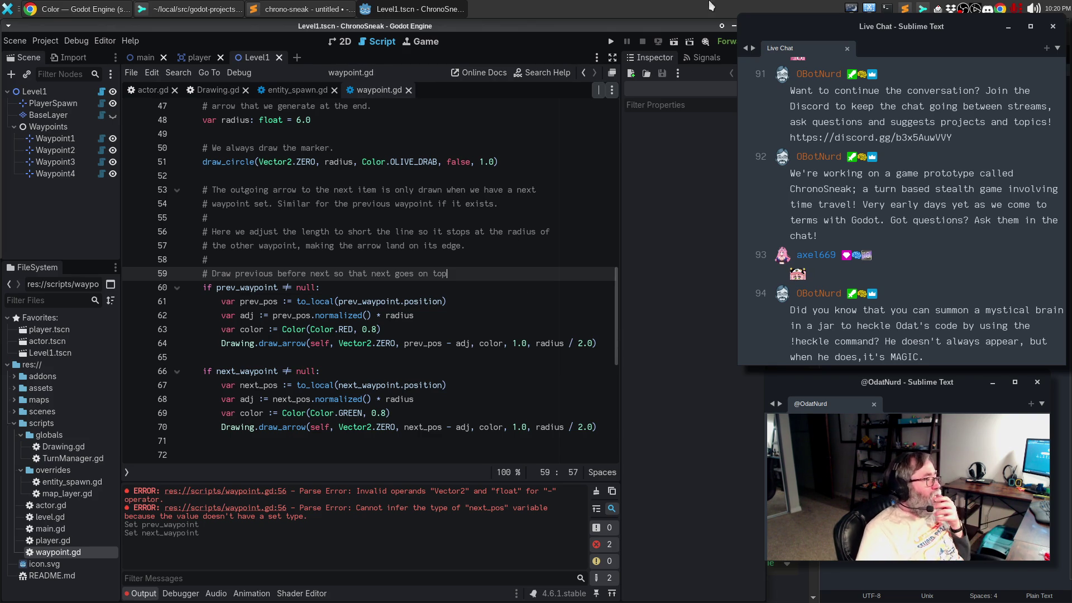
{"action": "left_click", "coordinate": [341, 45]}
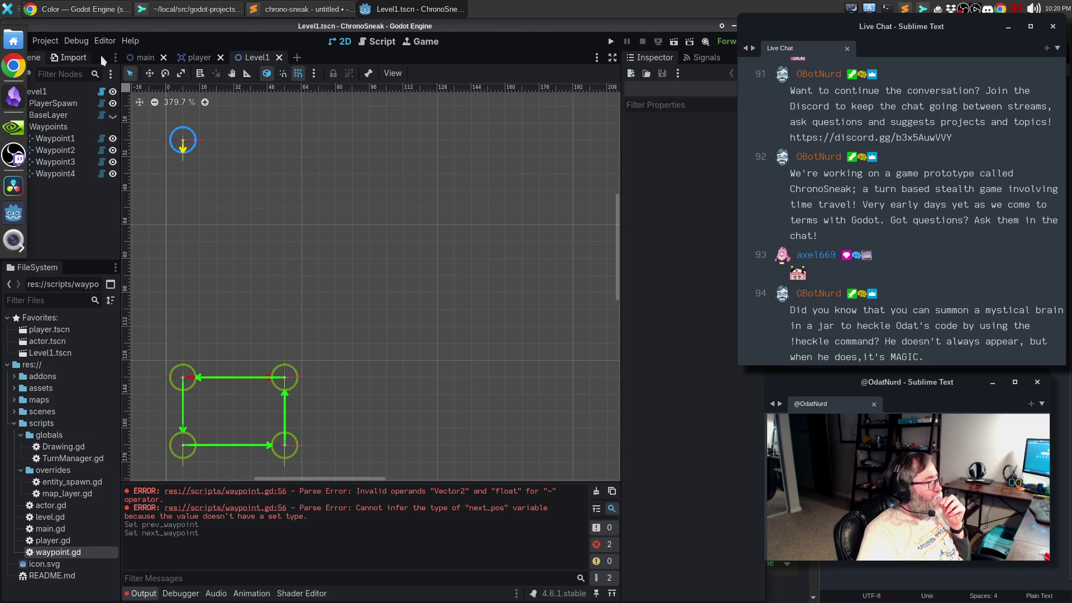
Step: Reload Level1 from its saved file and reopen waypoint.gd
{"action": "left_click", "coordinate": [15, 41]}
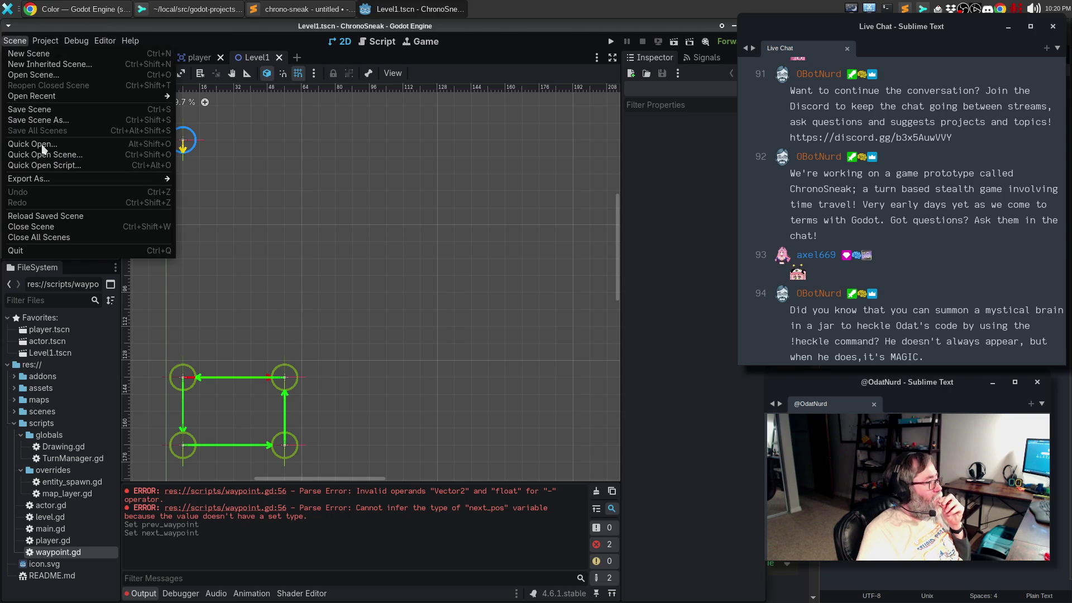
{"action": "left_click", "coordinate": [49, 214]}
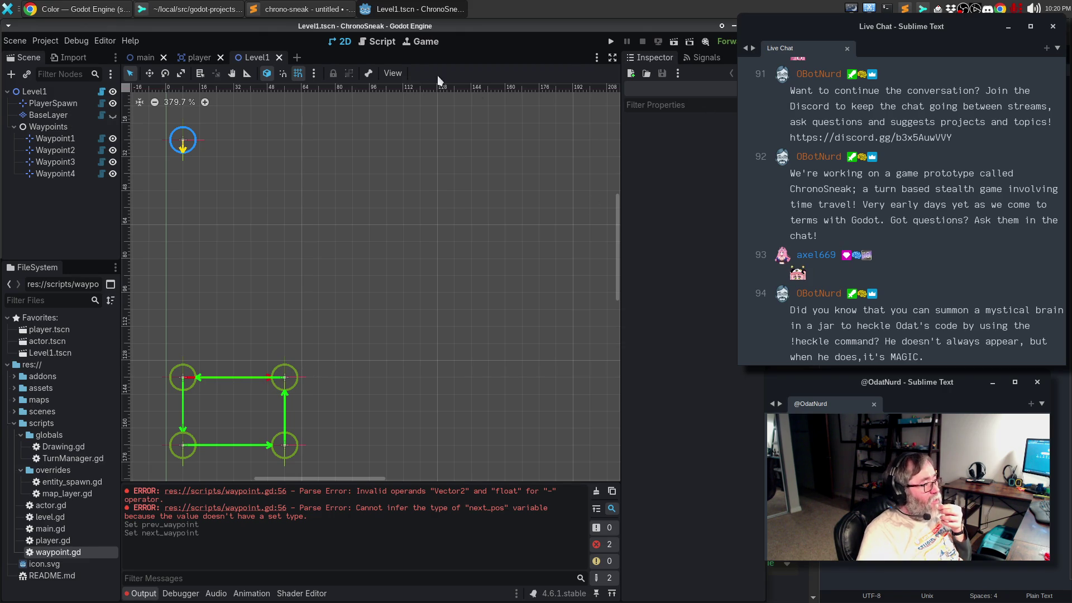
{"action": "left_click", "coordinate": [377, 42]}
Step: Move the prev_waypoint block back below the next_waypoint block, then bring up Chrome's Vector math docs
{"action": "key", "text": "ctrl+shift+k"}
{"action": "key", "text": "ctrl+shift+k"}
{"action": "key", "text": "alt+Up"}
{"action": "key", "text": "alt+Up"}
{"action": "key", "text": "alt+Up"}
{"action": "key", "text": "shift+Down"}
{"action": "key", "text": "shift+Down"}
{"action": "key", "text": "shift+Down"}
{"action": "key", "text": "alt+Down"}
{"action": "key", "text": "alt+Down"}
{"action": "key", "text": "alt+Down"}
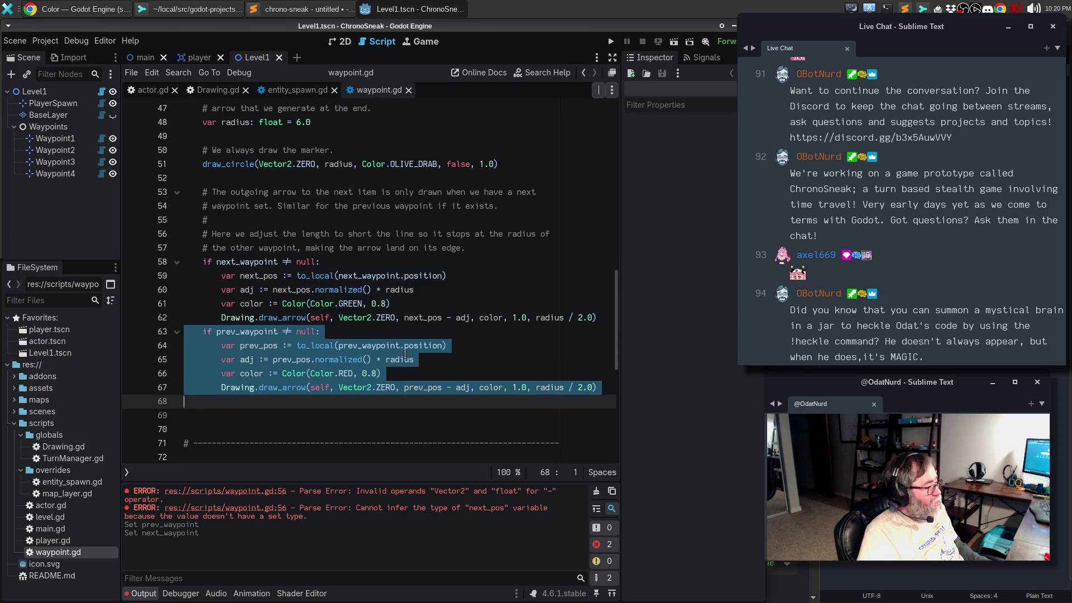
{"action": "key", "text": "Left"}
{"action": "key", "text": "Return"}
{"action": "key", "text": "End"}
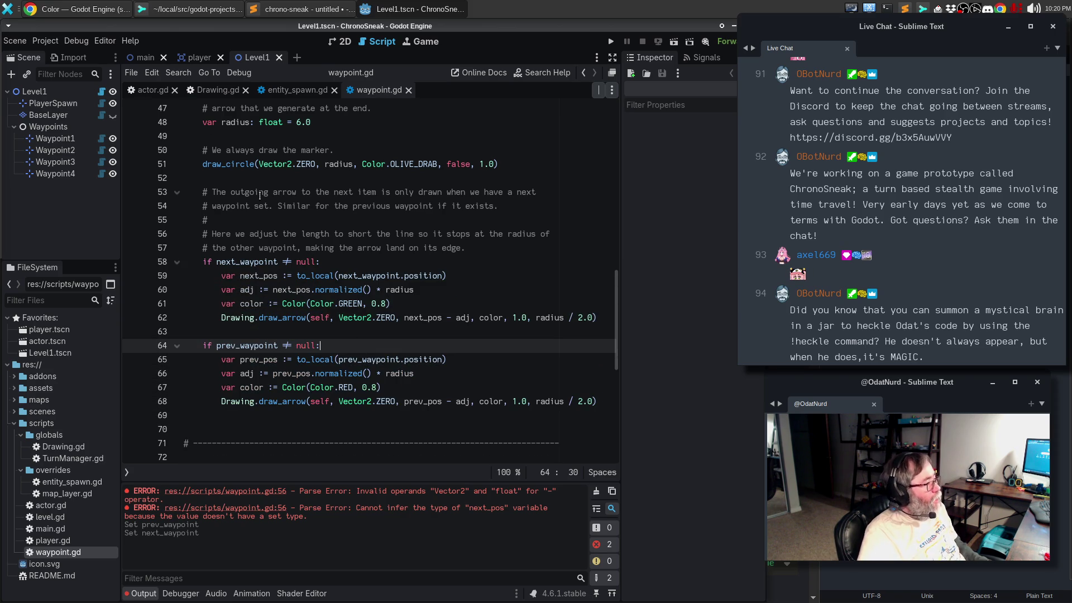
{"action": "left_click", "coordinate": [84, 9]}
{"action": "left_click", "coordinate": [658, 29]}
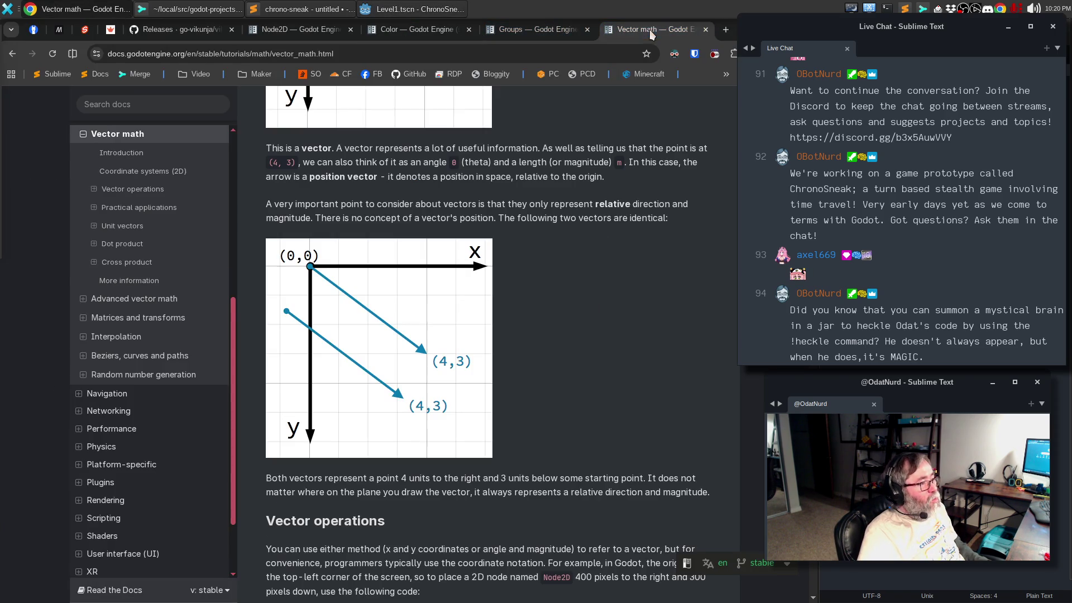
Step: Search Google for 'godot know in editor when a node is moved'
{"action": "left_click", "coordinate": [541, 56]}
{"action": "mouse_move", "coordinate": [688, 20]}
{"action": "left_mouse_down"}
{"action": "mouse_move", "coordinate": [704, 26]}
{"action": "mouse_move", "coordinate": [668, 17]}
{"action": "left_mouse_up"}
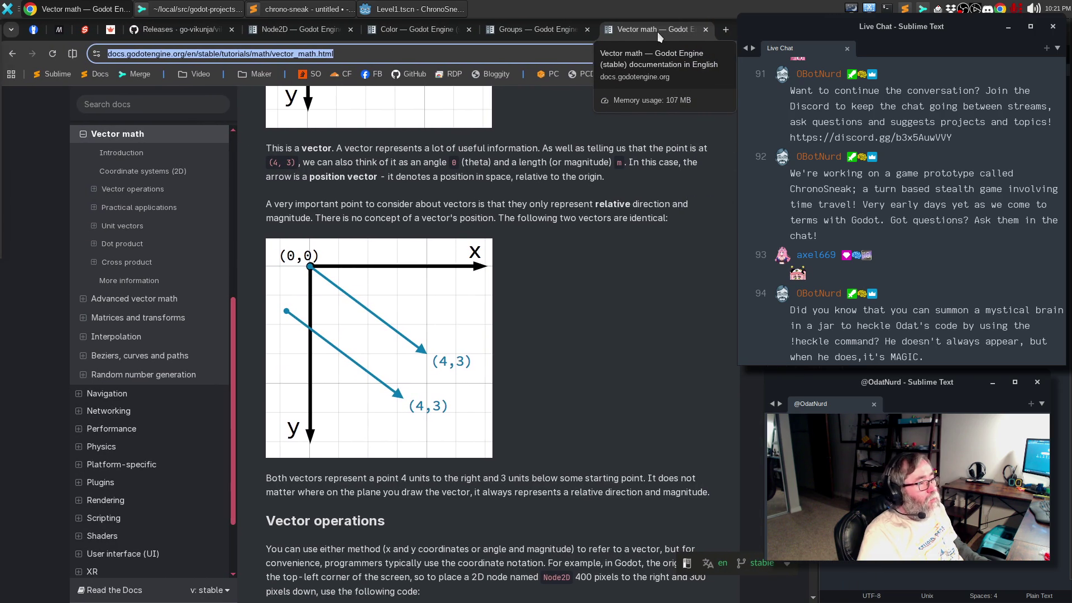
{"action": "left_click", "coordinate": [465, 60]}
{"action": "key", "text": "ctrl+a"}
{"action": "type", "text": "godot"}
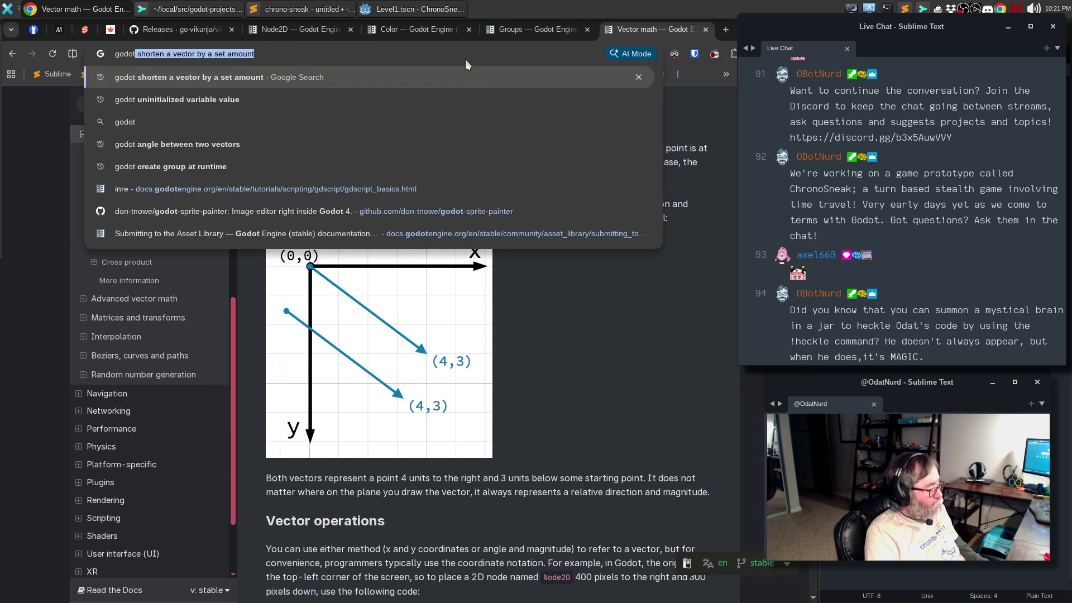
{"action": "type", "text": " know in editor wh"}
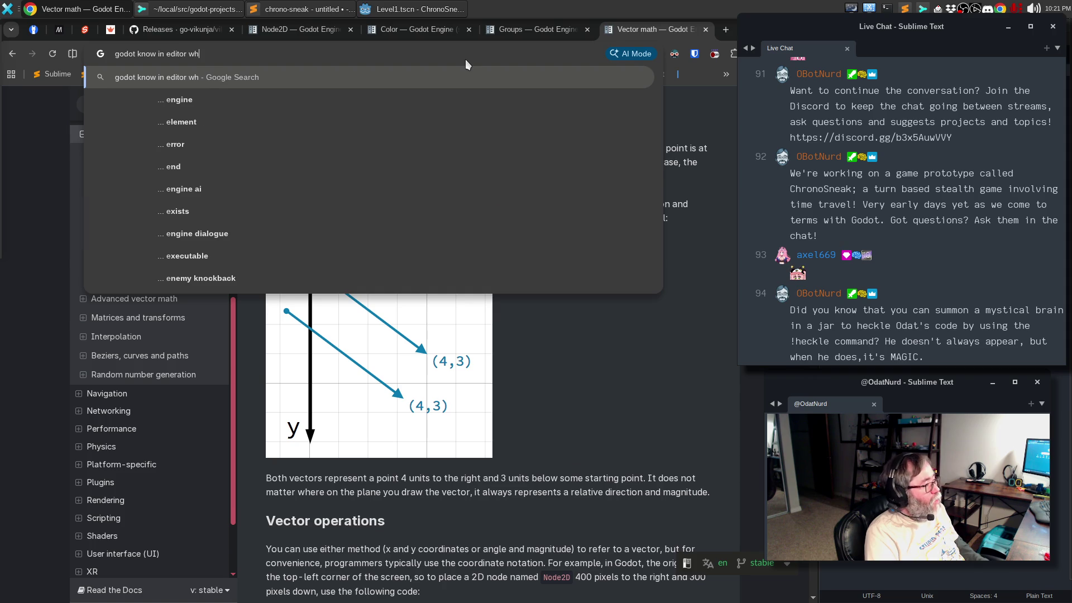
{"action": "type", "text": "en a node is moved"}
{"action": "key", "text": "Return"}
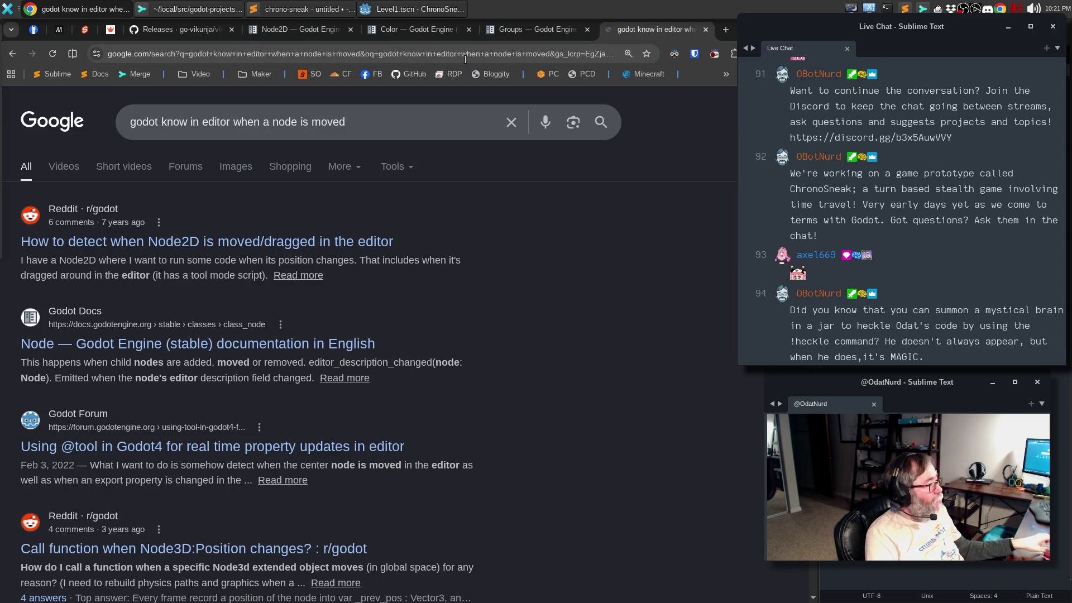
{"action": "left_click", "coordinate": [200, 250]}
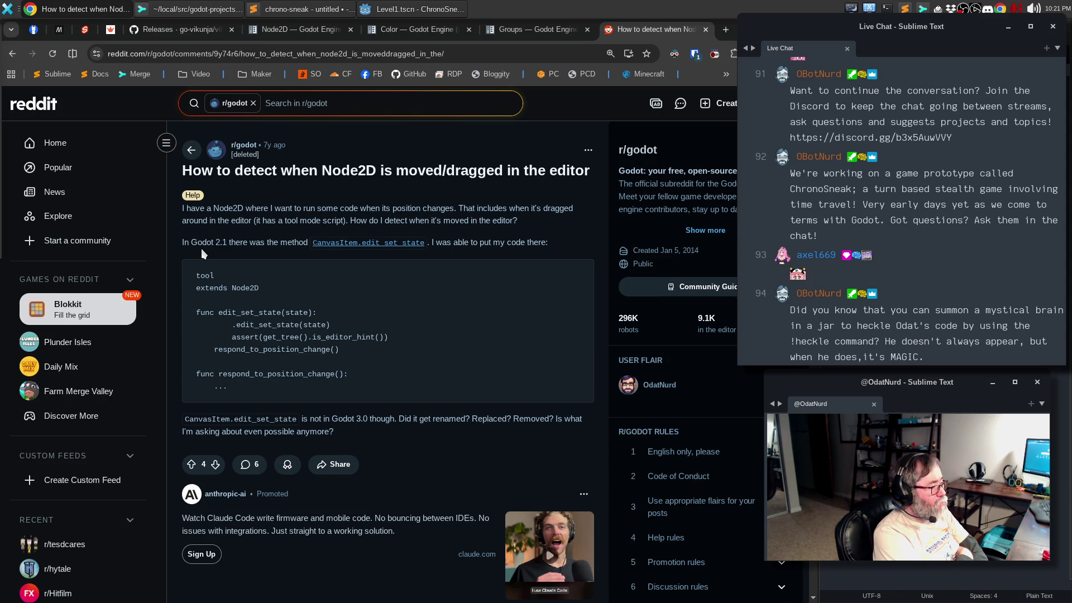
{"action": "scroll", "coordinate": [203, 254], "scroll_direction": "down", "scroll_amount": 5}
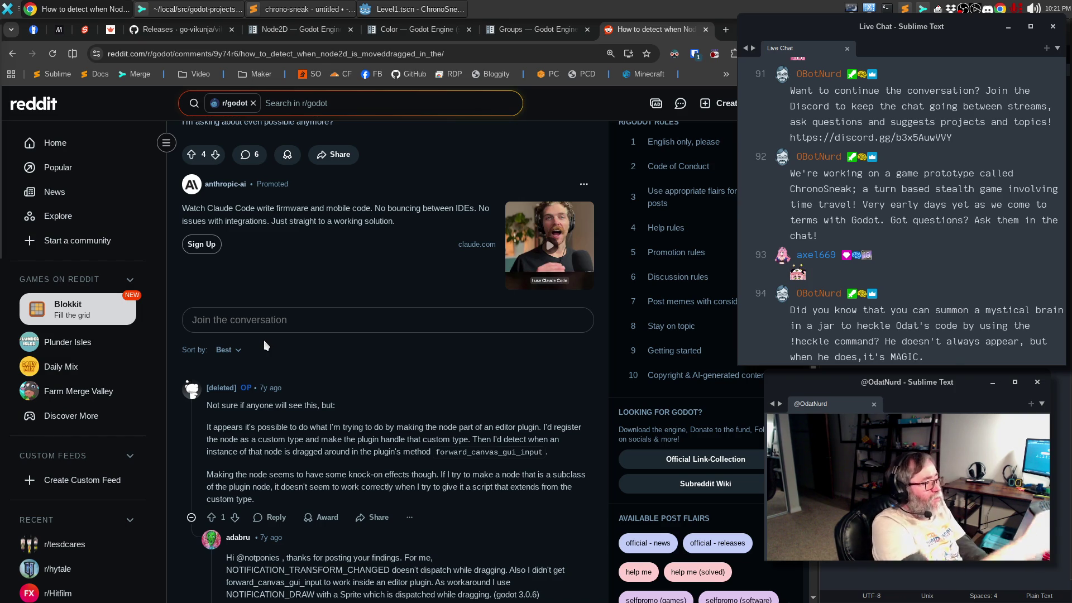
{"action": "left_click", "coordinate": [12, 53]}
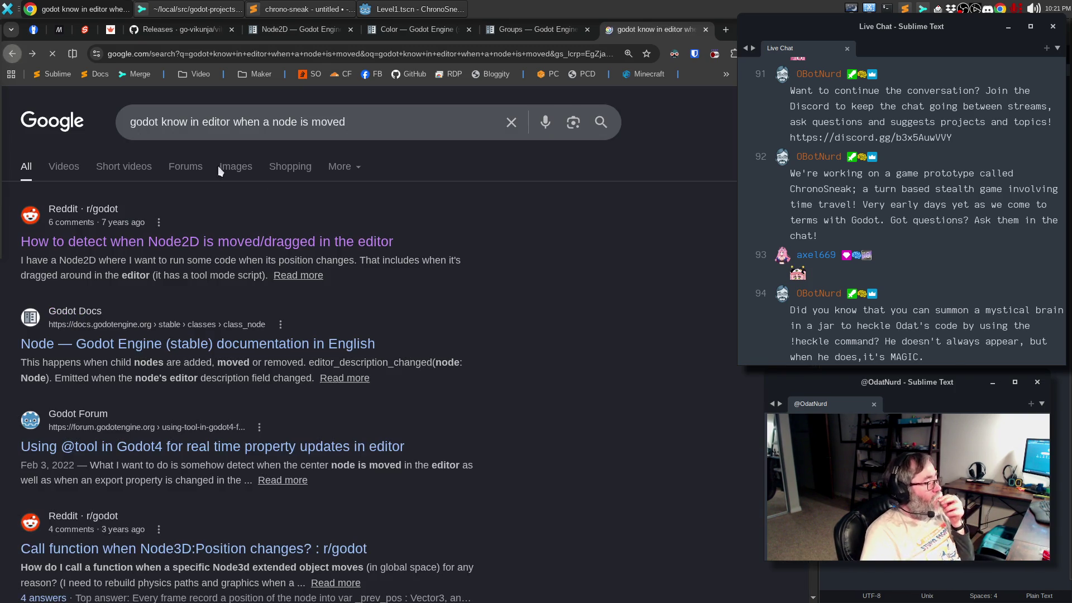
{"action": "left_click", "coordinate": [324, 447]}
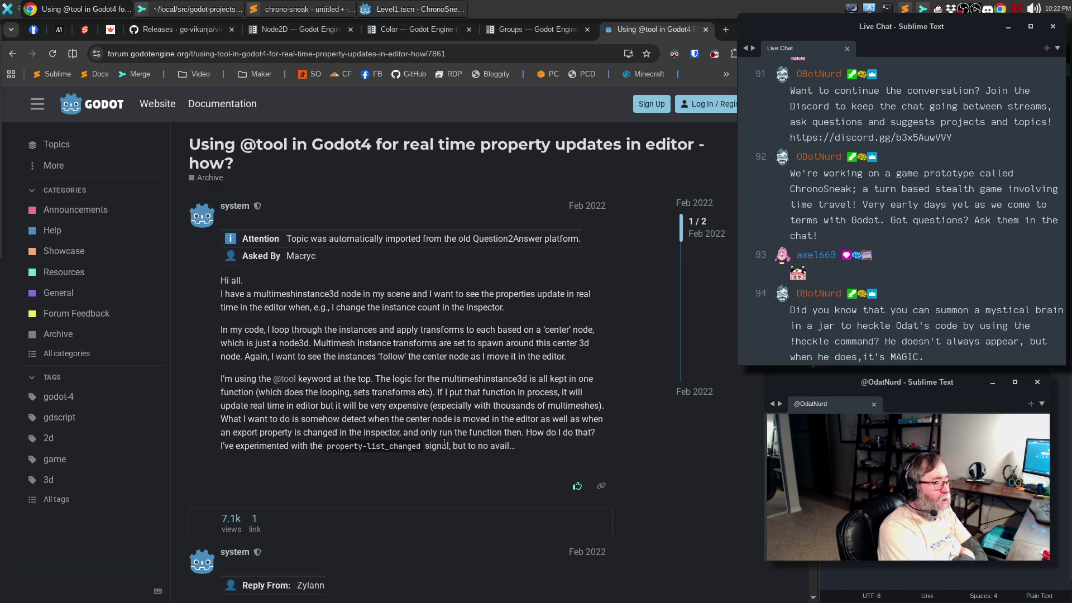
{"action": "scroll", "coordinate": [447, 358], "scroll_direction": "down", "scroll_amount": 3}
{"action": "scroll", "coordinate": [446, 320], "scroll_direction": "down", "scroll_amount": 3}
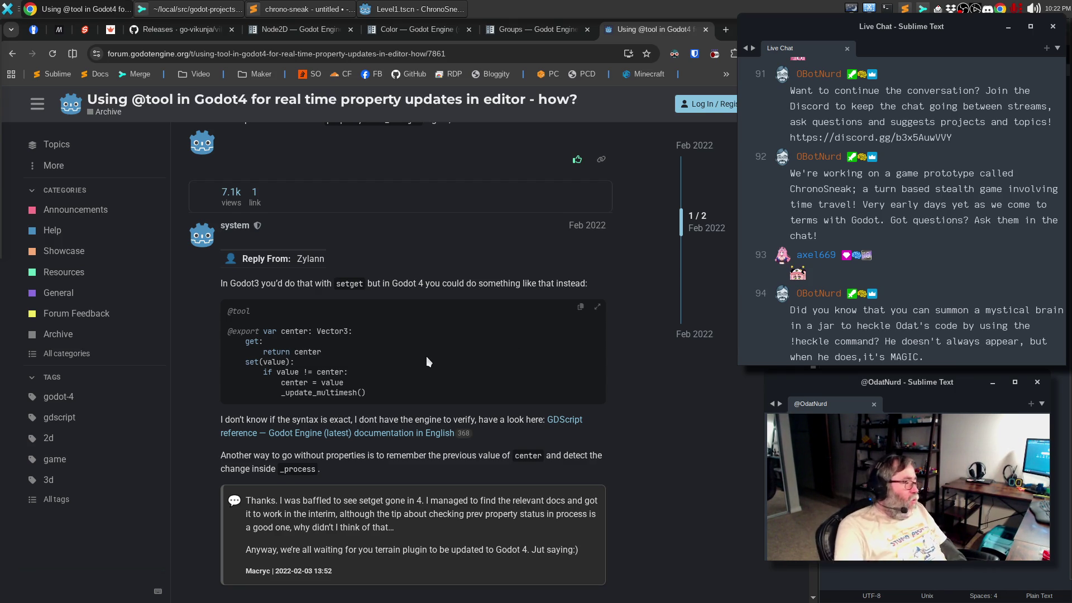
{"action": "scroll", "coordinate": [349, 330], "scroll_direction": "down", "scroll_amount": 2}
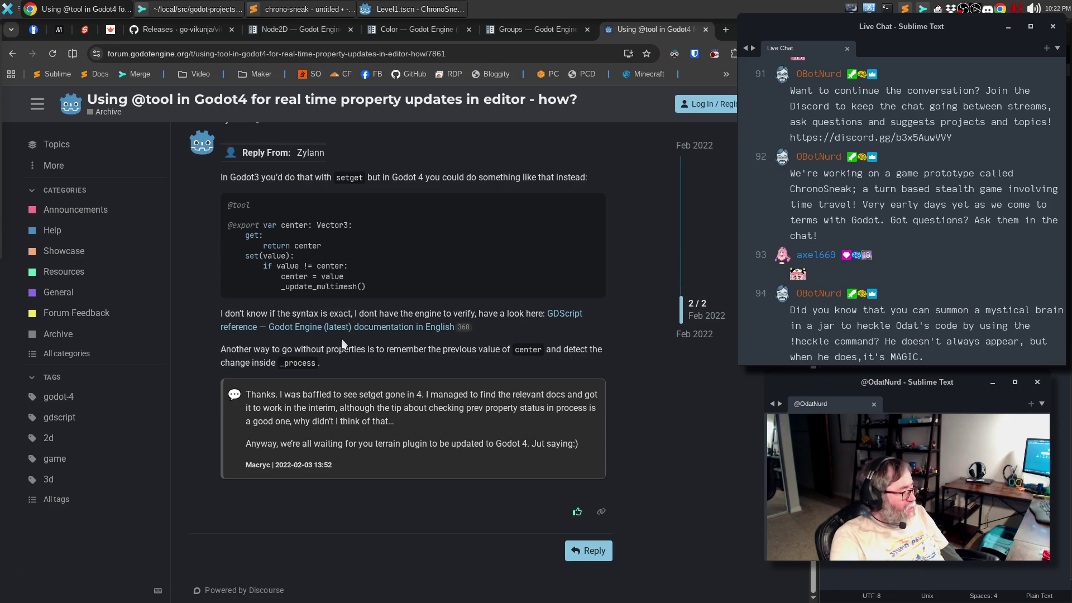
{"action": "left_click", "coordinate": [13, 54]}
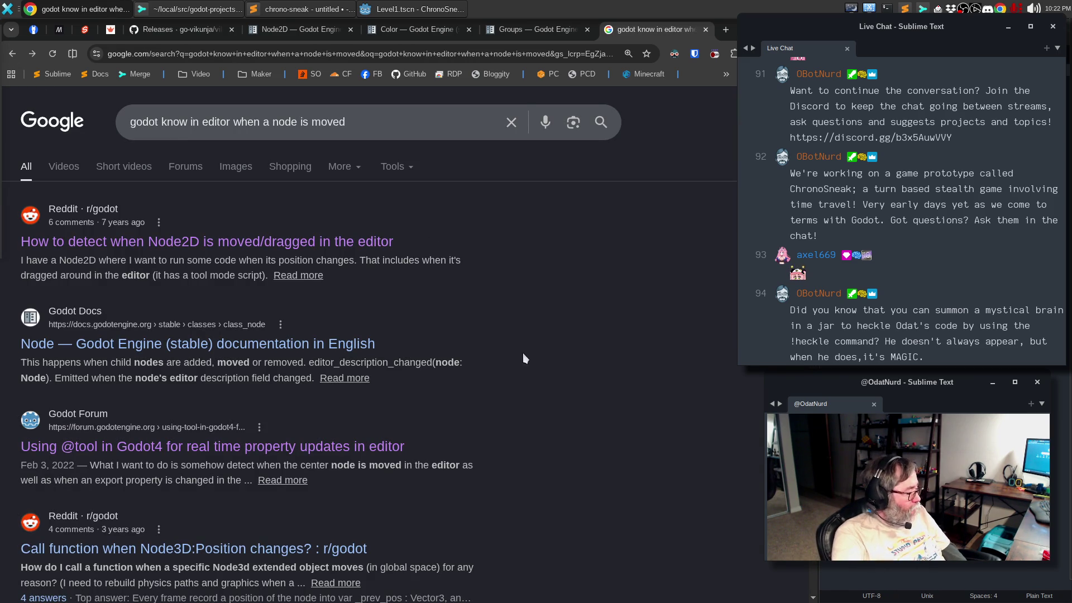
Step: Read the Reddit thread 'Call function when Node3D:Position changes?'
{"action": "scroll", "coordinate": [551, 346], "scroll_direction": "down", "scroll_amount": 3}
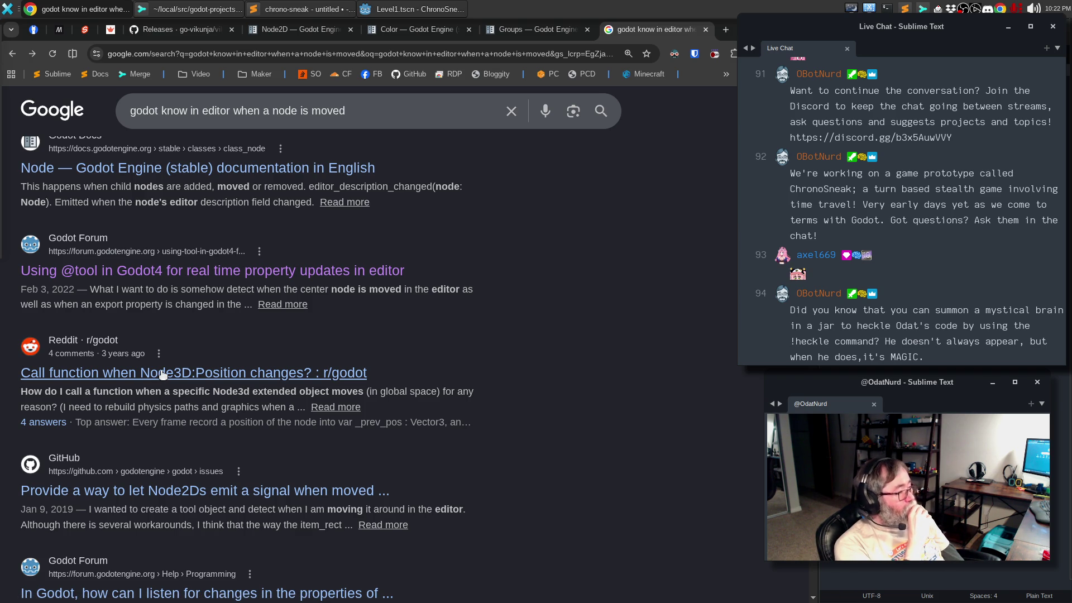
{"action": "left_click", "coordinate": [213, 374]}
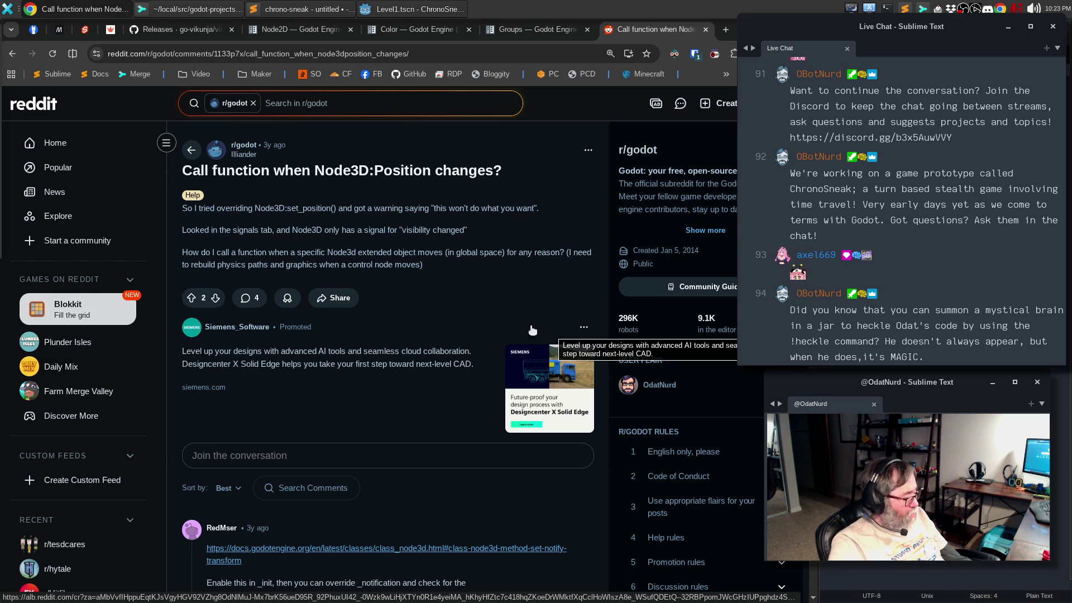
{"action": "scroll", "coordinate": [314, 485], "scroll_direction": "down", "scroll_amount": 1}
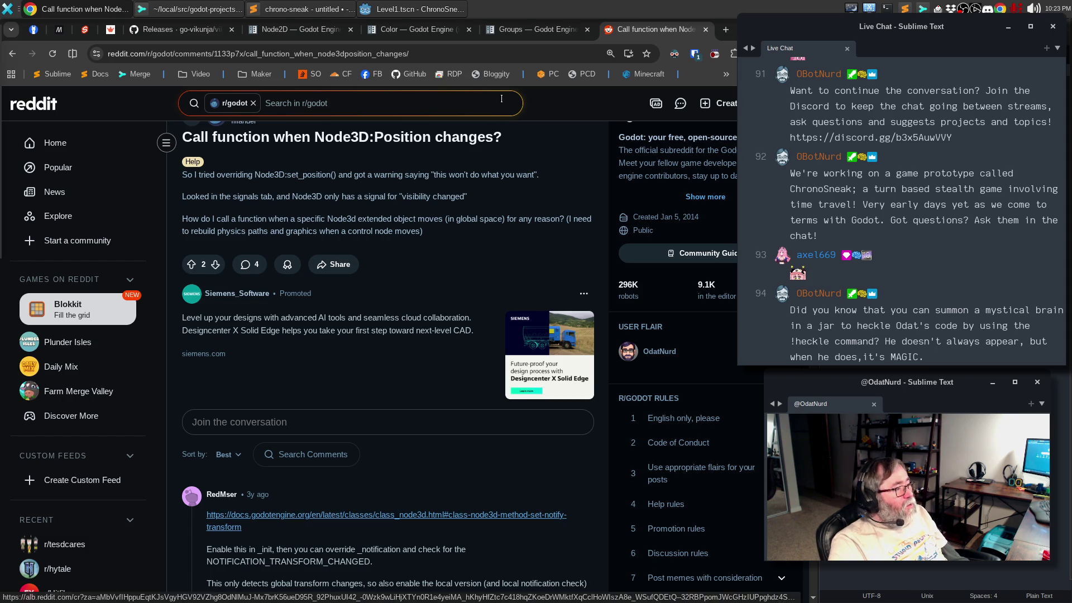
Step: Back in the Node2D docs, check its methods, then open the CanvasItem class reference
{"action": "left_click", "coordinate": [311, 30]}
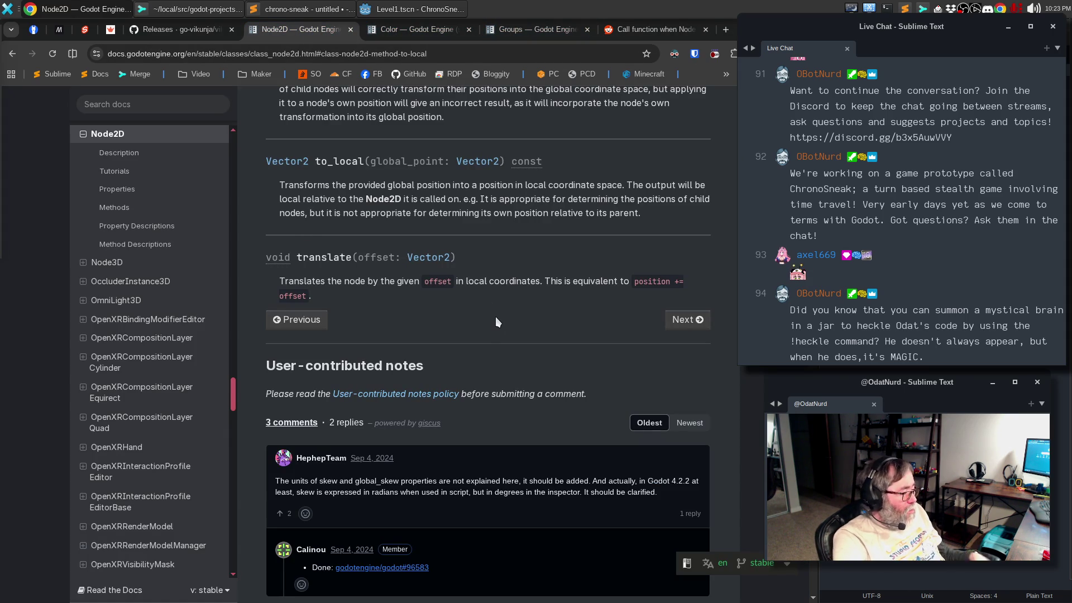
{"action": "scroll", "coordinate": [495, 316], "scroll_direction": "up", "scroll_amount": 20}
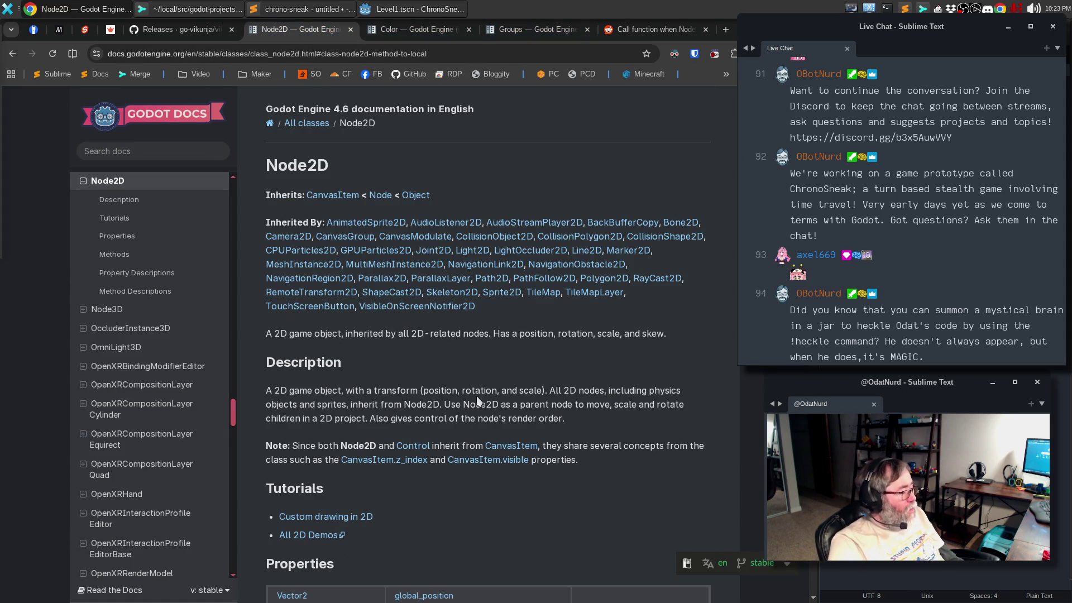
{"action": "left_click", "coordinate": [134, 252]}
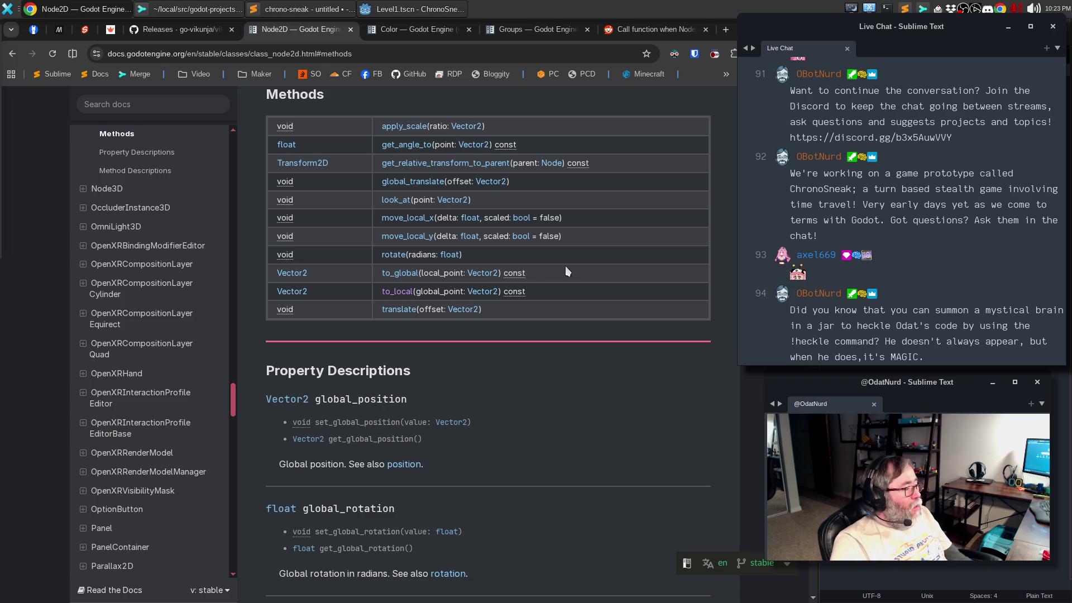
{"action": "scroll", "coordinate": [532, 279], "scroll_direction": "up", "scroll_amount": 4}
{"action": "scroll", "coordinate": [532, 279], "scroll_direction": "up", "scroll_amount": 4}
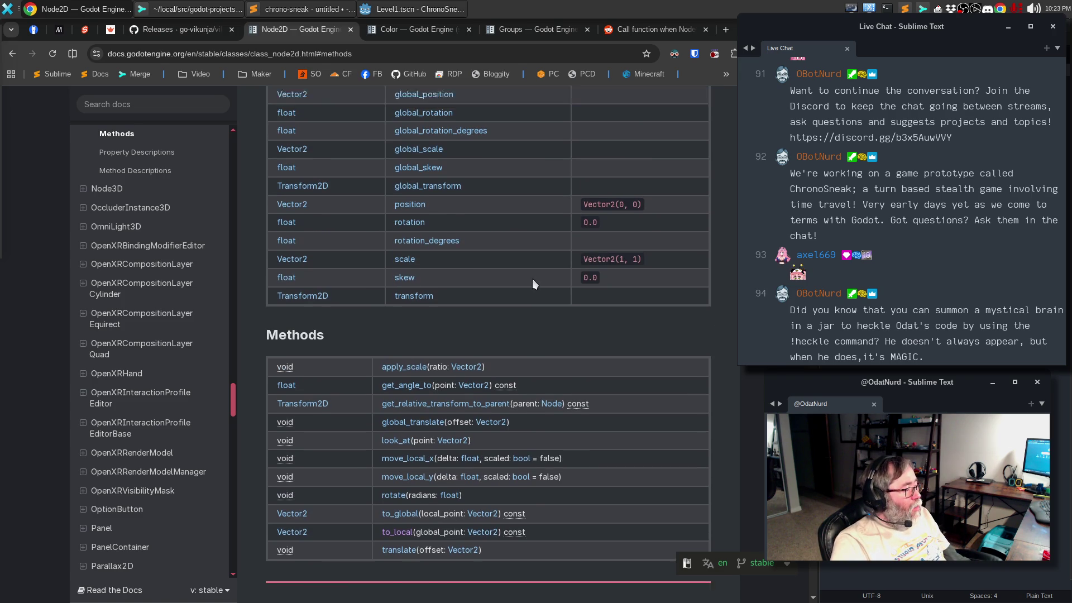
{"action": "scroll", "coordinate": [533, 283], "scroll_direction": "up", "scroll_amount": 5}
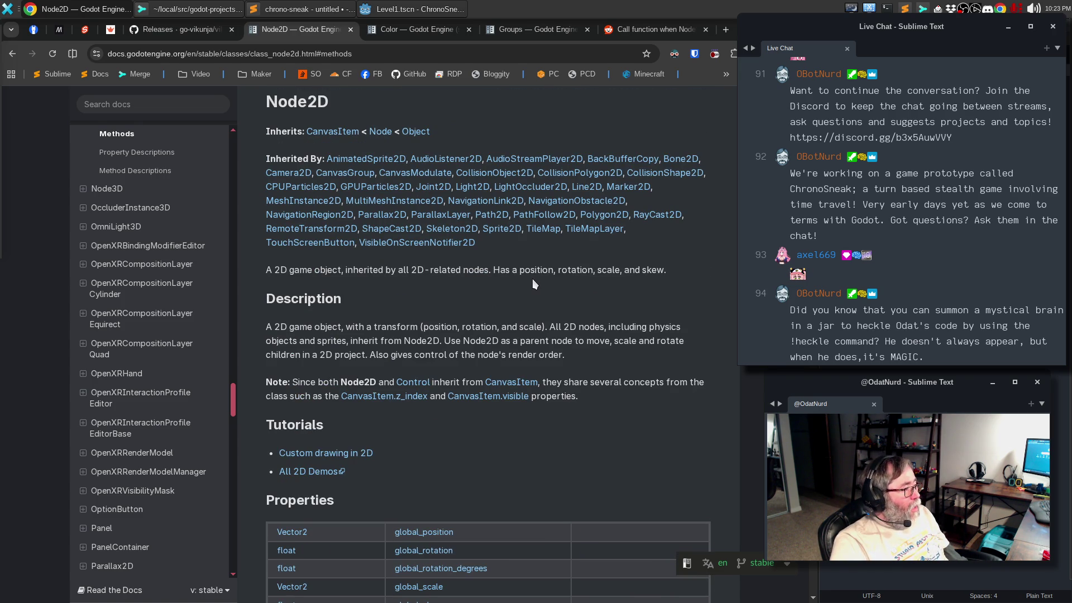
{"action": "left_click", "coordinate": [330, 133]}
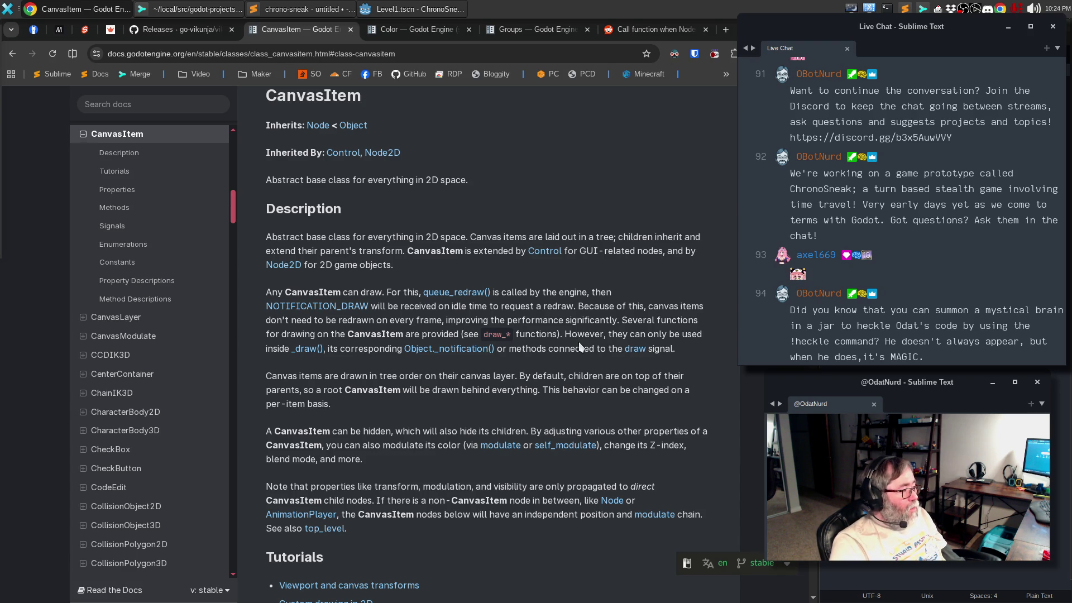
Step: Follow is_transform_notification_enabled in the CanvasItem methods to read the set_notify_transform description
{"action": "scroll", "coordinate": [580, 347], "scroll_direction": "down", "scroll_amount": 5}
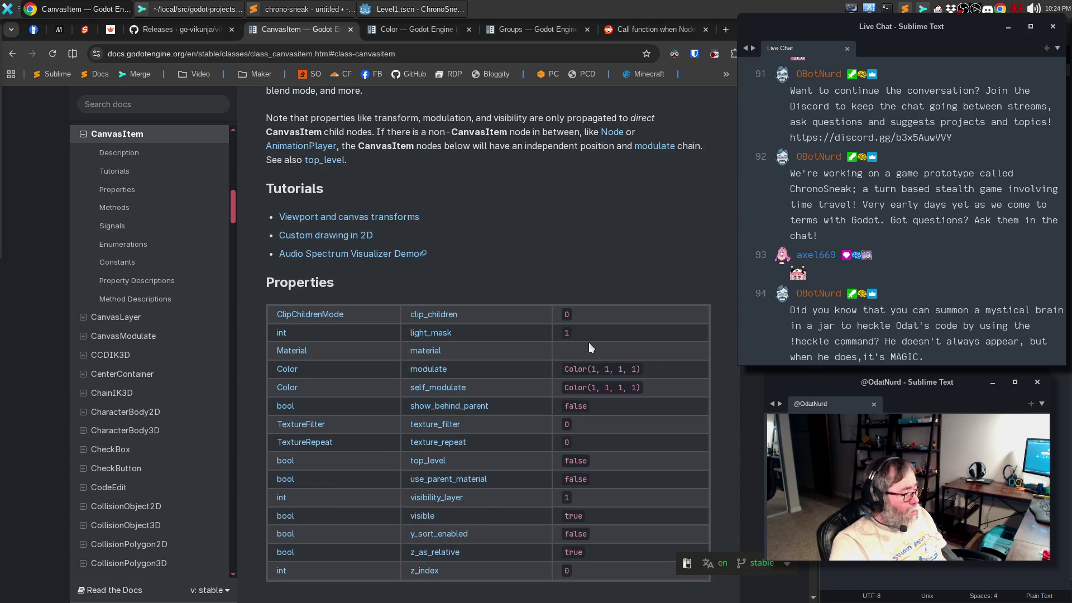
{"action": "scroll", "coordinate": [588, 340], "scroll_direction": "down", "scroll_amount": 6}
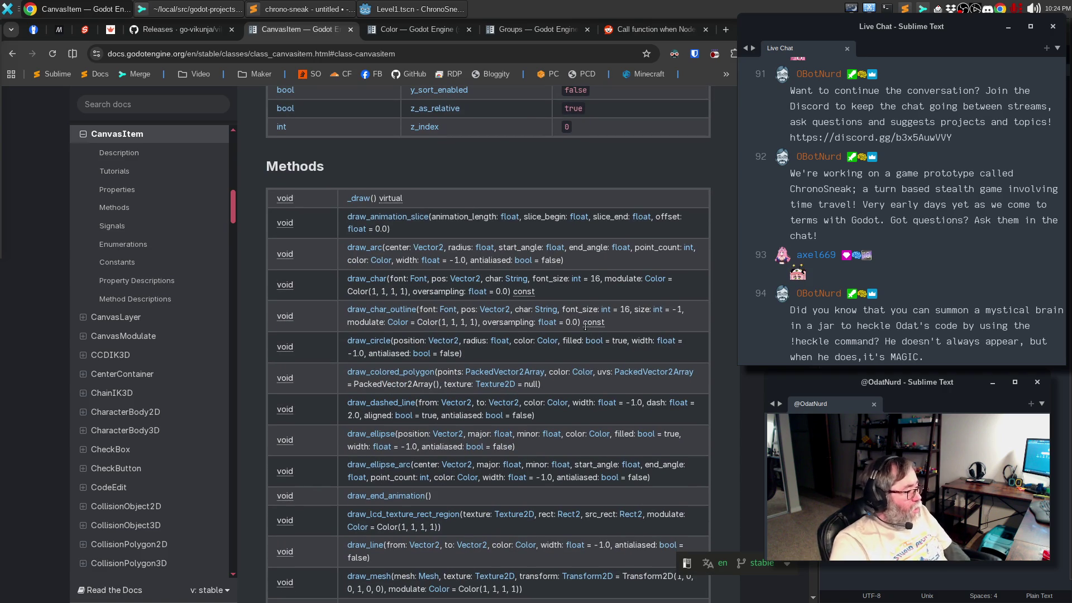
{"action": "scroll", "coordinate": [592, 330], "scroll_direction": "down", "scroll_amount": 4}
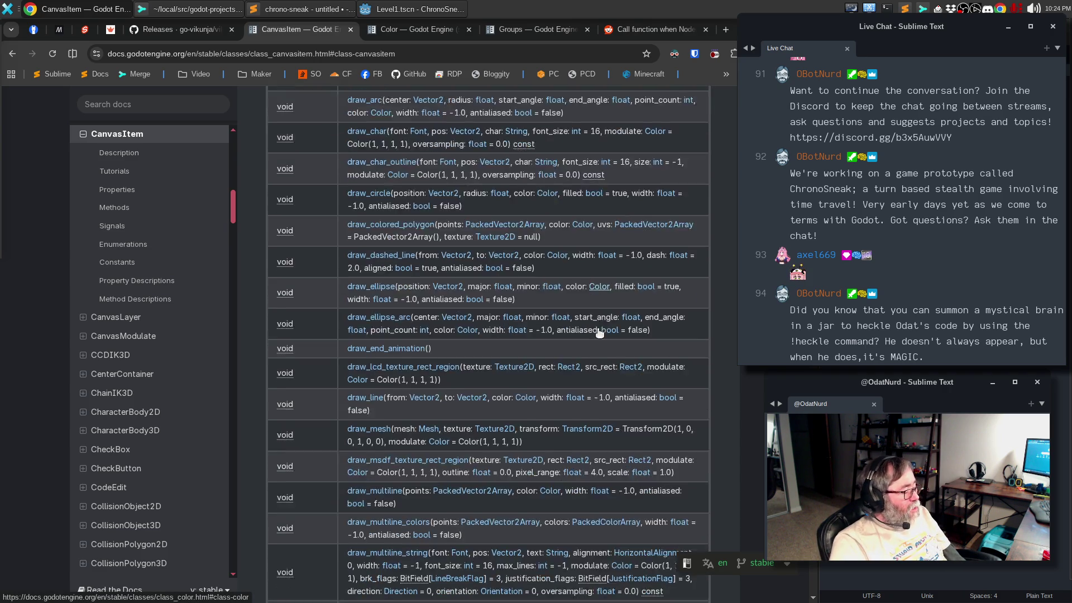
{"action": "scroll", "coordinate": [598, 329], "scroll_direction": "down", "scroll_amount": 8}
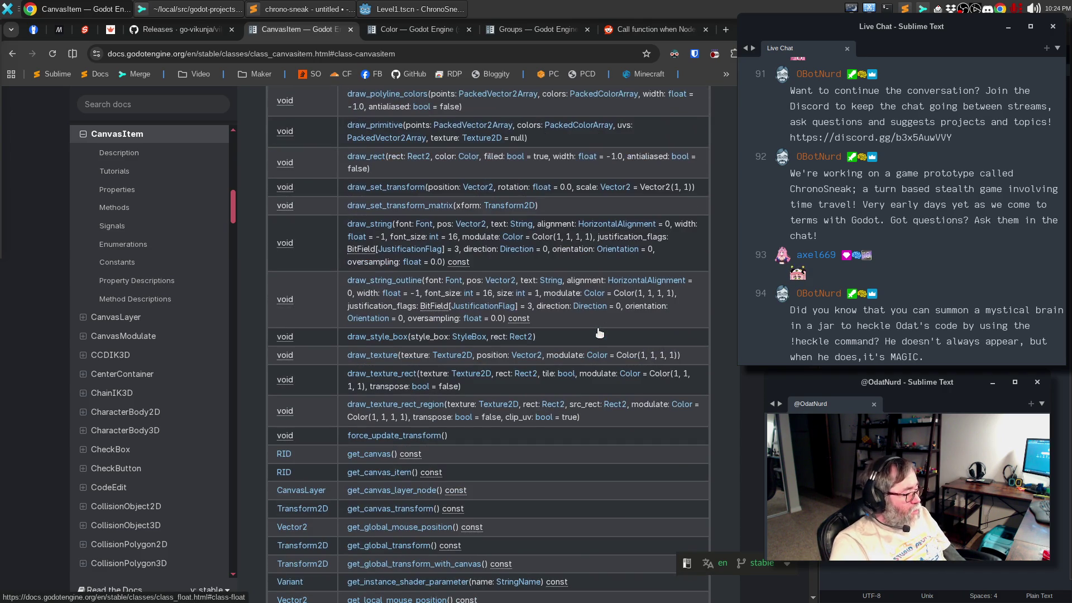
{"action": "scroll", "coordinate": [597, 328], "scroll_direction": "down", "scroll_amount": 7}
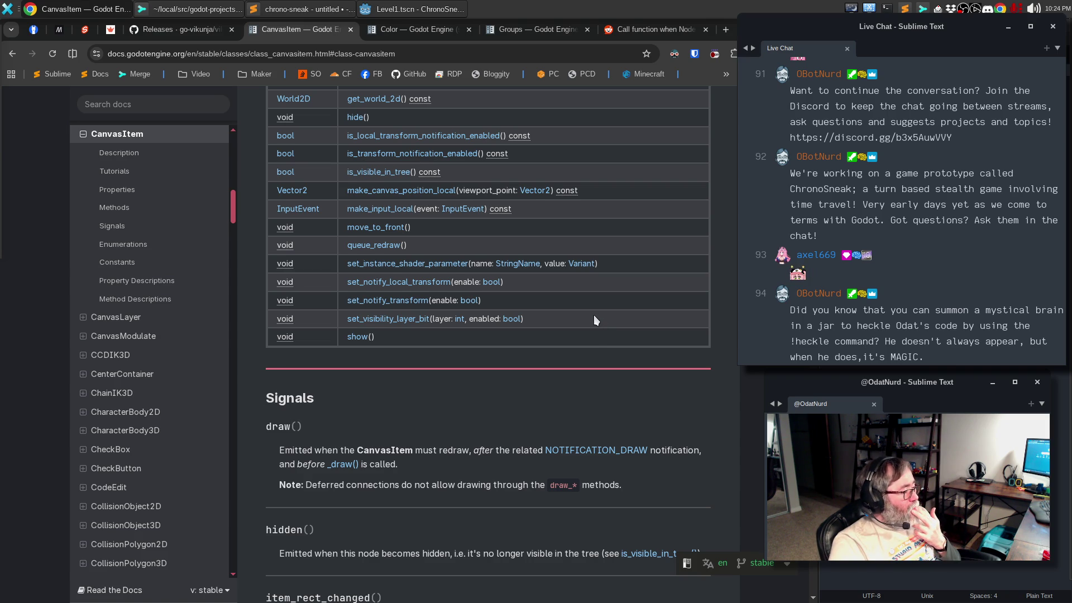
{"action": "scroll", "coordinate": [594, 315], "scroll_direction": "up", "scroll_amount": 2}
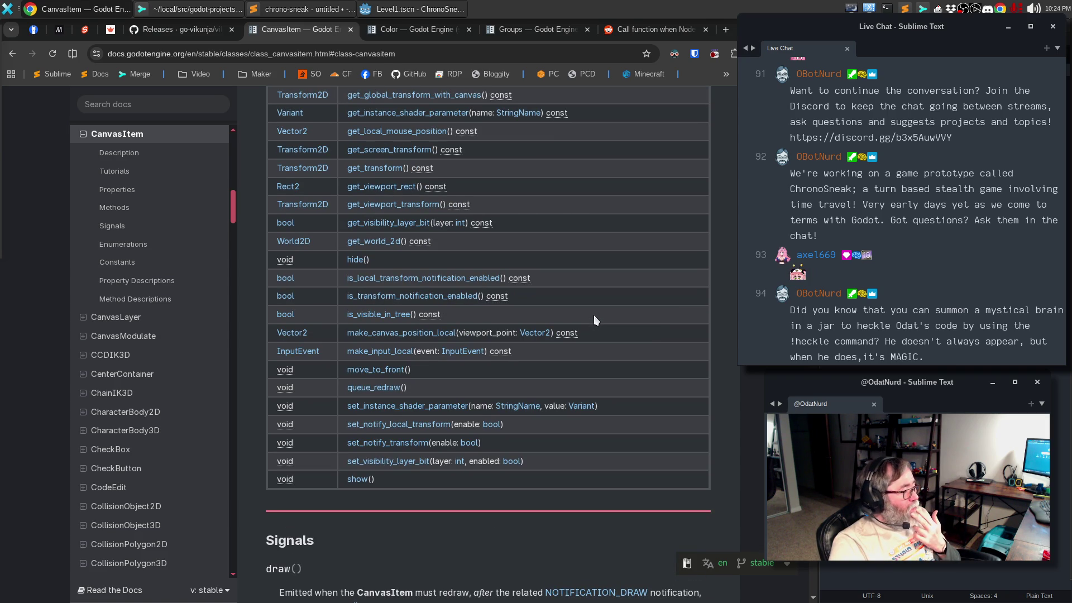
{"action": "scroll", "coordinate": [594, 315], "scroll_direction": "up", "scroll_amount": 1}
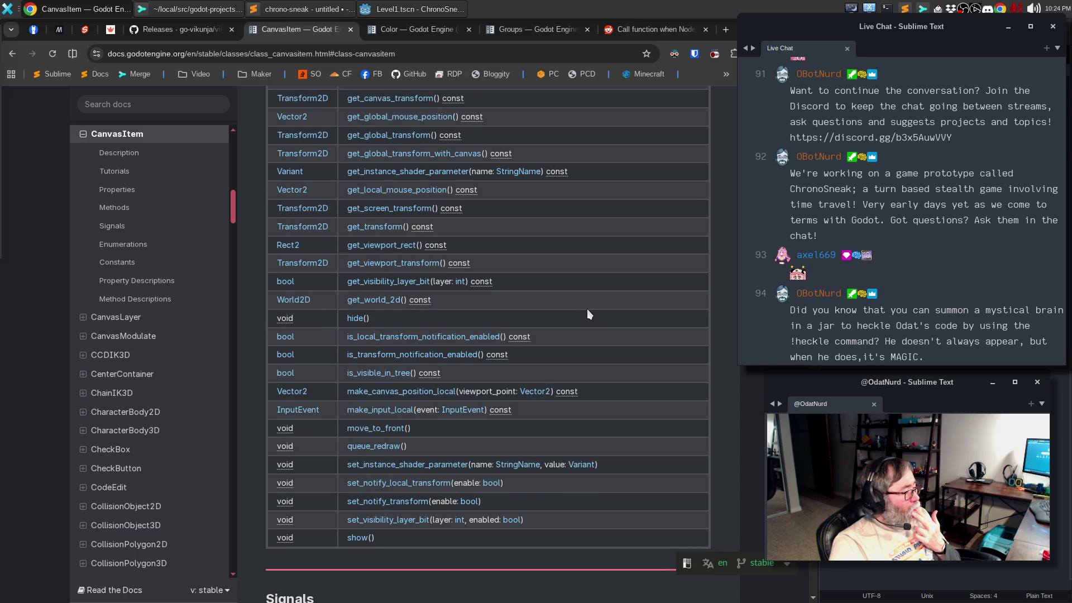
{"action": "left_click", "coordinate": [360, 355]}
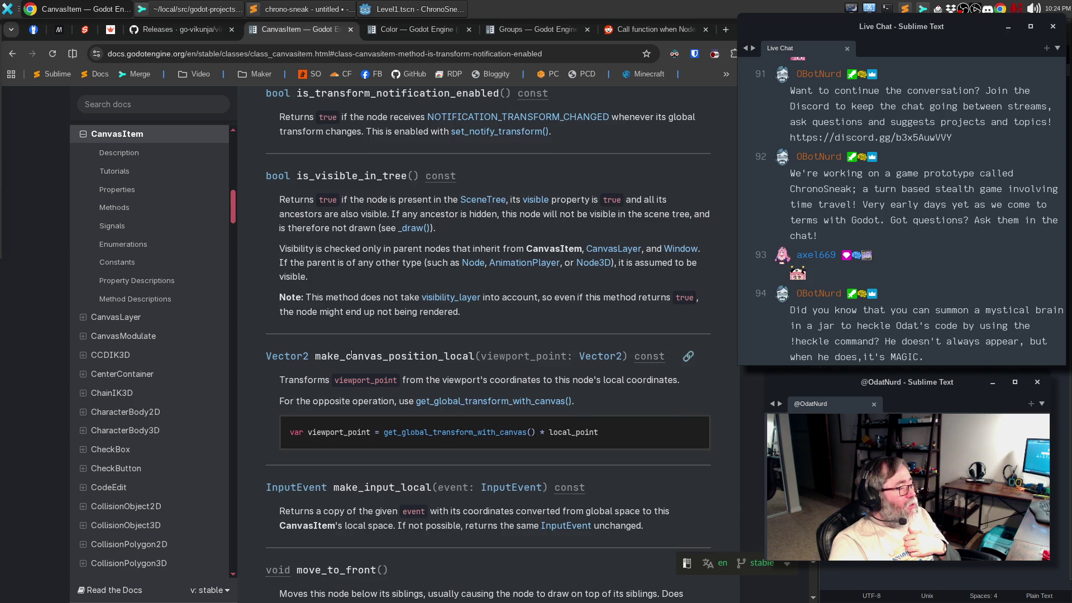
{"action": "scroll", "coordinate": [351, 355], "scroll_direction": "up", "scroll_amount": 1}
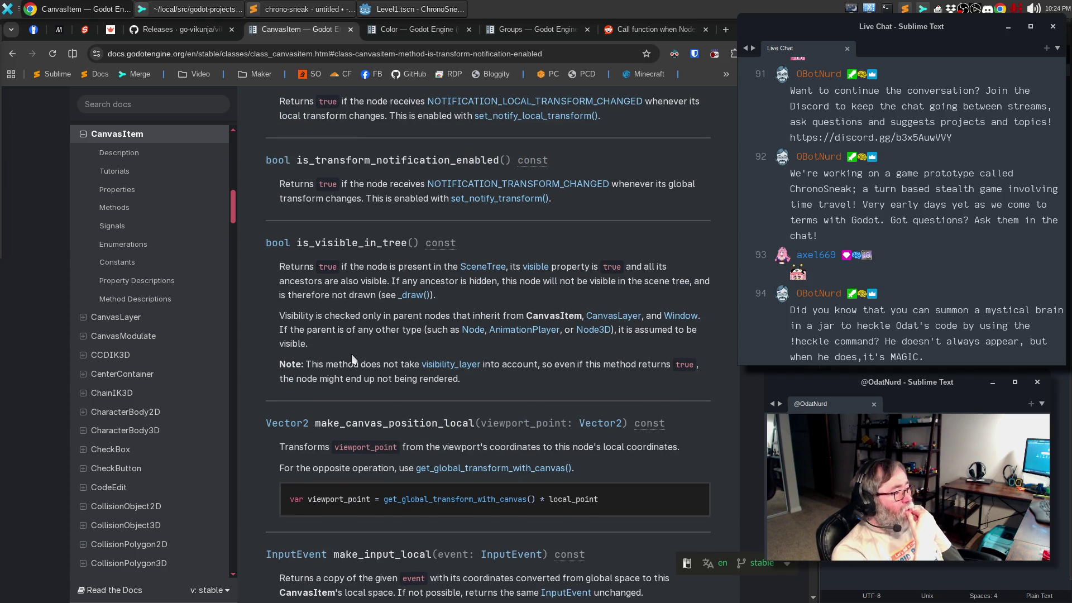
{"action": "left_click", "coordinate": [472, 202]}
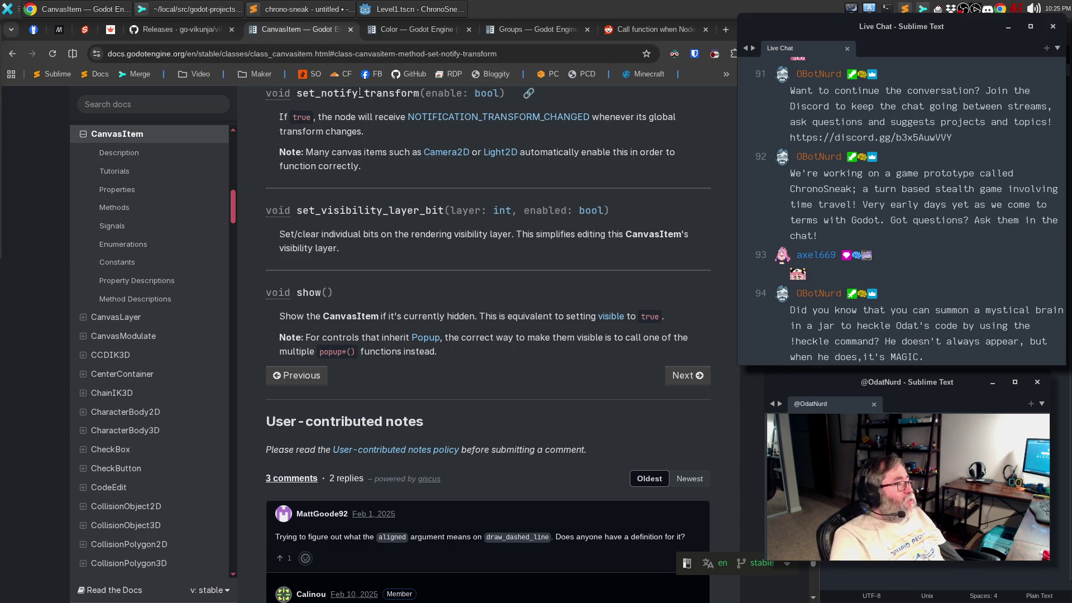
{"action": "left_click", "coordinate": [401, 13]}
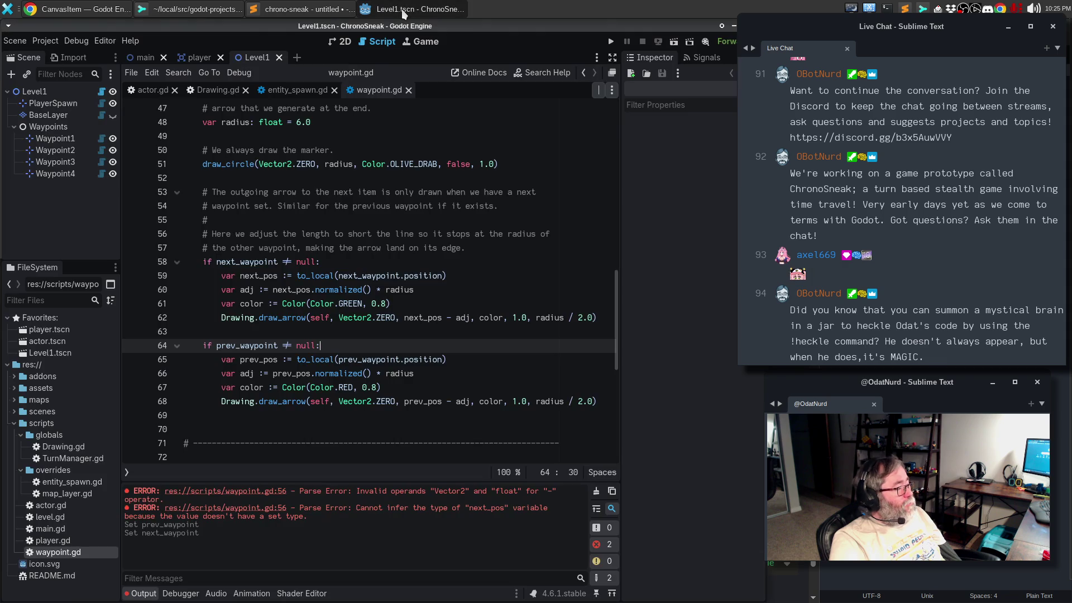
Step: Make room after _ready for a new function, with a pasted separator comment line
{"action": "left_click", "coordinate": [437, 291]}
{"action": "scroll", "coordinate": [436, 299], "scroll_direction": "up", "scroll_amount": 6}
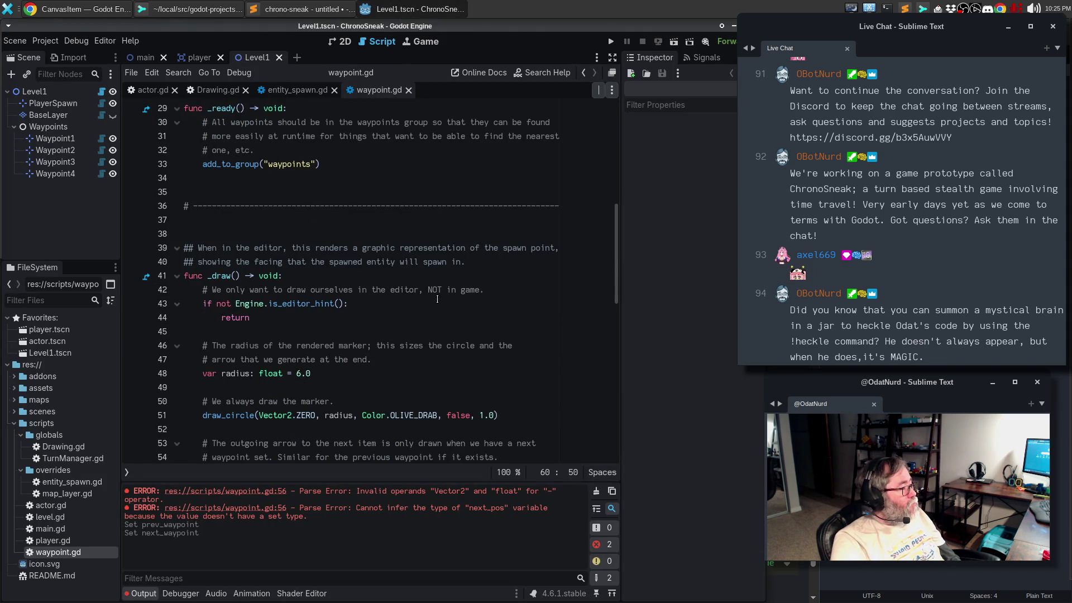
{"action": "scroll", "coordinate": [437, 299], "scroll_direction": "up", "scroll_amount": 6}
{"action": "scroll", "coordinate": [437, 299], "scroll_direction": "up", "scroll_amount": 4}
{"action": "scroll", "coordinate": [391, 319], "scroll_direction": "down", "scroll_amount": 6}
{"action": "left_click", "coordinate": [323, 346]}
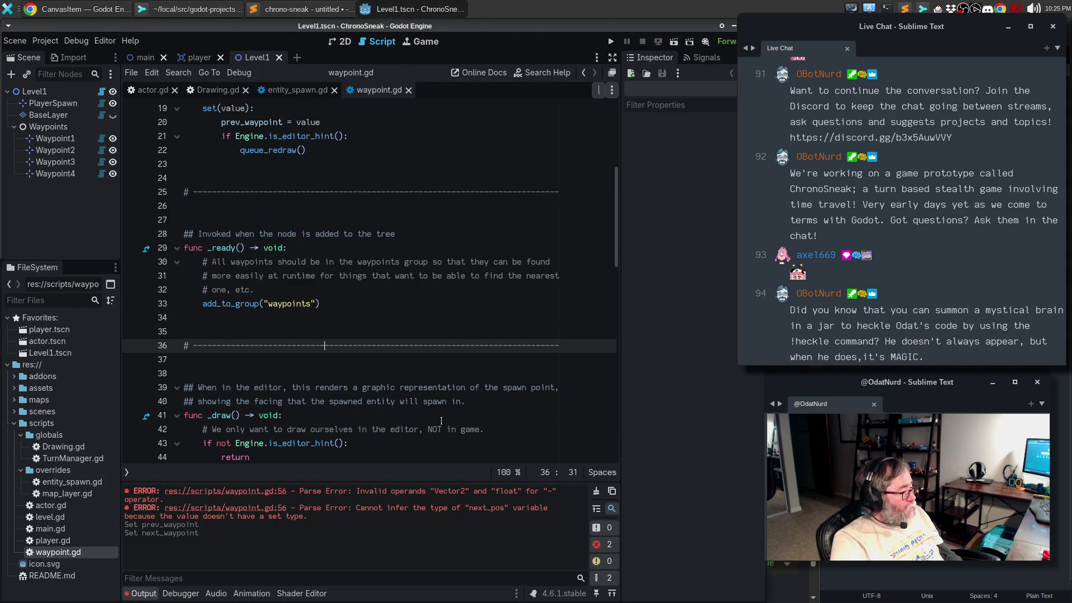
{"action": "key", "text": "Up"}
{"action": "key", "text": "Return"}
{"action": "key", "text": "Up"}
{"action": "key", "text": "Return"}
{"action": "key", "text": "Up"}
{"action": "key", "text": "Down"}
{"action": "key", "text": "Up"}
{"action": "key", "text": "ctrl+v"}
{"action": "key", "text": "Down"}
{"action": "key", "text": "Down"}
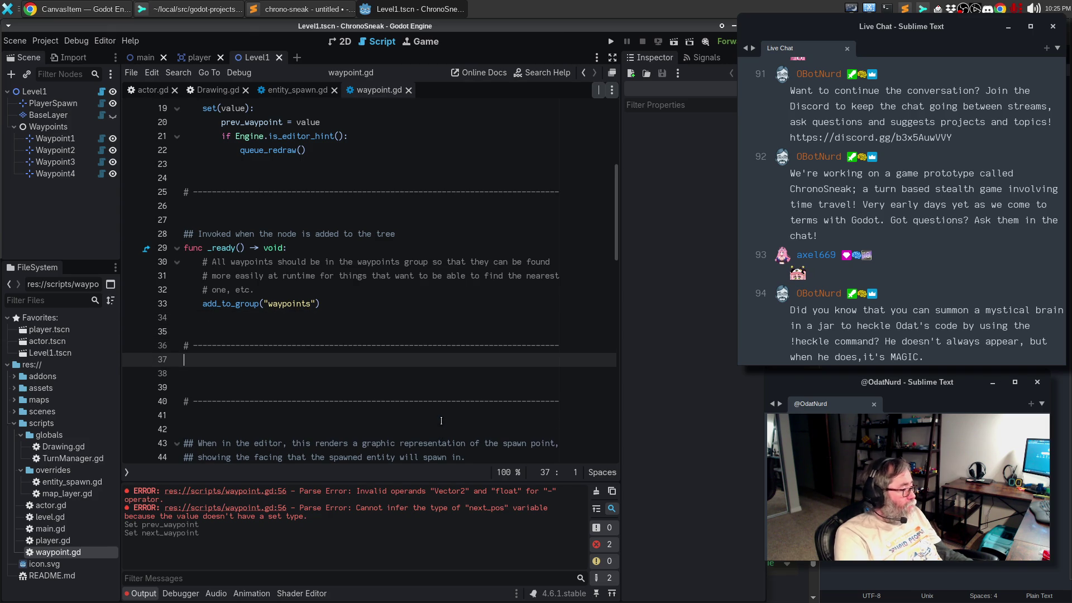
{"action": "key", "text": "Return"}
{"action": "key", "text": "Return"}
Step: Add func _enter_tree() with the Engine.is_editor_hint() guard copied from _draw
{"action": "type", "text": "f"}
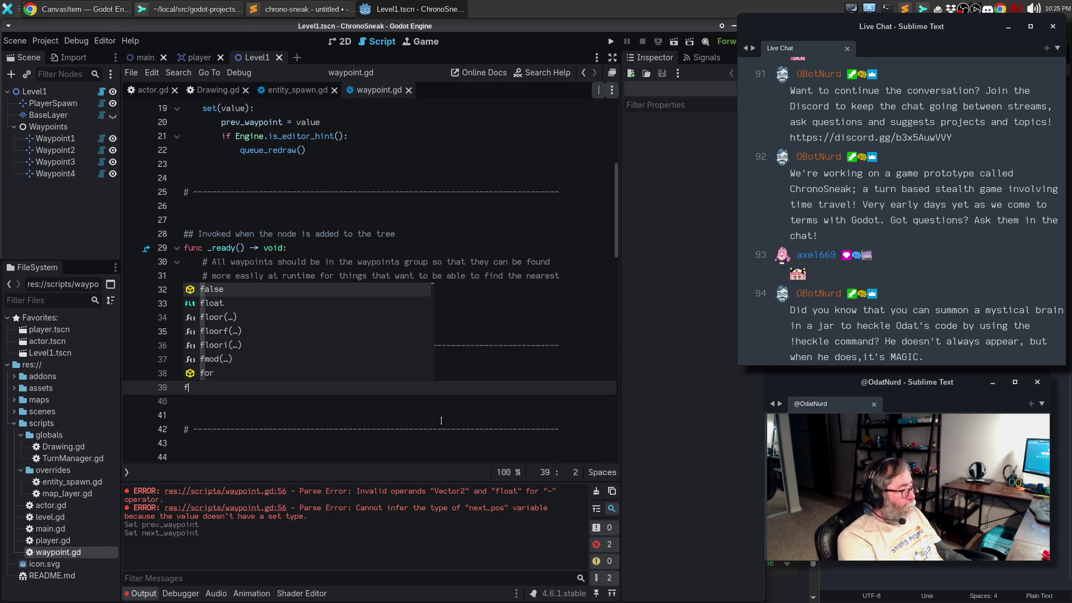
{"action": "type", "text": "unc _enter"}
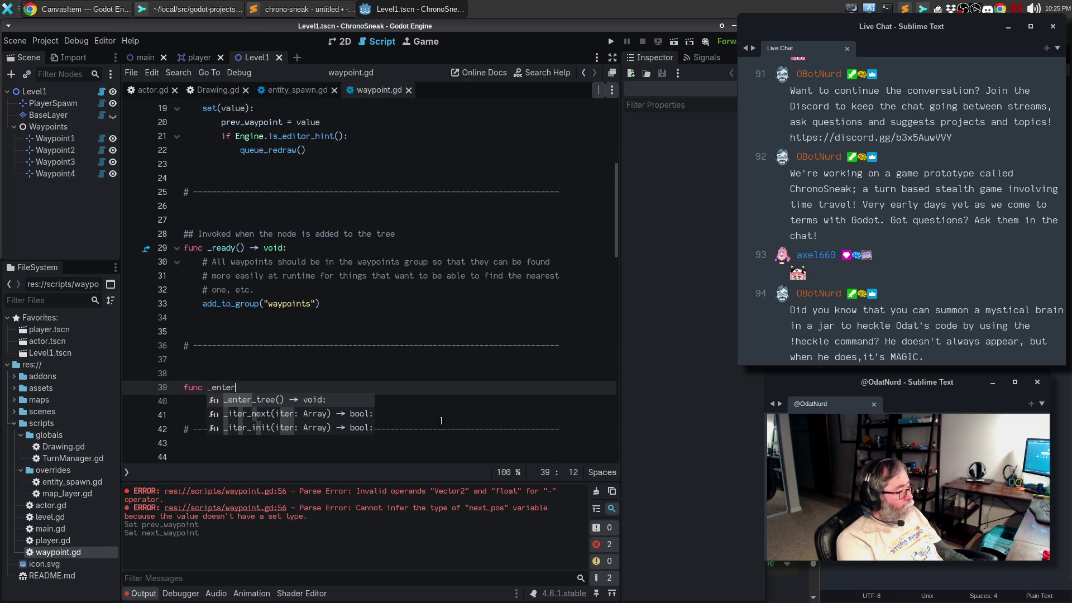
{"action": "key", "text": "Return"}
{"action": "key", "text": "Return"}
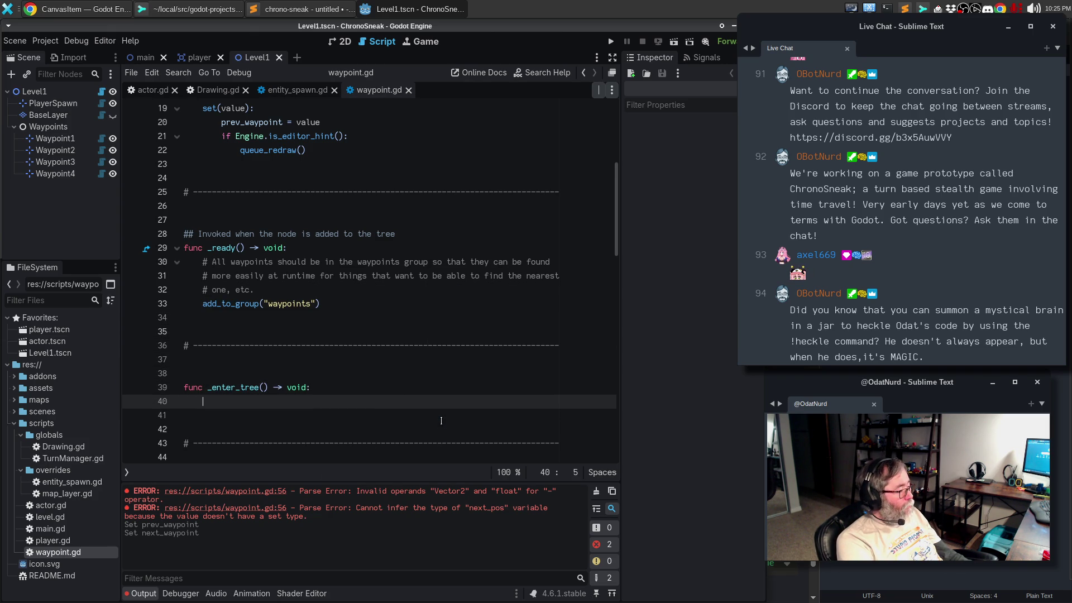
{"action": "type", "text": "if"}
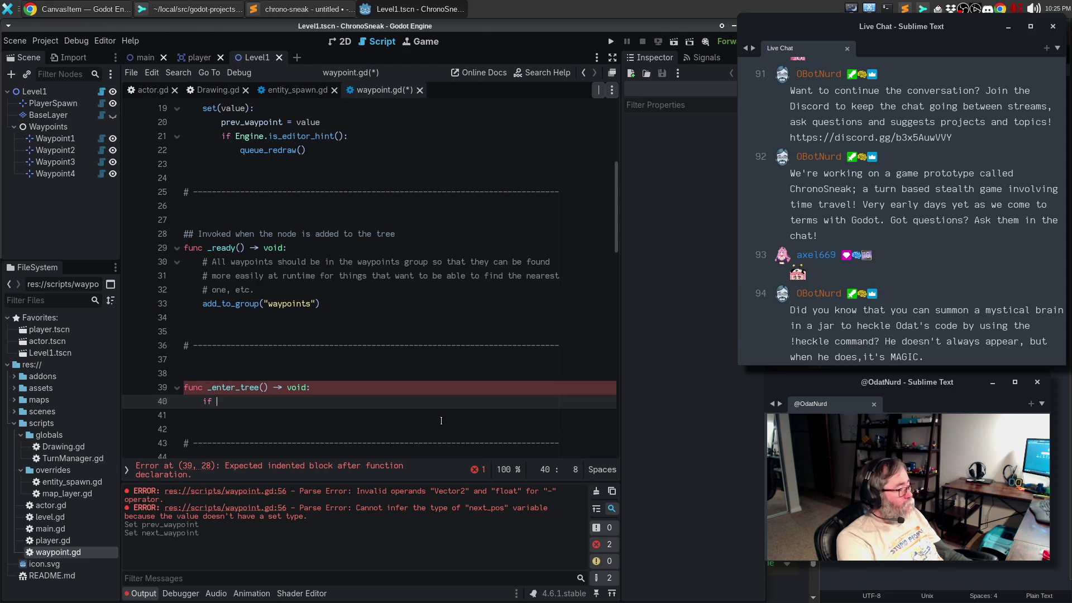
{"action": "scroll", "coordinate": [424, 392], "scroll_direction": "down", "scroll_amount": 4}
{"action": "mouse_move", "coordinate": [424, 391]}
{"action": "left_mouse_down"}
{"action": "mouse_move", "coordinate": [177, 375]}
{"action": "mouse_move", "coordinate": [178, 360]}
{"action": "left_mouse_up"}
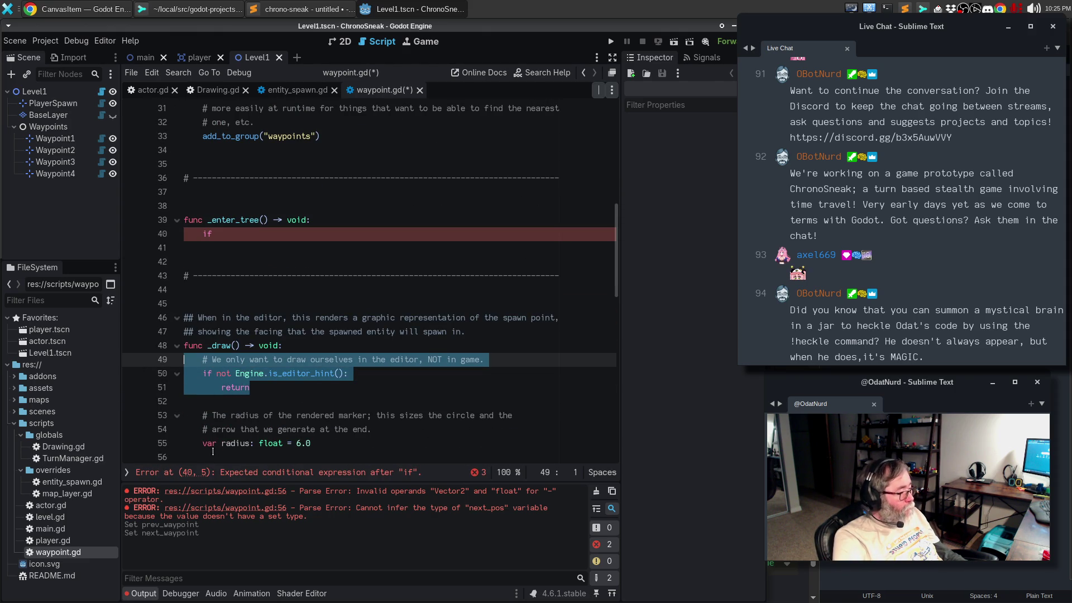
{"action": "key", "text": "ctrl+c"}
{"action": "double_click", "coordinate": [207, 234]}
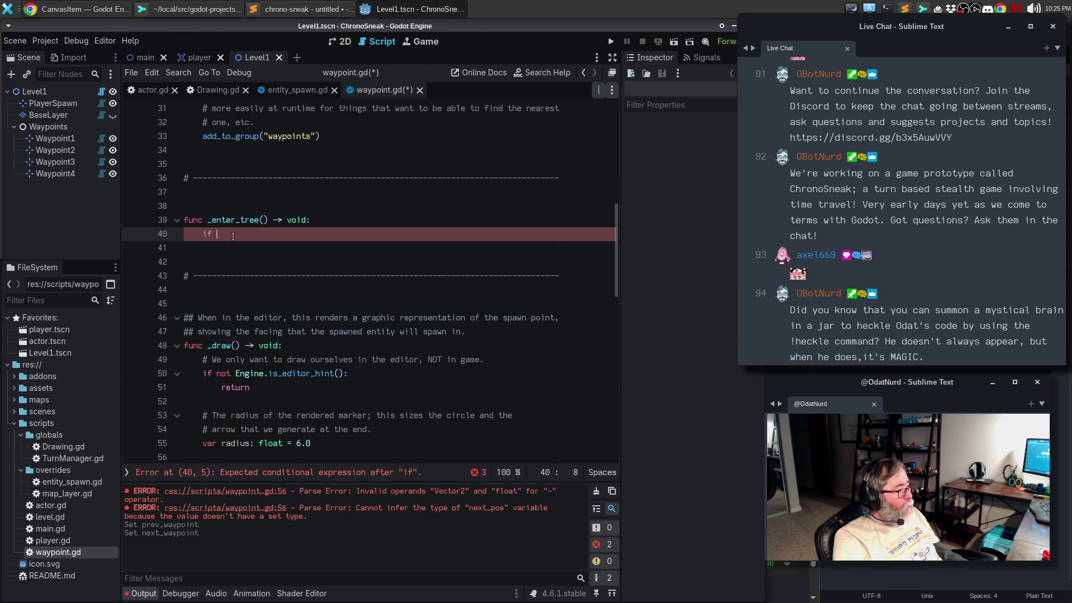
{"action": "key", "text": "ctrl+v"}
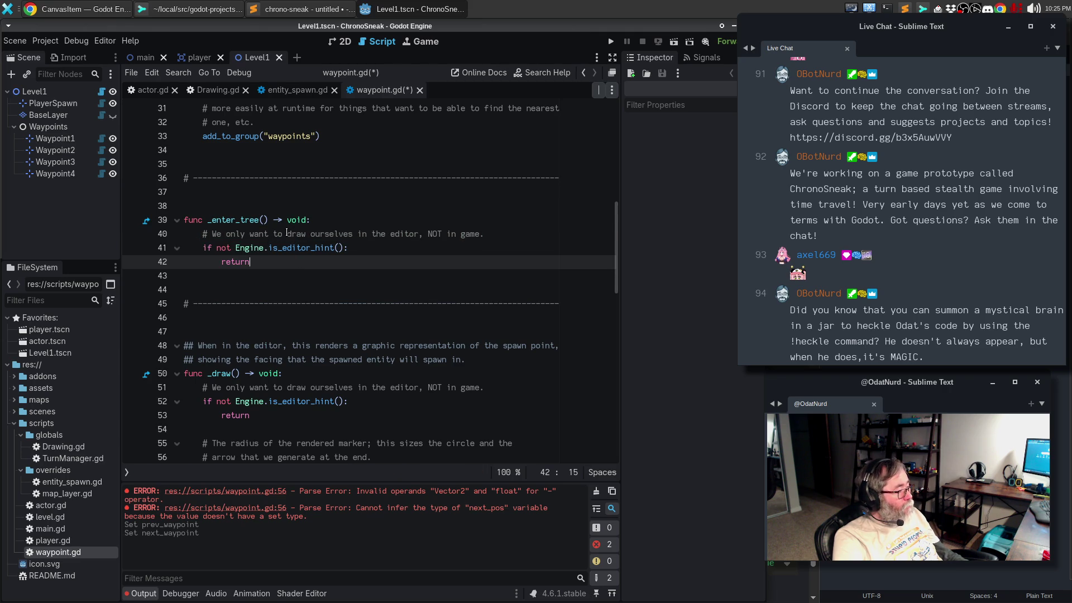
Step: Reword the comment to 'turn on notification in the editor.' and call set_notify_transform(true)
{"action": "left_click_drag", "start_coordinate": [287, 233], "coordinate": [527, 234]}
{"action": "type", "text": "turn"}
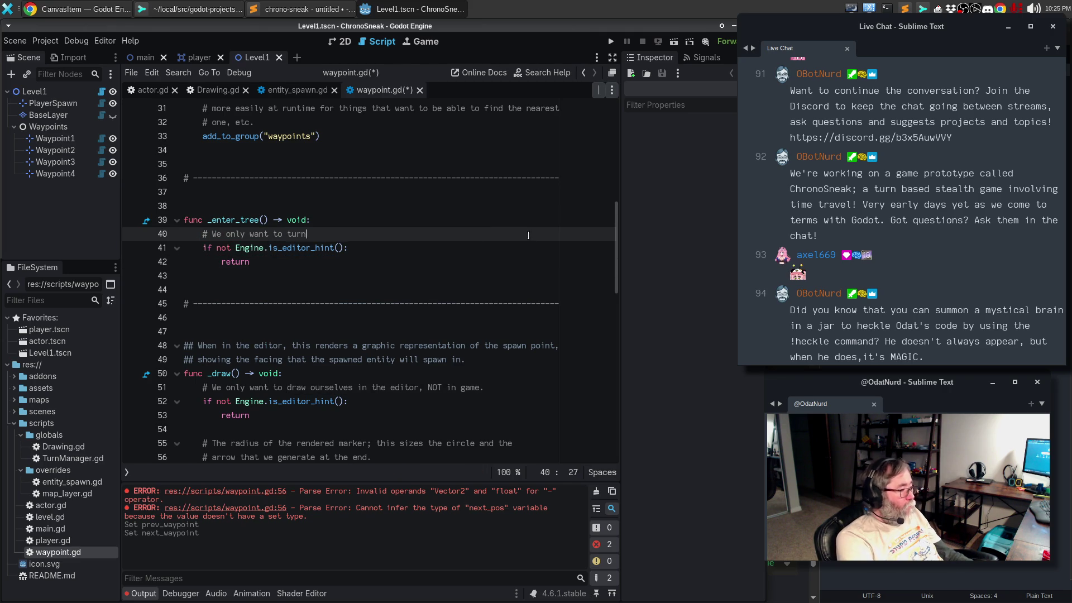
{"action": "type", "text": " on notification int"}
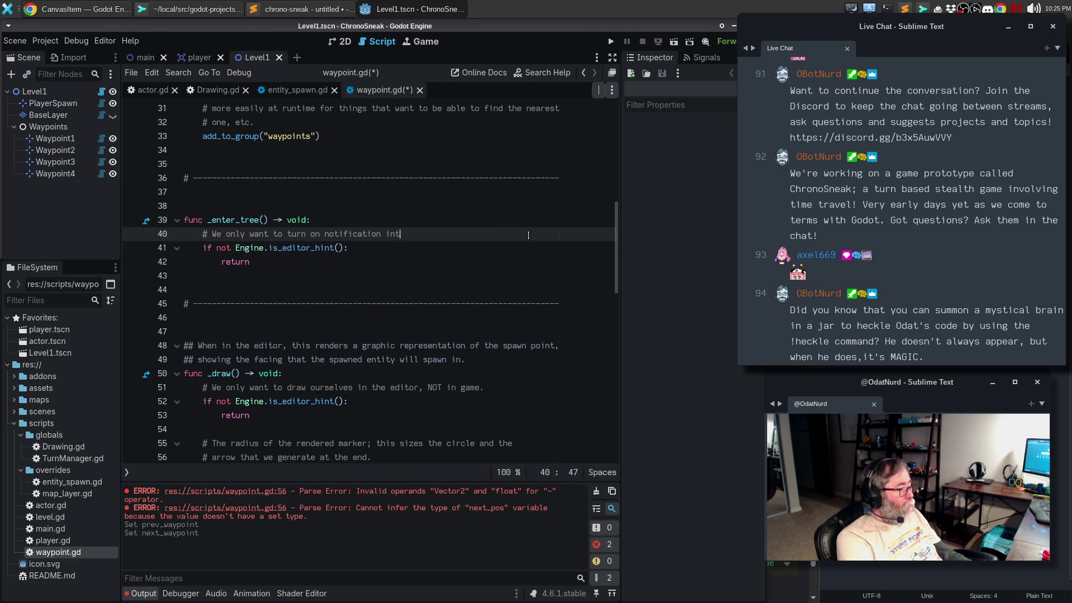
{"action": "key", "text": "BackSpace"}
{"action": "type", "text": " the editor"}
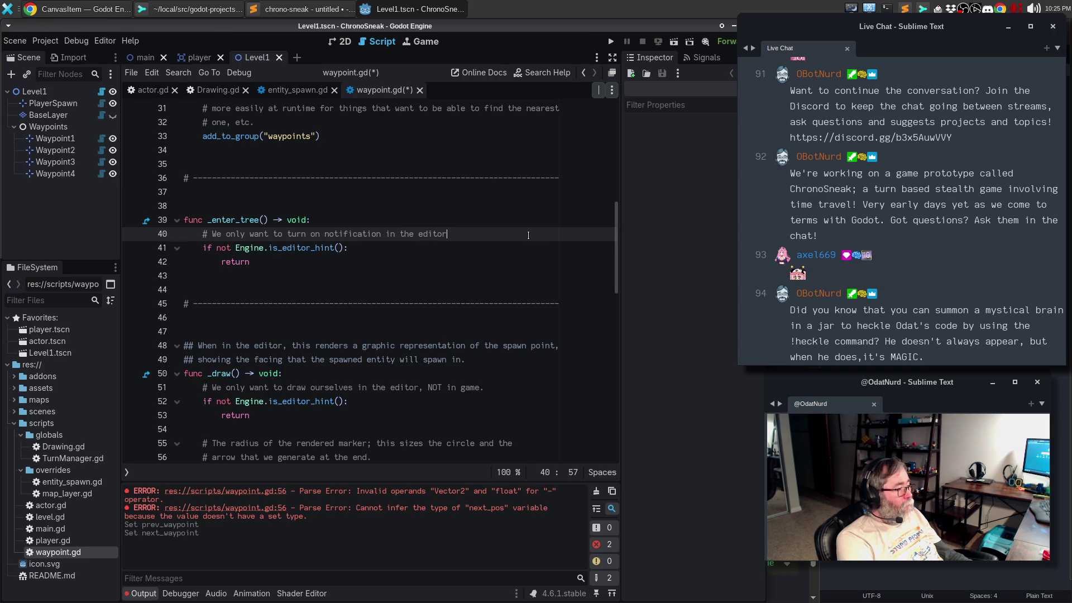
{"action": "type", "text": "."}
{"action": "key", "text": "Down"}
{"action": "key", "text": "Down"}
{"action": "key", "text": "Down"}
{"action": "key", "text": "Return"}
{"action": "key", "text": "Return"}
{"action": "key", "text": "Up"}
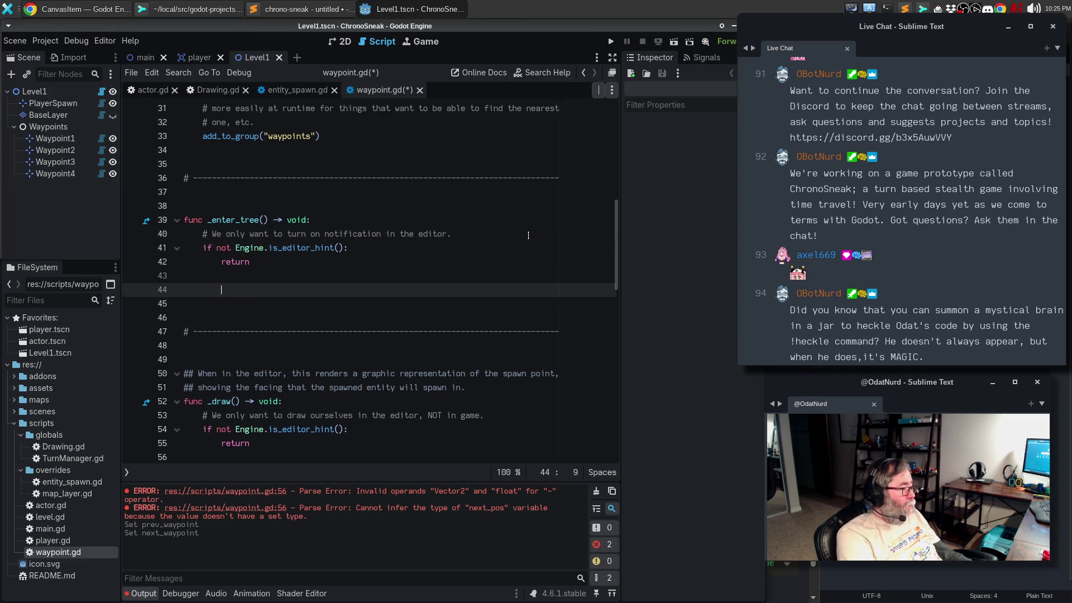
{"action": "type", "text": "set_tr"}
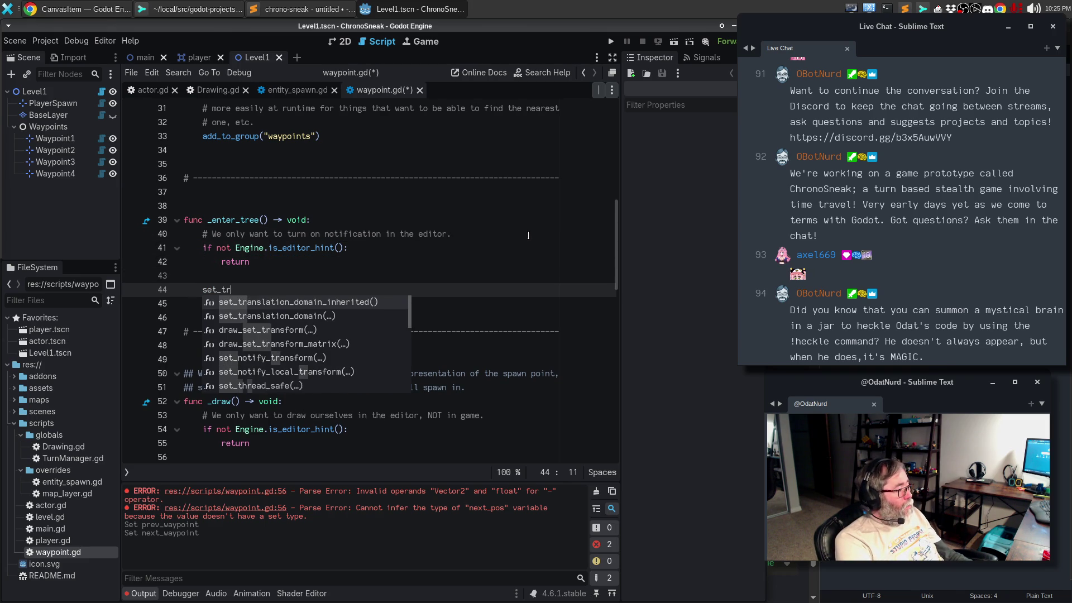
{"action": "type", "text": "an"}
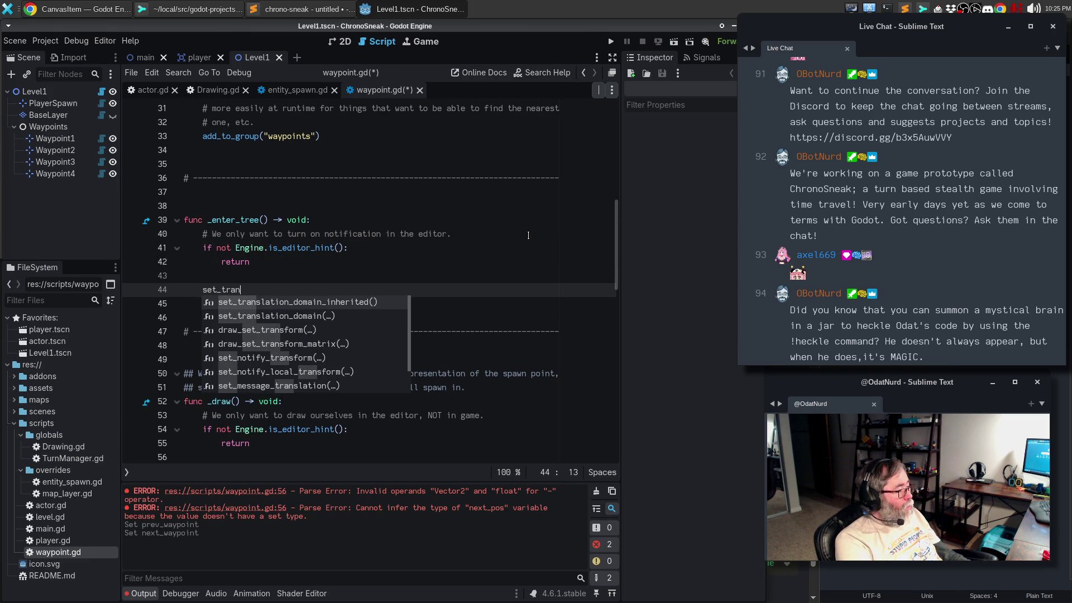
{"action": "type", "text": "form"}
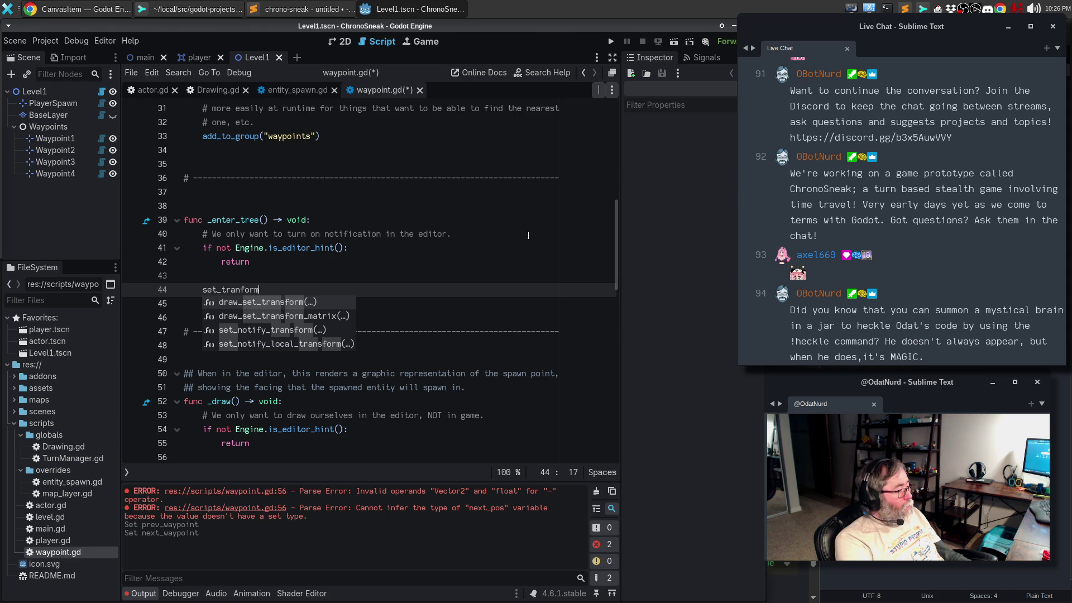
{"action": "left_click", "coordinate": [297, 330]}
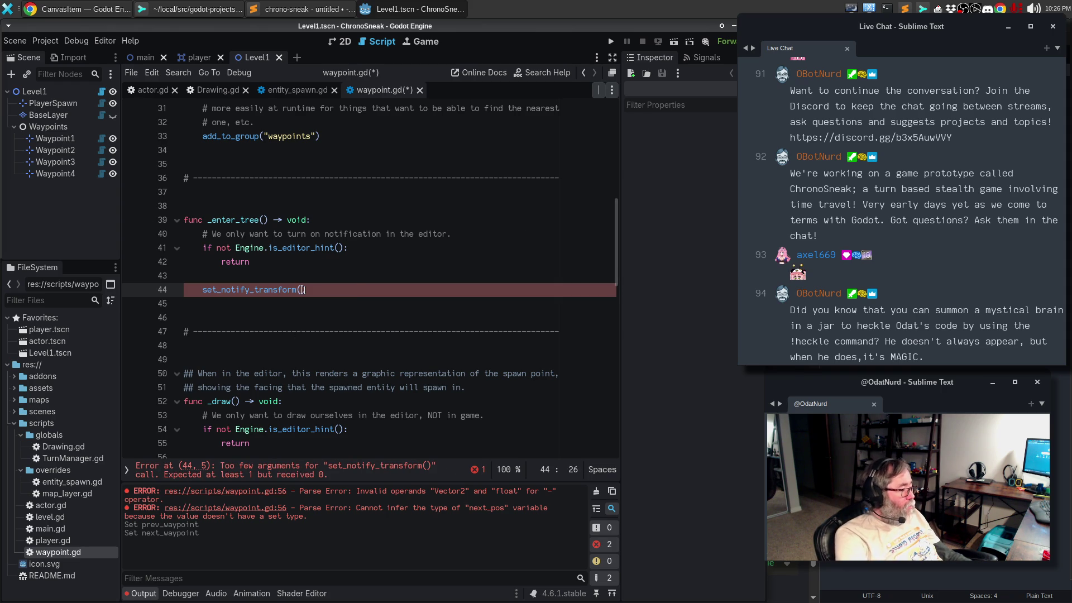
{"action": "mouse_move", "coordinate": [274, 292]}
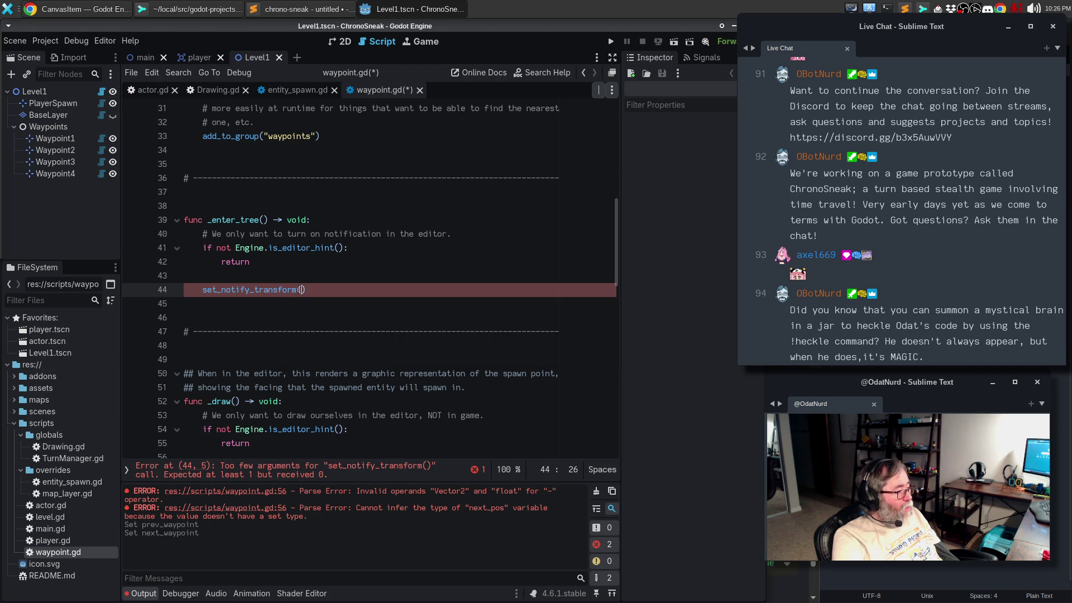
{"action": "type", "text": "true"}
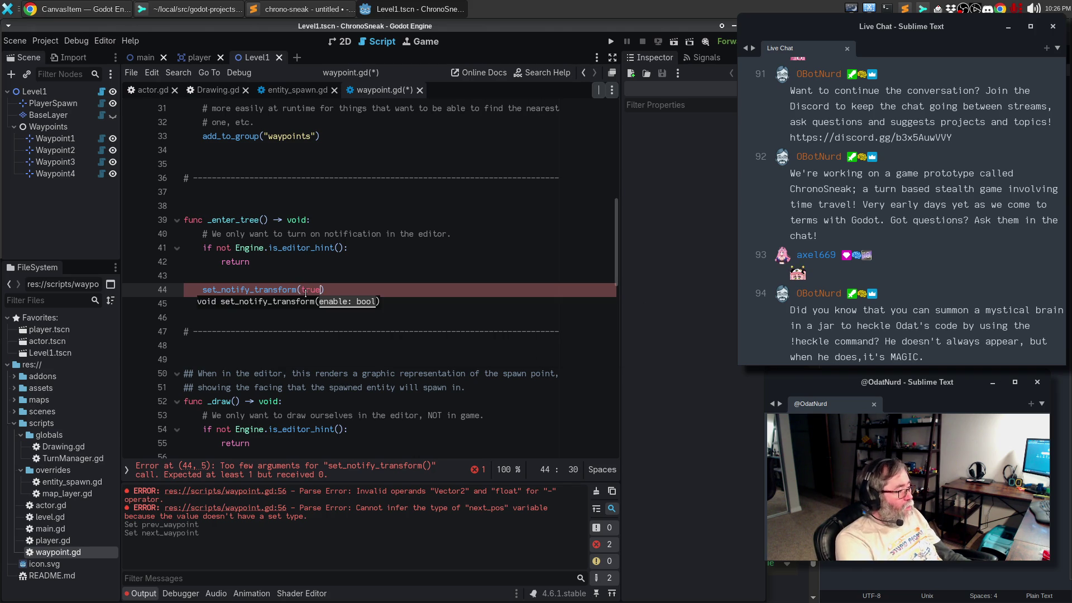
{"action": "key", "text": "Escape"}
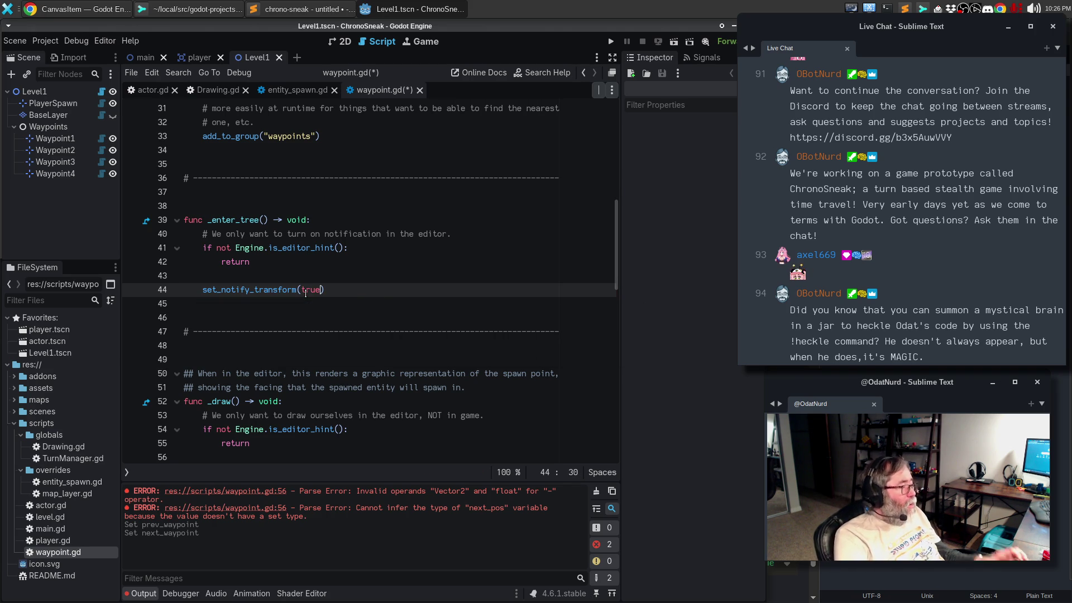
Step: Read the NOTIFICATION_TRANSFORM_CHANGED constant, then scroll up to the CanvasItem title and description
{"action": "left_click", "coordinate": [93, 7]}
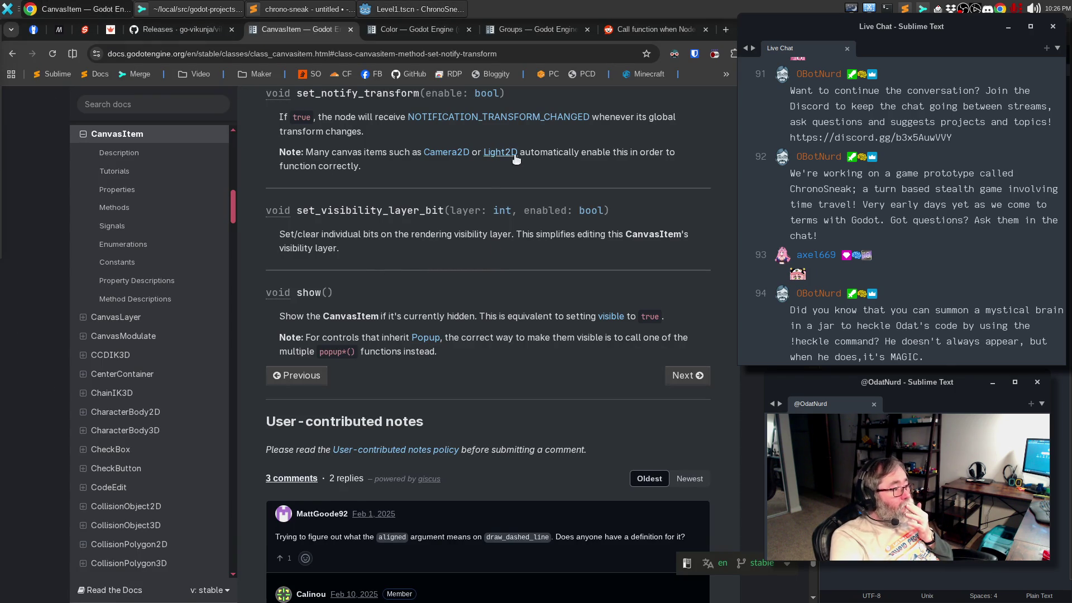
{"action": "scroll", "coordinate": [513, 159], "scroll_direction": "up", "scroll_amount": 1}
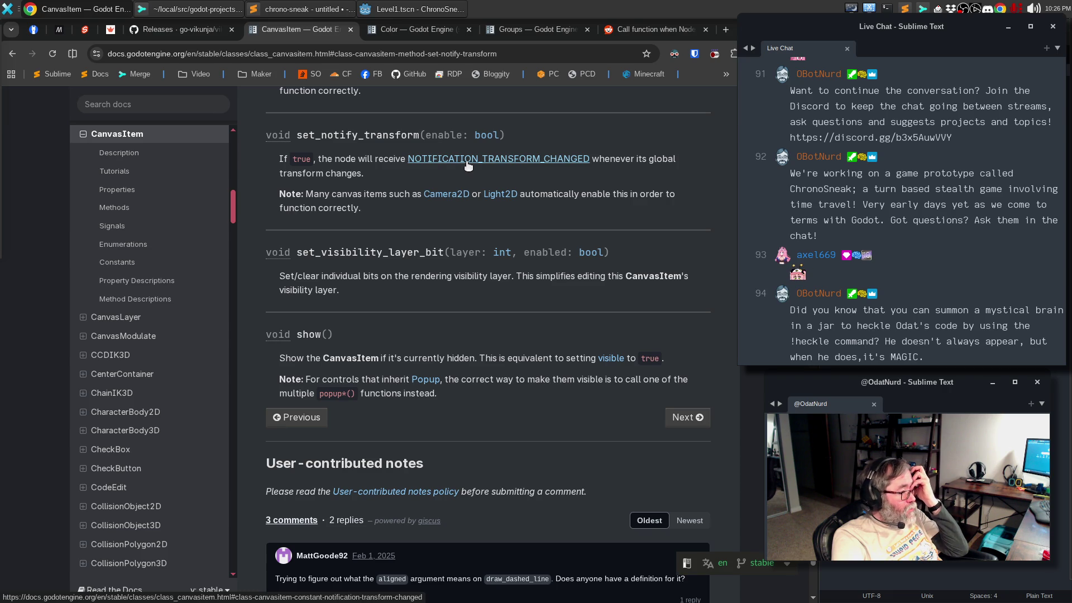
{"action": "left_click", "coordinate": [468, 161]}
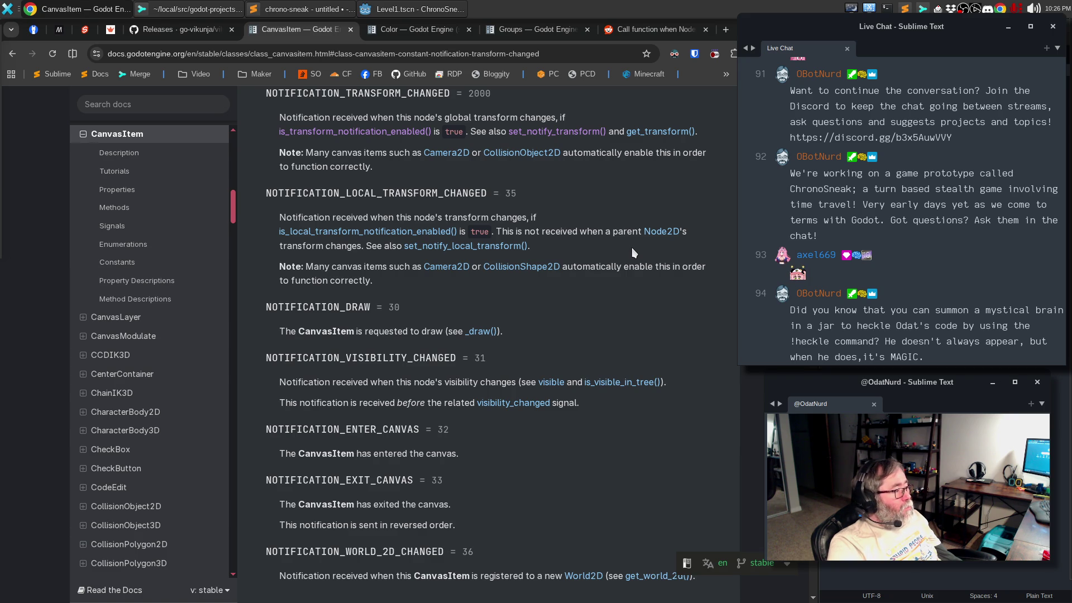
{"action": "scroll", "coordinate": [632, 253], "scroll_direction": "up", "scroll_amount": 10}
{"action": "scroll", "coordinate": [633, 252], "scroll_direction": "up", "scroll_amount": 15}
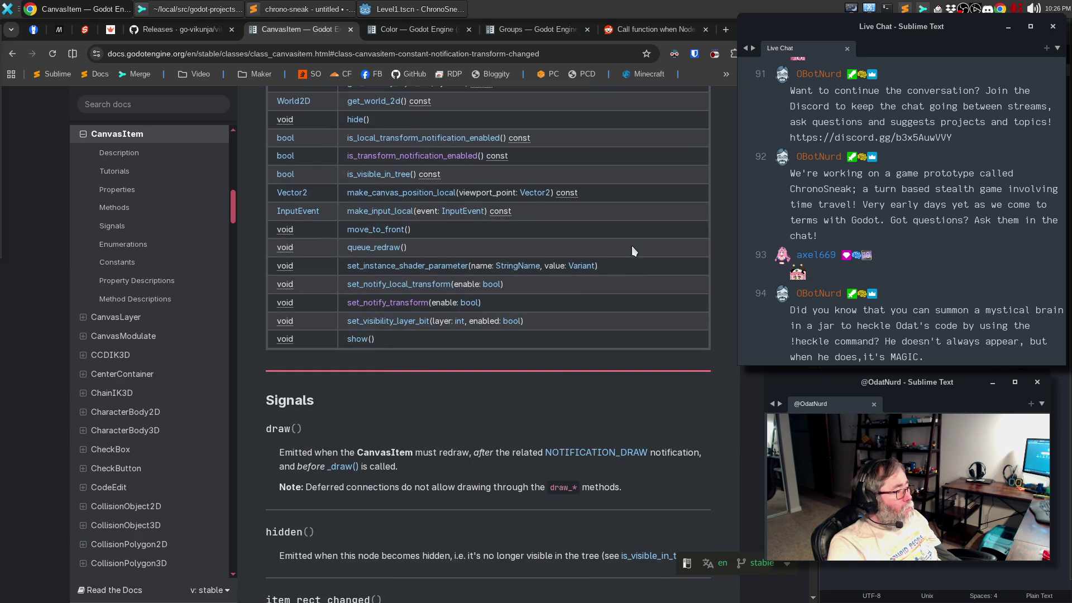
{"action": "scroll", "coordinate": [631, 246], "scroll_direction": "up", "scroll_amount": 20}
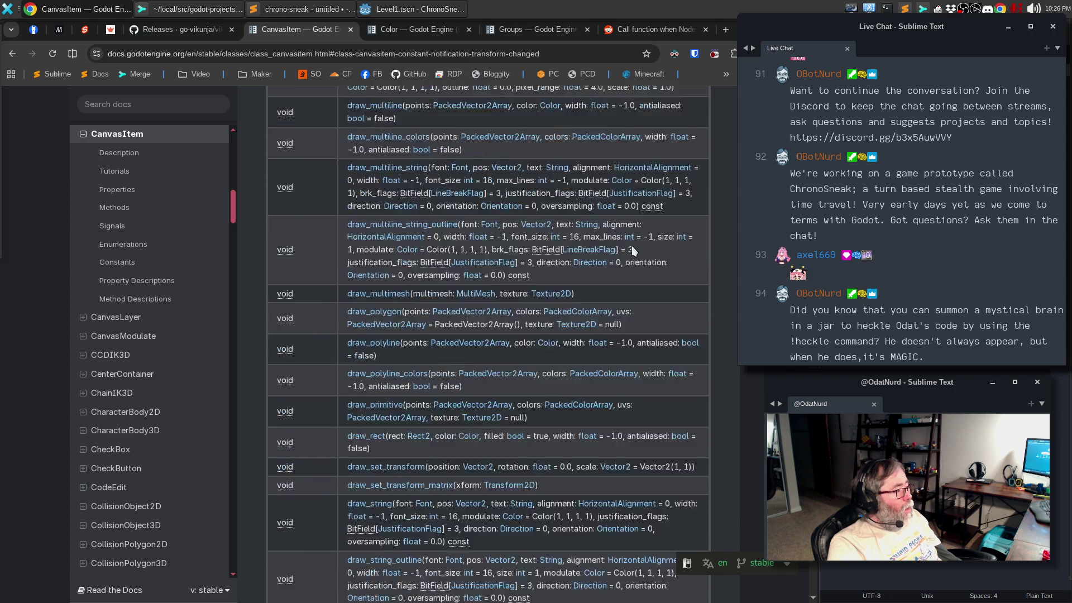
{"action": "scroll", "coordinate": [633, 250], "scroll_direction": "up", "scroll_amount": 5}
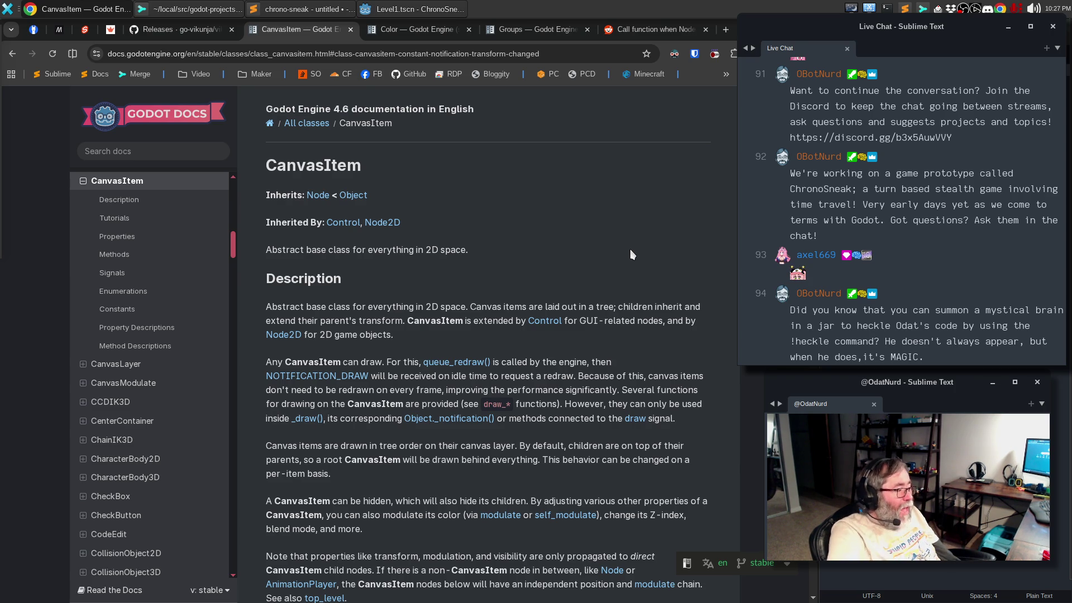
Step: Copy the example _notification() code from the Object docs and add a blank line below set_notify_transform in waypoint.gd
{"action": "left_click", "coordinate": [451, 418]}
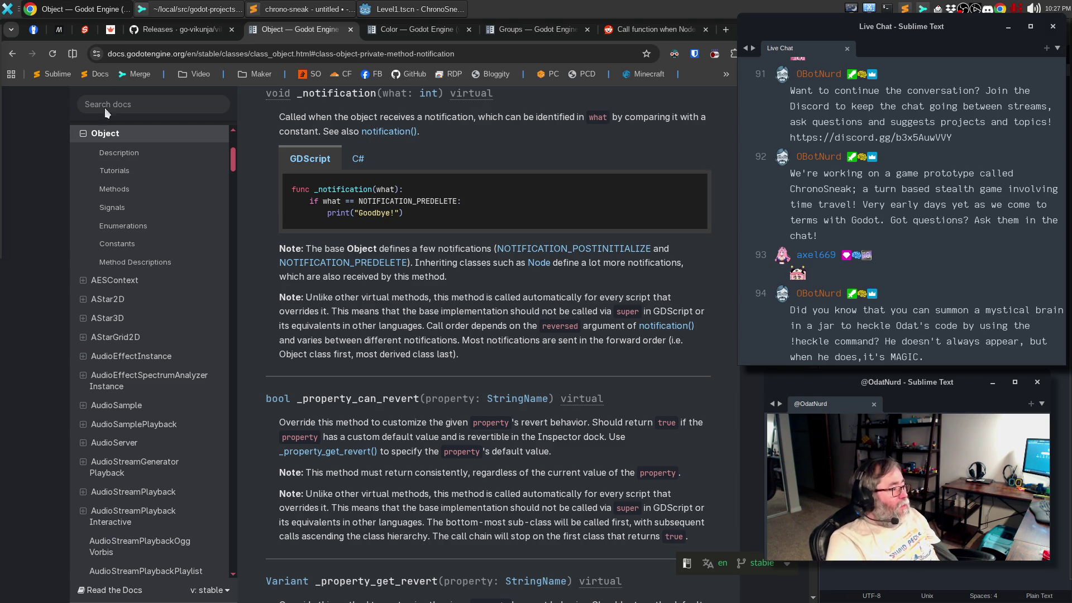
{"action": "left_click", "coordinate": [691, 190]}
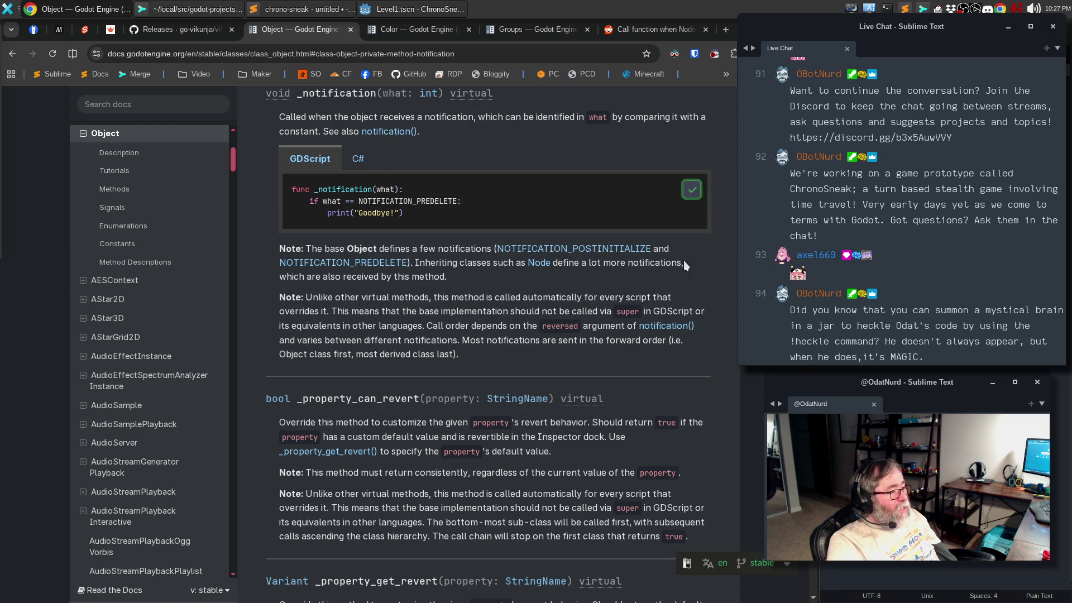
{"action": "left_click", "coordinate": [385, 9]}
{"action": "left_click", "coordinate": [298, 301]}
{"action": "key", "text": "Return"}
{"action": "key", "text": "Return"}
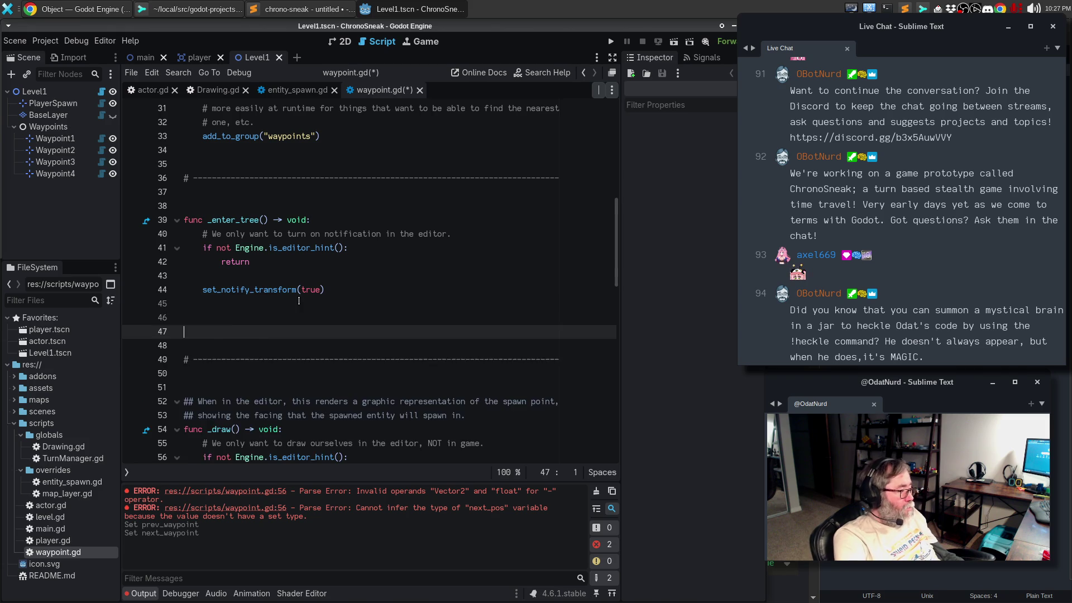
Step: Paste the _notification function and change its constant to NOTIFICATION_TRANSFORM_CHANGED
{"action": "key", "text": "ctrl+v"}
{"action": "key", "text": "Up"}
{"action": "key", "text": "End"}
{"action": "key", "text": "Left"}
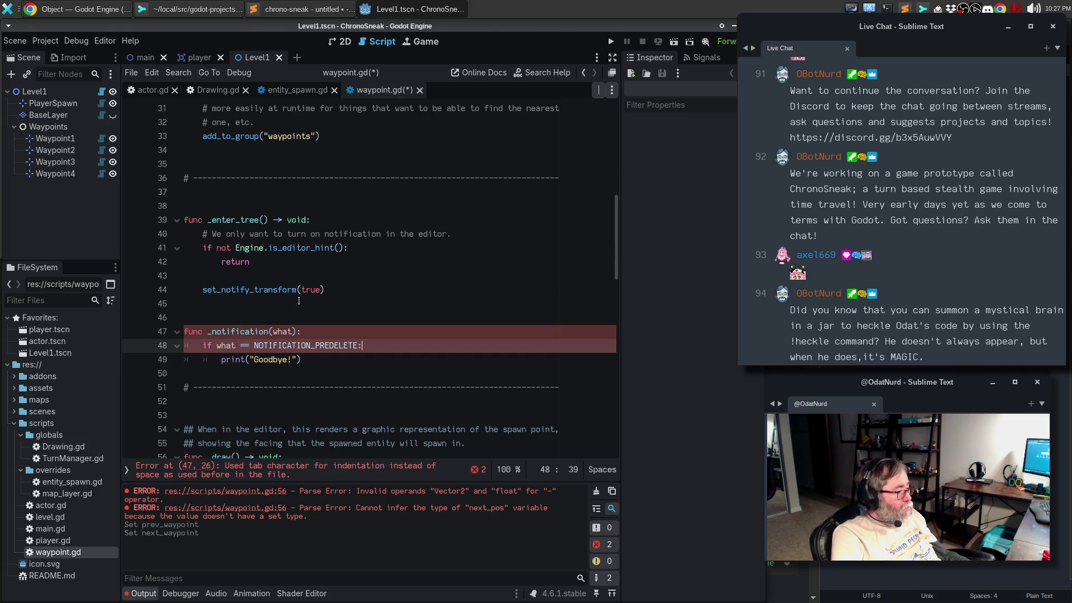
{"action": "key", "text": "BackSpace"}
{"action": "key", "text": "BackSpace"}
{"action": "key", "text": "BackSpace"}
{"action": "key", "text": "BackSpace"}
{"action": "key", "text": "BackSpace"}
{"action": "type", "text": "TR"}
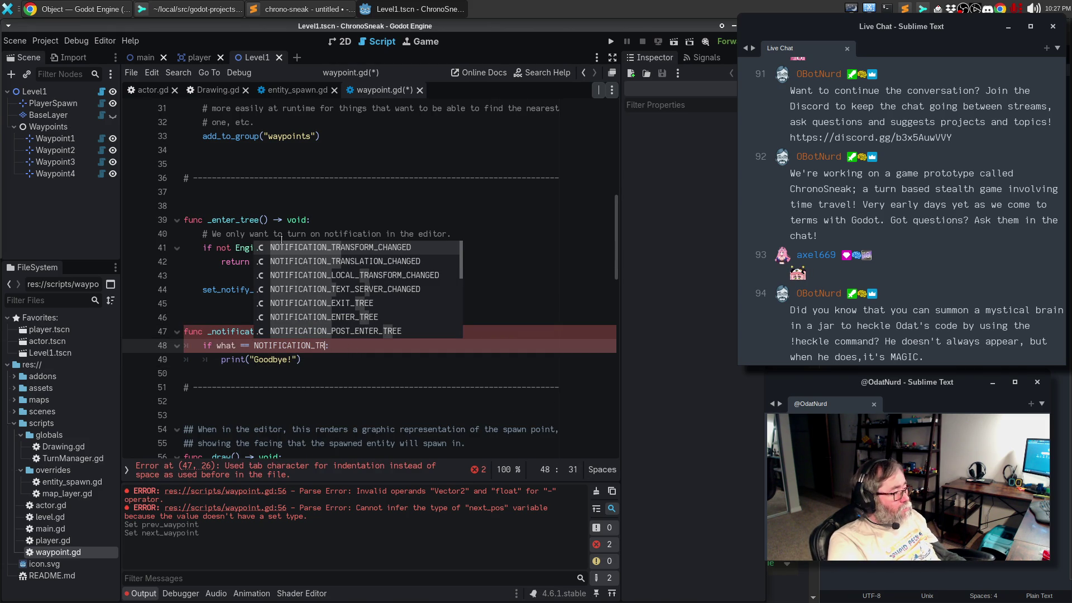
{"action": "left_click", "coordinate": [340, 250]}
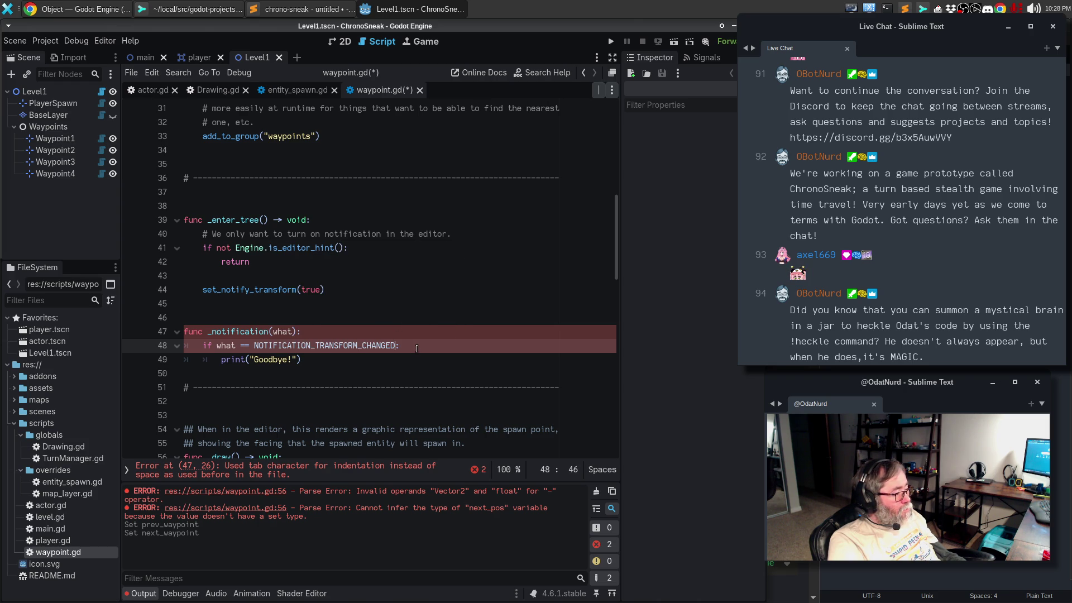
Step: Fix the mixed tab indentation of the pasted lines and save the script
{"action": "left_click", "coordinate": [416, 359]}
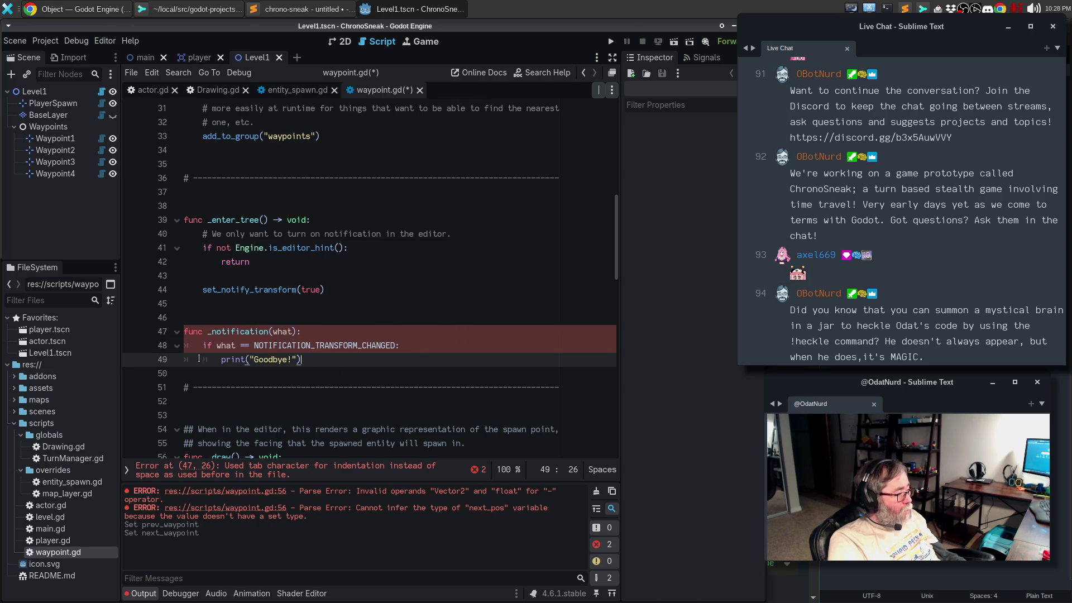
{"action": "mouse_move", "coordinate": [202, 345]}
{"action": "left_mouse_down"}
{"action": "mouse_move", "coordinate": [185, 346]}
{"action": "mouse_move", "coordinate": [185, 359]}
{"action": "left_mouse_up"}
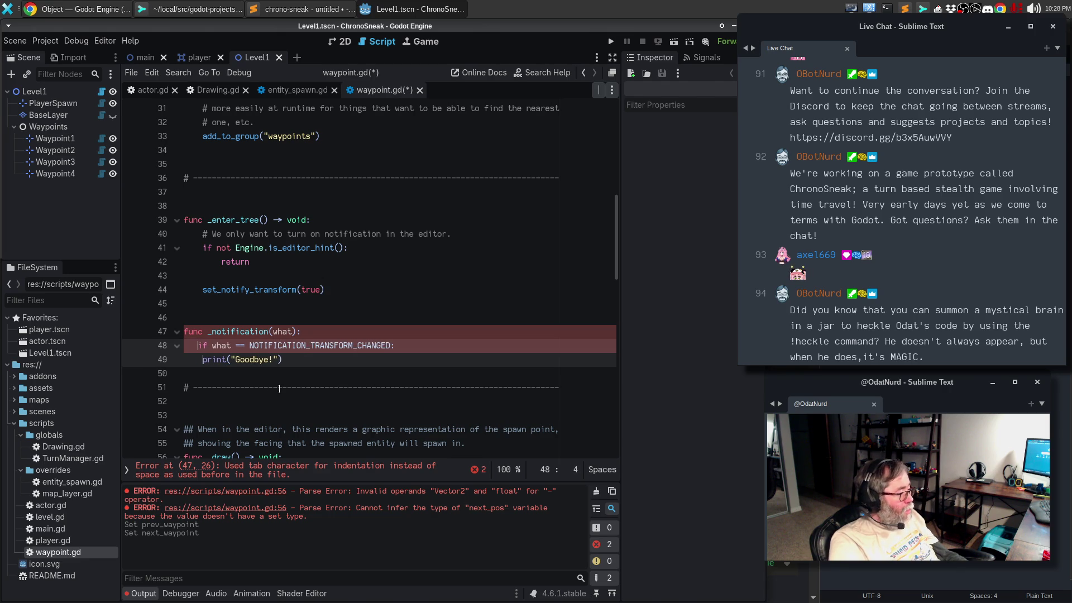
{"action": "left_click", "coordinate": [304, 359]}
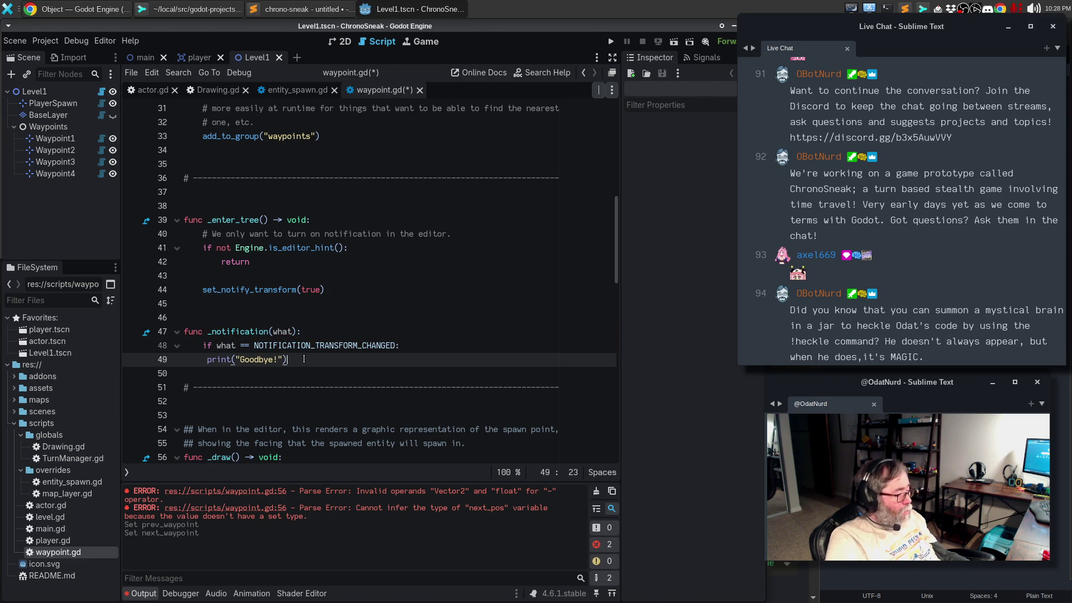
{"action": "key", "text": "Return"}
{"action": "key", "text": "ctrl+s"}
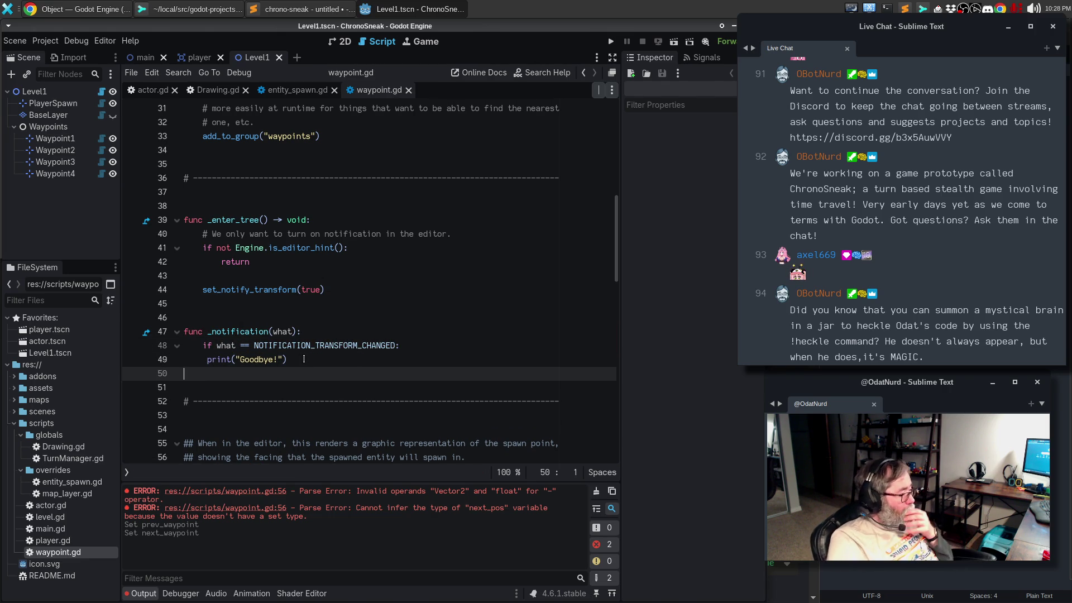
{"action": "left_click", "coordinate": [208, 359]}
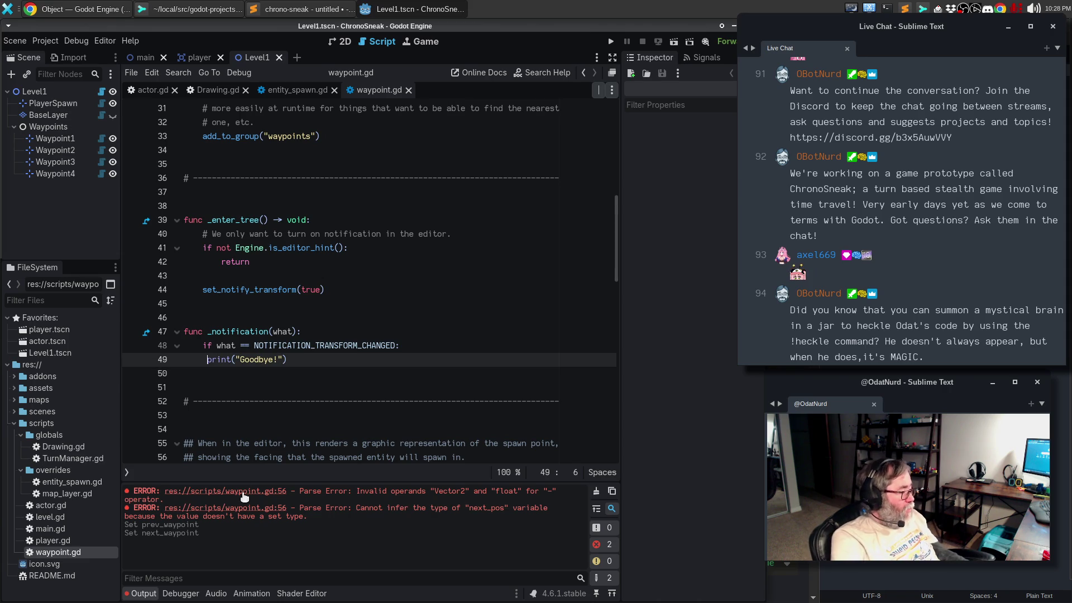
{"action": "key", "text": "Up"}
{"action": "key", "text": "BackSpace"}
{"action": "type", "text": "="}
{"action": "key", "text": "Down"}
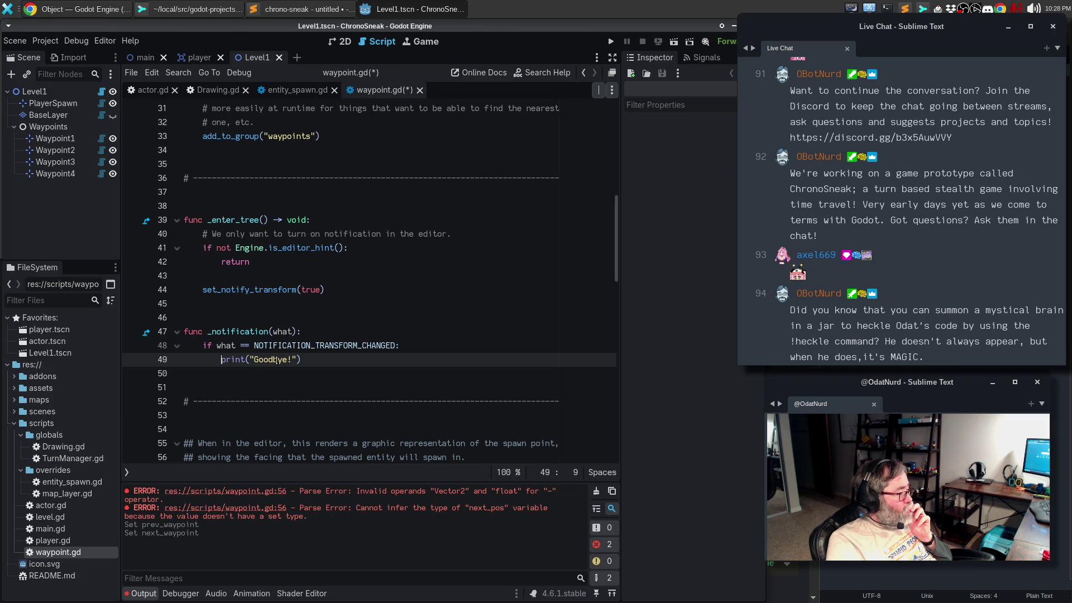
Step: Change the printed message from Goodbye to 'WOOO!', save, and show the 2D scene
{"action": "double_click", "coordinate": [275, 360]}
{"action": "type", "text": "WOOO"}
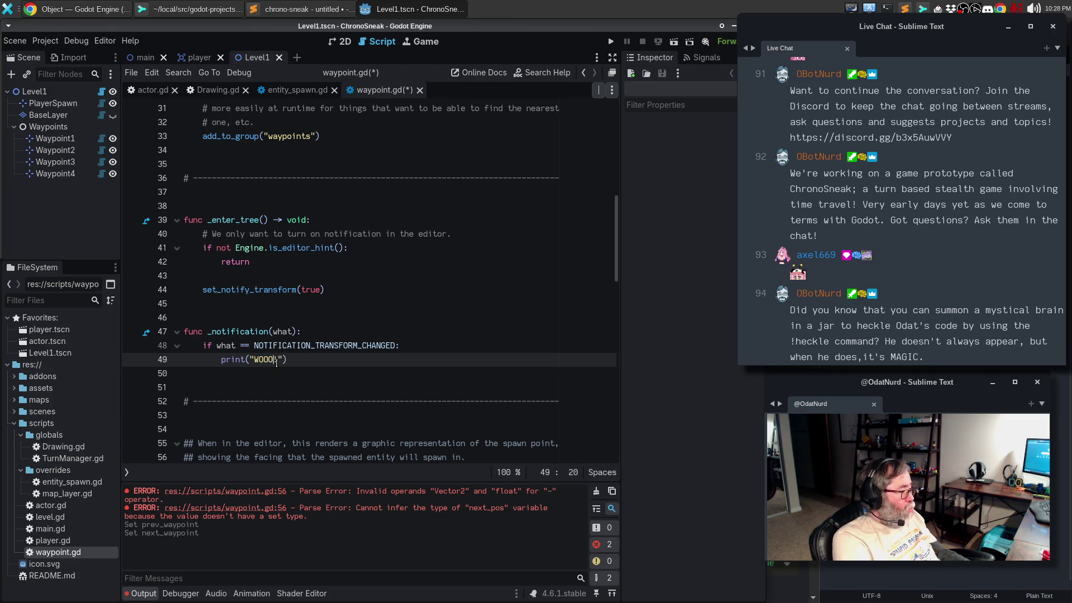
{"action": "key", "text": "ctrl+s"}
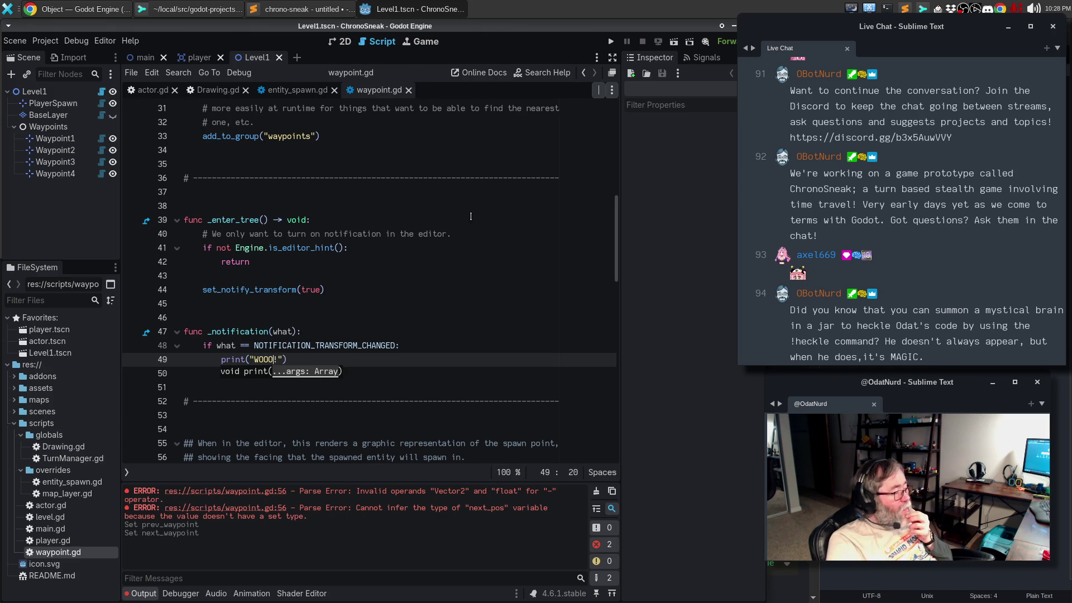
{"action": "left_click", "coordinate": [341, 41]}
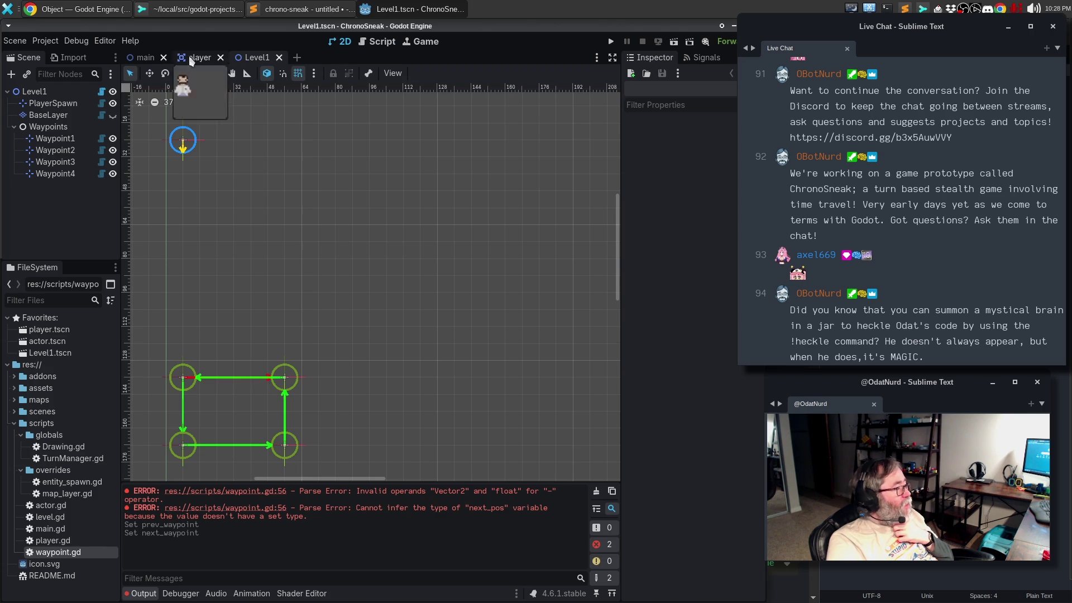
Step: Reload the saved level and drag Waypoint2 so Output fills with WOOO!, then return to waypoint.gd
{"action": "left_click", "coordinate": [19, 42]}
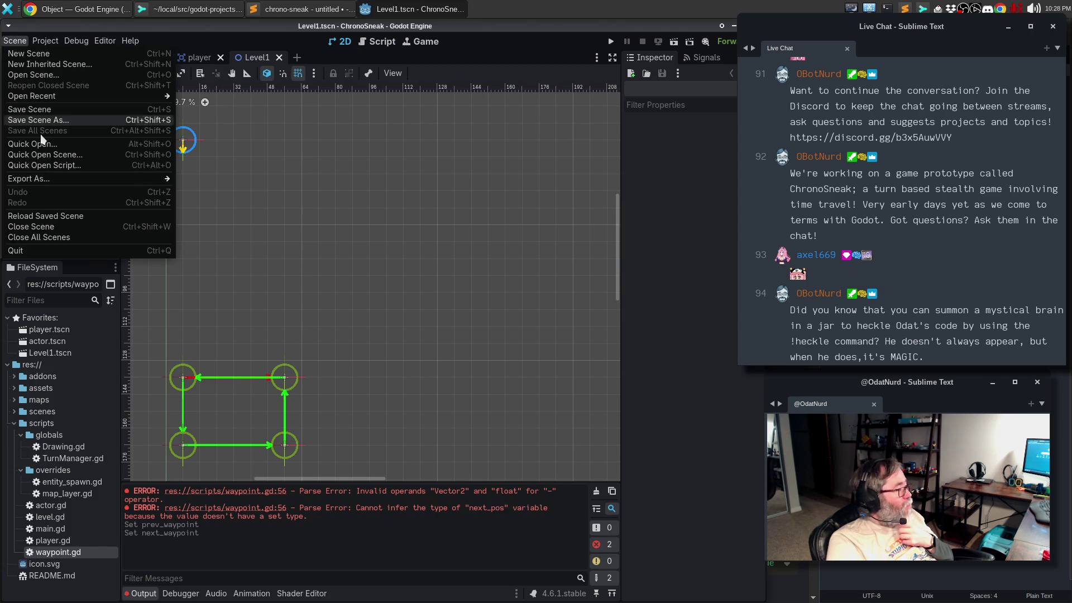
{"action": "left_click", "coordinate": [42, 213]}
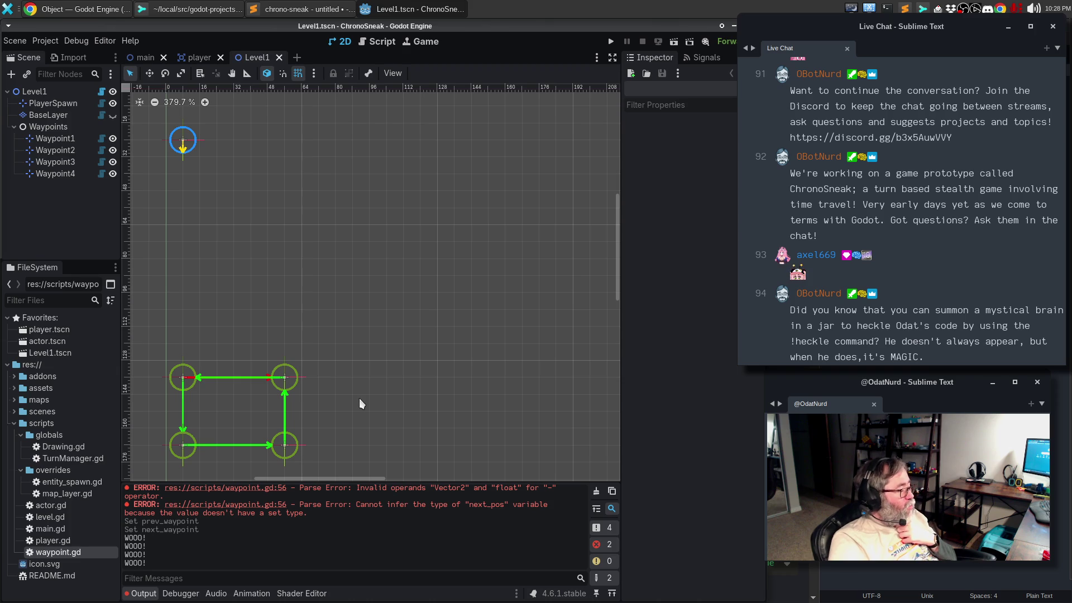
{"action": "left_click", "coordinate": [286, 383]}
{"action": "mouse_move", "coordinate": [286, 378]}
{"action": "left_mouse_down"}
{"action": "mouse_move", "coordinate": [283, 364]}
{"action": "mouse_move", "coordinate": [364, 374]}
{"action": "mouse_move", "coordinate": [381, 323]}
{"action": "mouse_move", "coordinate": [337, 327]}
{"action": "mouse_move", "coordinate": [284, 375]}
{"action": "mouse_move", "coordinate": [390, 261]}
{"action": "mouse_move", "coordinate": [287, 373]}
{"action": "mouse_move", "coordinate": [383, 256]}
{"action": "mouse_move", "coordinate": [283, 371]}
{"action": "mouse_move", "coordinate": [448, 223]}
{"action": "mouse_move", "coordinate": [283, 372]}
{"action": "mouse_move", "coordinate": [422, 294]}
{"action": "mouse_move", "coordinate": [333, 328]}
{"action": "mouse_move", "coordinate": [283, 374]}
{"action": "mouse_move", "coordinate": [486, 177]}
{"action": "mouse_move", "coordinate": [283, 374]}
{"action": "mouse_move", "coordinate": [493, 227]}
{"action": "mouse_move", "coordinate": [296, 372]}
{"action": "mouse_move", "coordinate": [342, 335]}
{"action": "mouse_move", "coordinate": [296, 349]}
{"action": "mouse_move", "coordinate": [282, 372]}
{"action": "mouse_move", "coordinate": [363, 299]}
{"action": "mouse_move", "coordinate": [272, 383]}
{"action": "mouse_move", "coordinate": [283, 375]}
{"action": "left_mouse_up"}
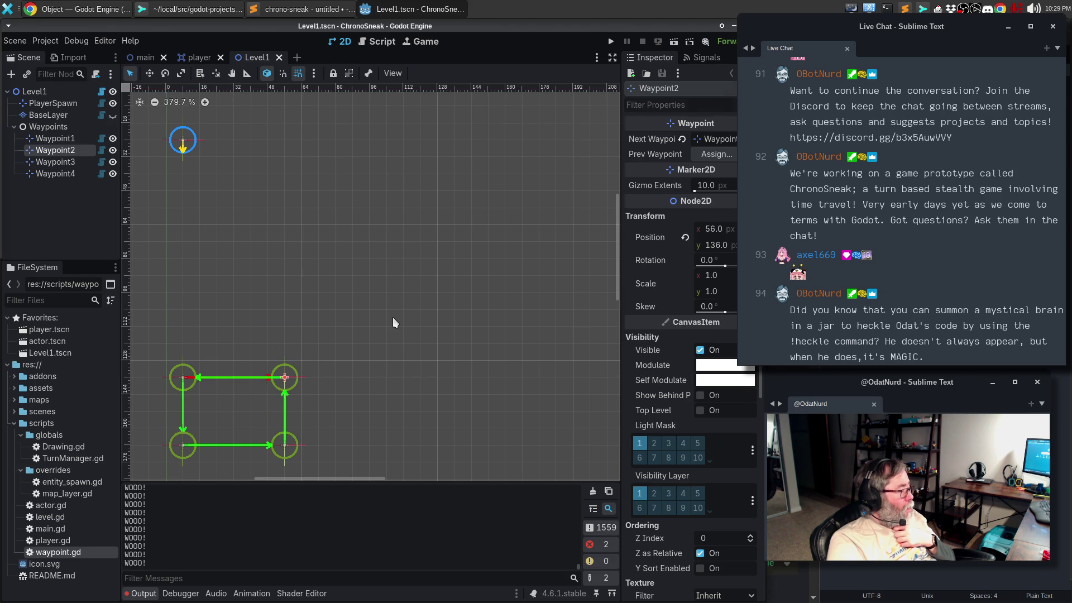
{"action": "left_click", "coordinate": [393, 318]}
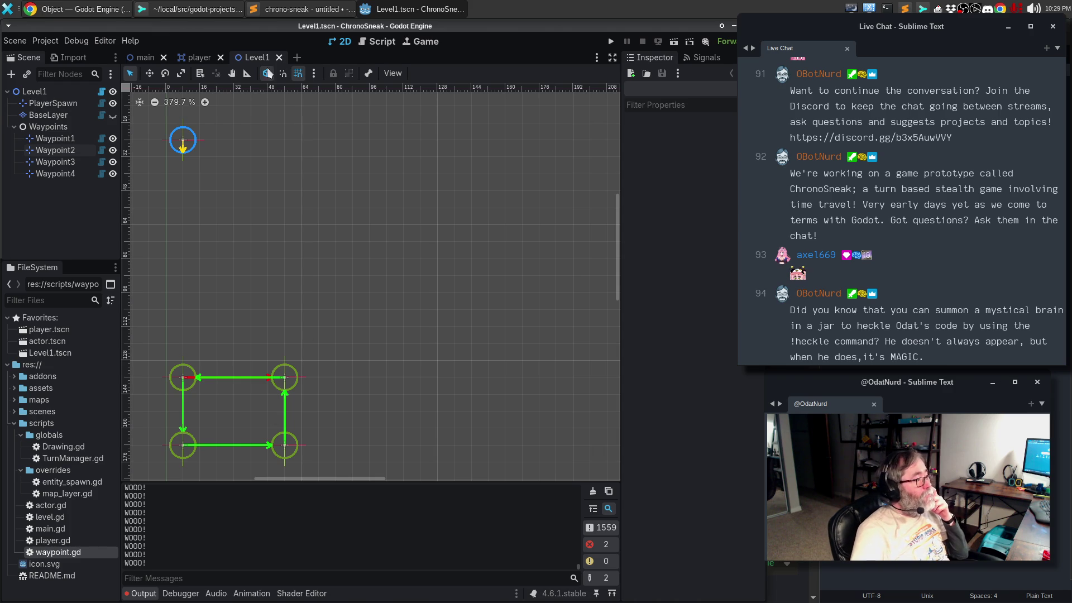
{"action": "left_click", "coordinate": [369, 42]}
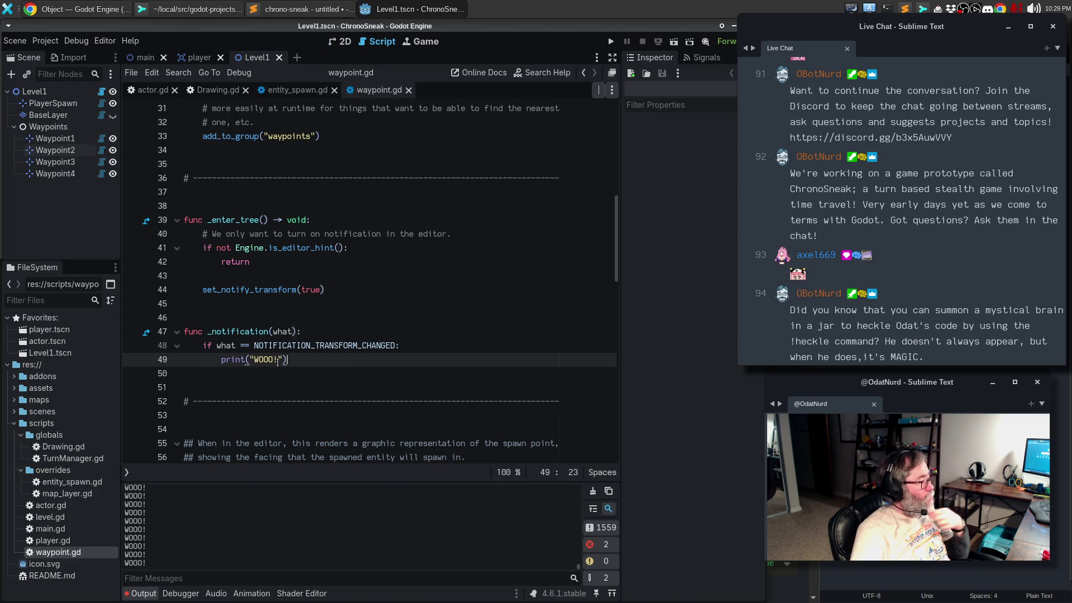
Step: Replace the print call with queue_redraw(), save, and briefly run and stop the game
{"action": "left_click_drag", "start_coordinate": [292, 362], "coordinate": [221, 362]}
{"action": "type", "text": "queue_re"}
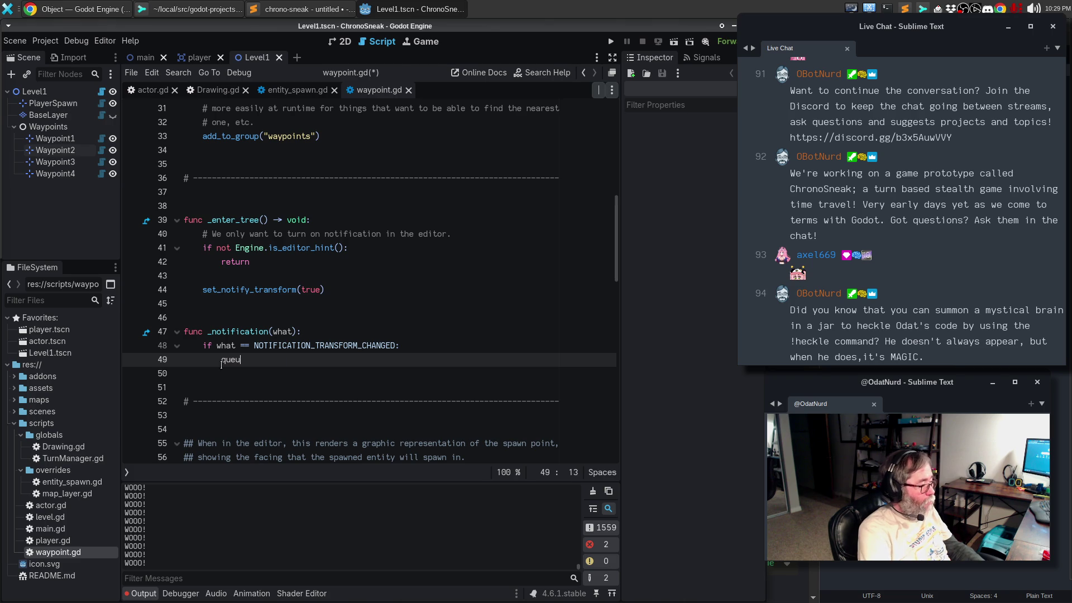
{"action": "key", "text": "Return"}
{"action": "key", "text": "ctrl+s"}
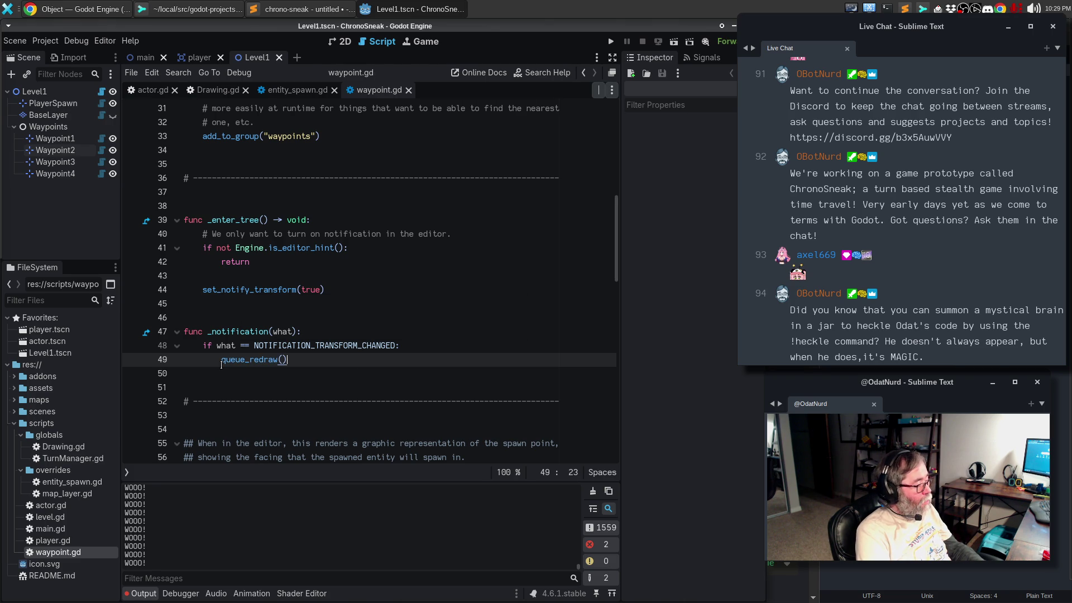
{"action": "key", "text": "F5"}
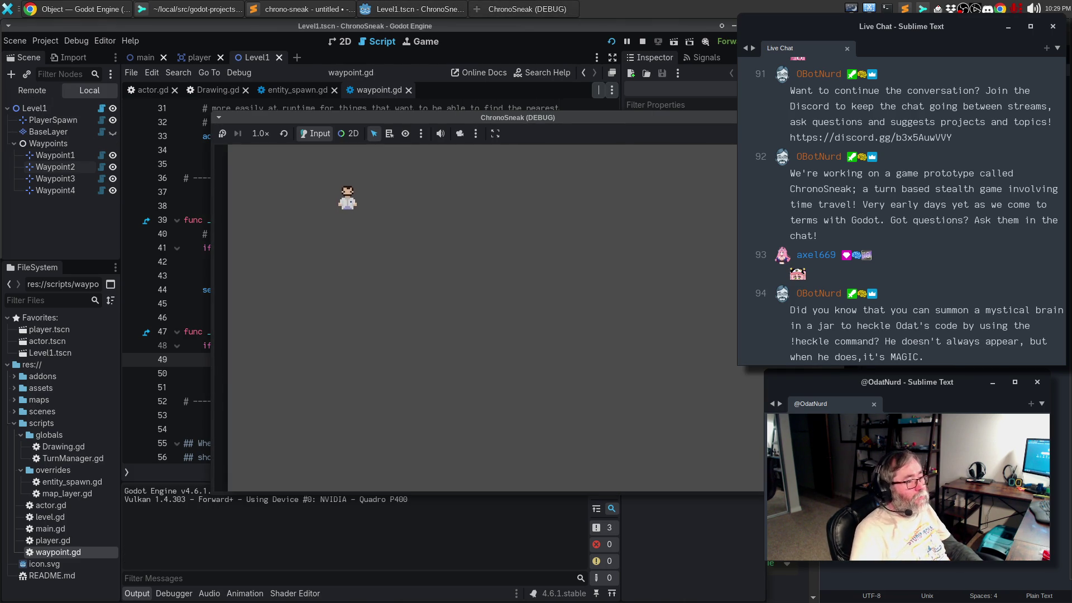
{"action": "key", "text": "F8"}
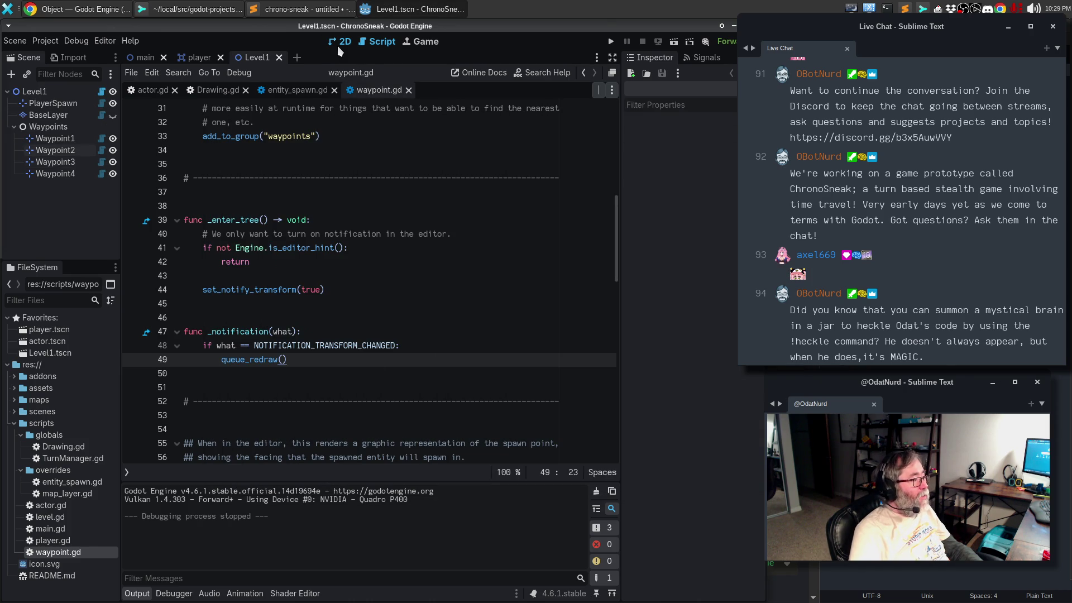
Step: Reload the level, drag Waypoint2 to test the live arrow update, and reopen waypoint.gd
{"action": "left_click", "coordinate": [340, 42]}
{"action": "left_click", "coordinate": [21, 43]}
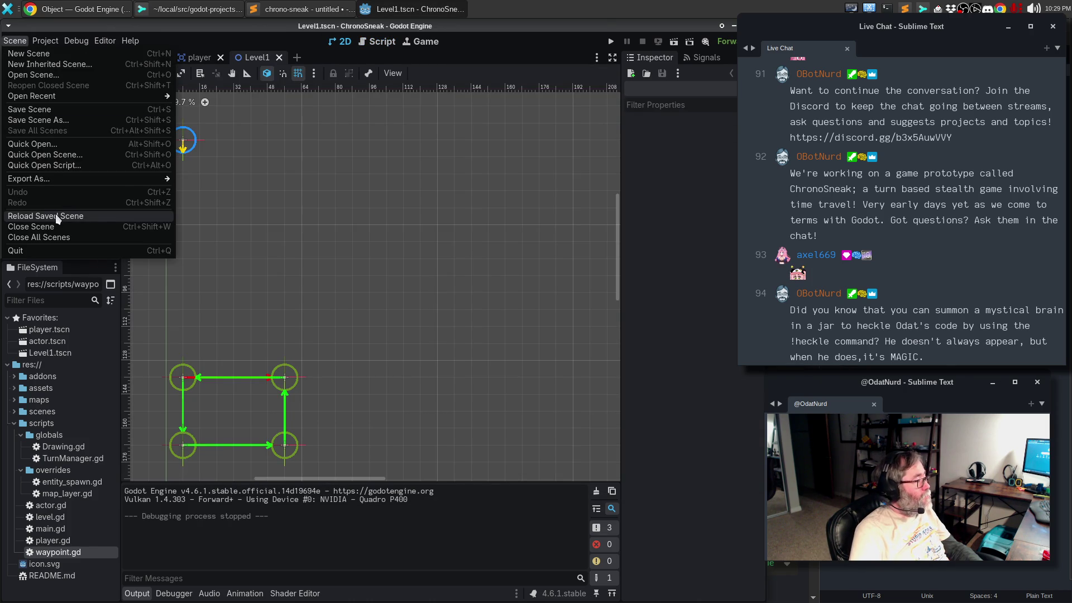
{"action": "left_click", "coordinate": [56, 216]}
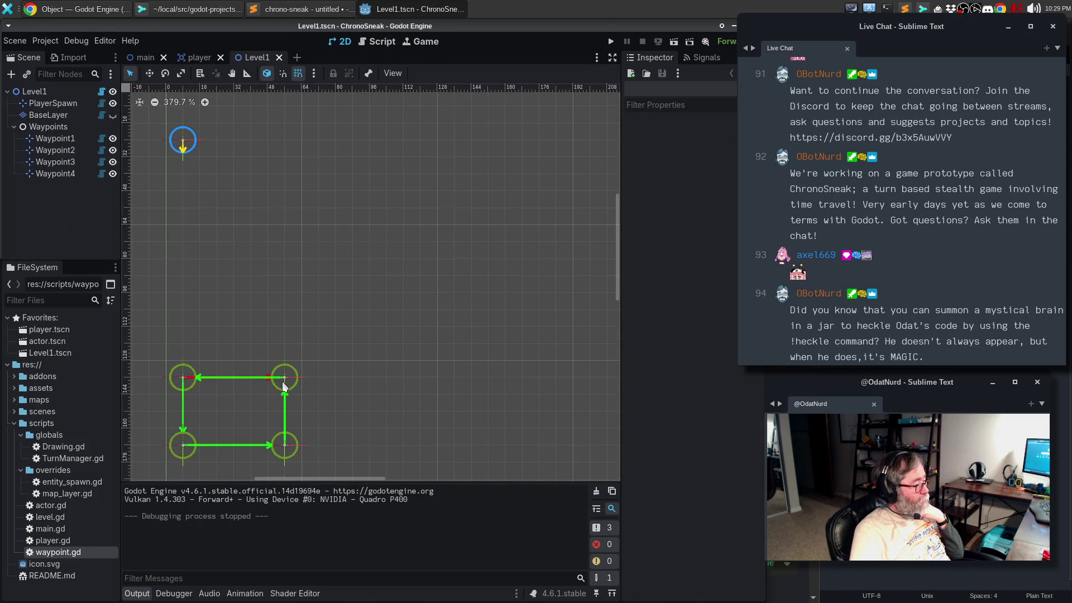
{"action": "left_click", "coordinate": [284, 379]}
{"action": "mouse_move", "coordinate": [286, 381]}
{"action": "left_mouse_down"}
{"action": "mouse_move", "coordinate": [313, 262]}
{"action": "mouse_move", "coordinate": [235, 197]}
{"action": "mouse_move", "coordinate": [385, 217]}
{"action": "mouse_move", "coordinate": [349, 381]}
{"action": "mouse_move", "coordinate": [352, 430]}
{"action": "mouse_move", "coordinate": [173, 265]}
{"action": "mouse_move", "coordinate": [282, 314]}
{"action": "mouse_move", "coordinate": [264, 378]}
{"action": "mouse_move", "coordinate": [267, 237]}
{"action": "mouse_move", "coordinate": [301, 376]}
{"action": "mouse_move", "coordinate": [282, 376]}
{"action": "mouse_move", "coordinate": [312, 309]}
{"action": "mouse_move", "coordinate": [284, 377]}
{"action": "left_mouse_up"}
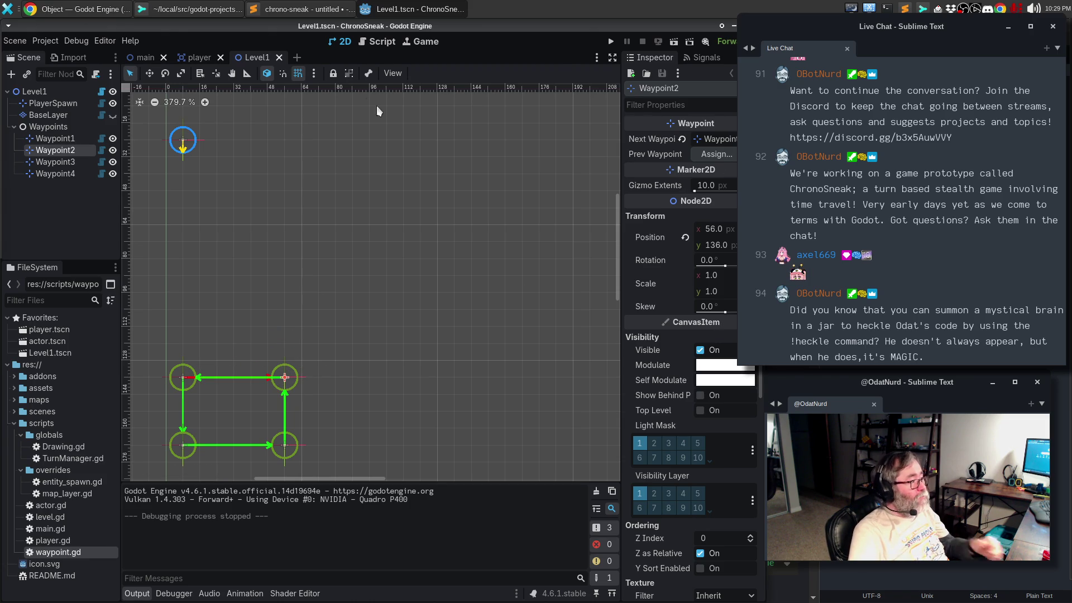
{"action": "left_click", "coordinate": [364, 42]}
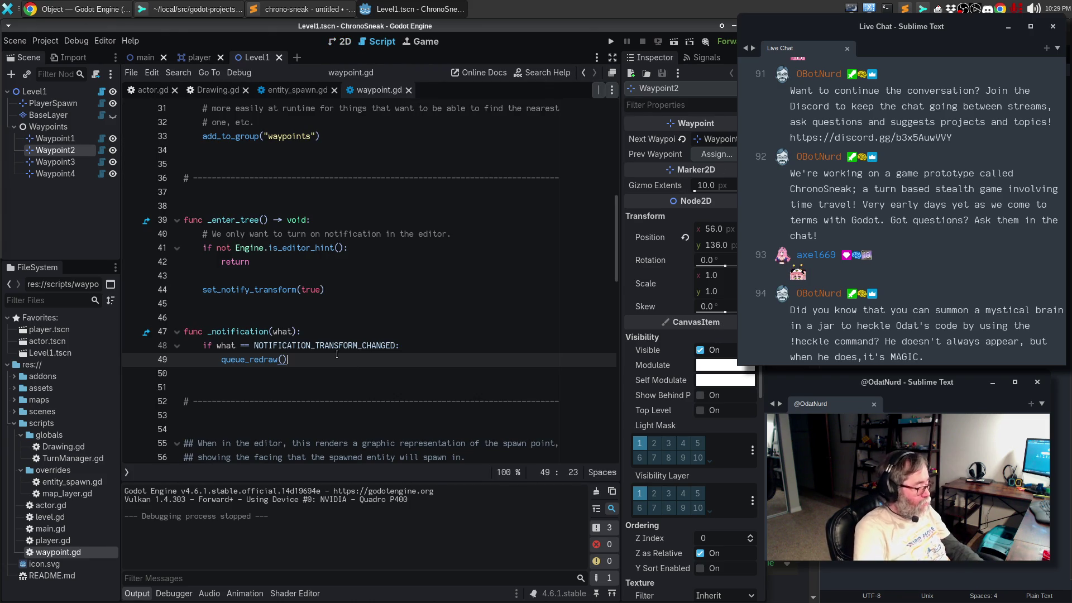
Step: Add 'if next_waypoint: next_waypoint.queue_redraw()' to the _notification handler
{"action": "key", "text": "Return"}
{"action": "type", "text": "if"}
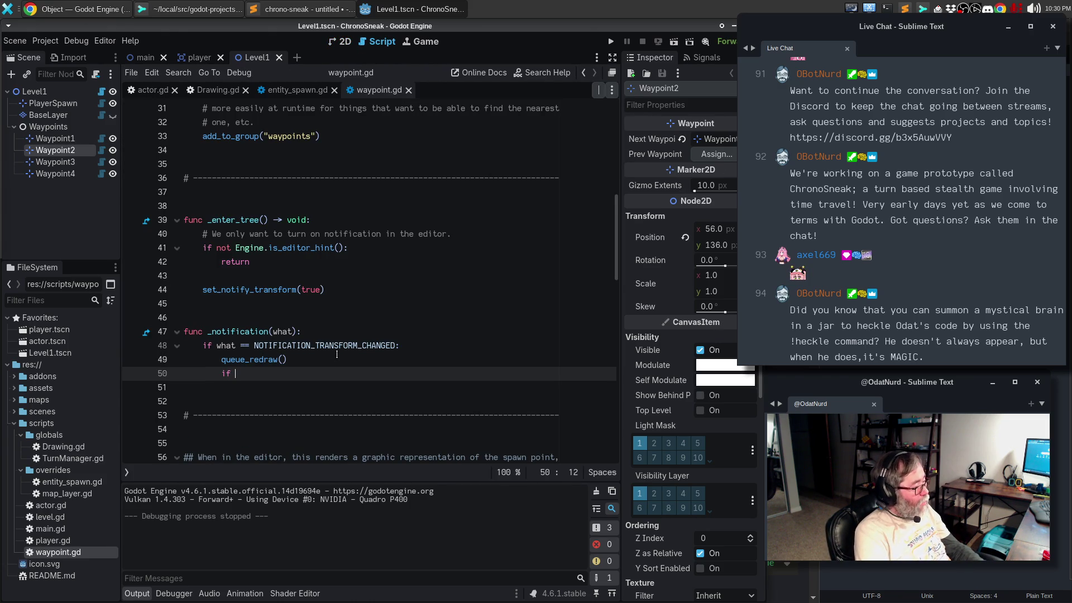
{"action": "key", "text": "BackSpace"}
{"action": "key", "text": "BackSpace"}
{"action": "key", "text": "BackSpace"}
{"action": "type", "text": "next_way"}
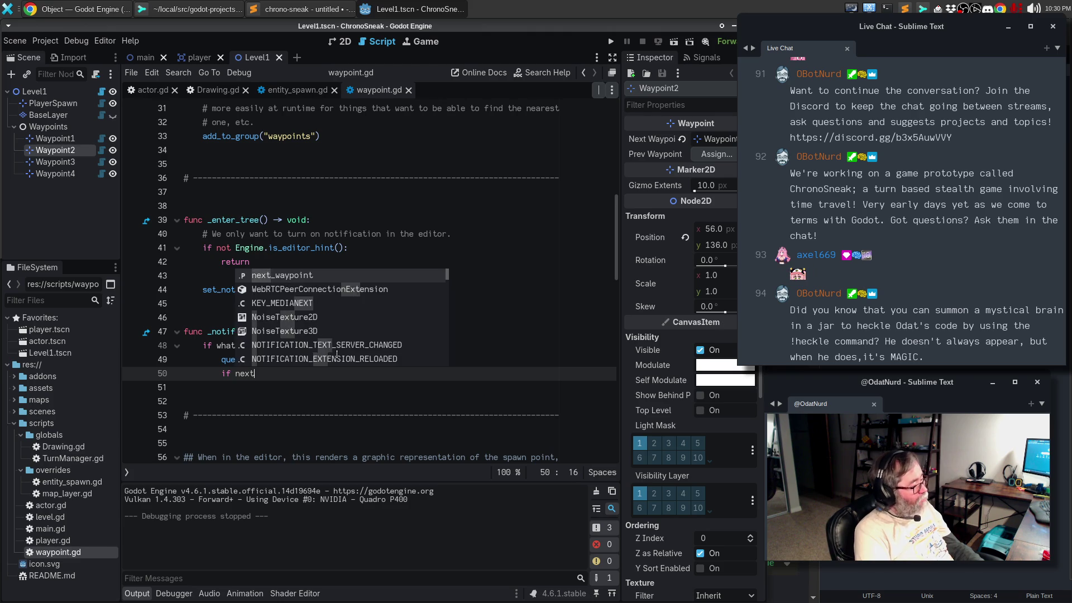
{"action": "key", "text": "Return"}
{"action": "type", "text": ":"}
{"action": "key", "text": "Return"}
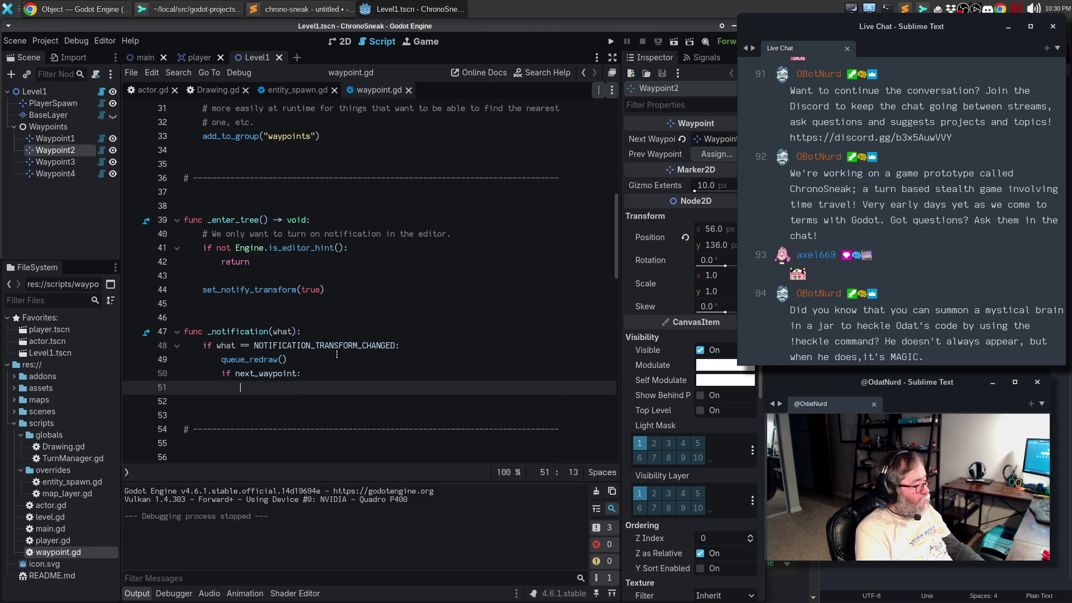
{"action": "type", "text": "next_w"}
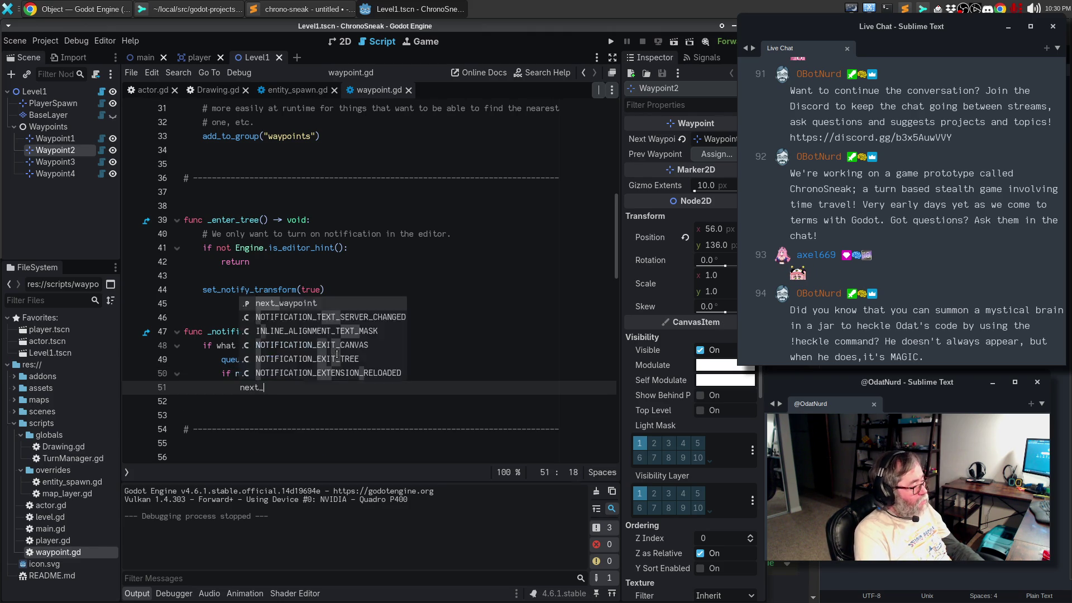
{"action": "key", "text": "Return"}
{"action": "type", "text": ".que"}
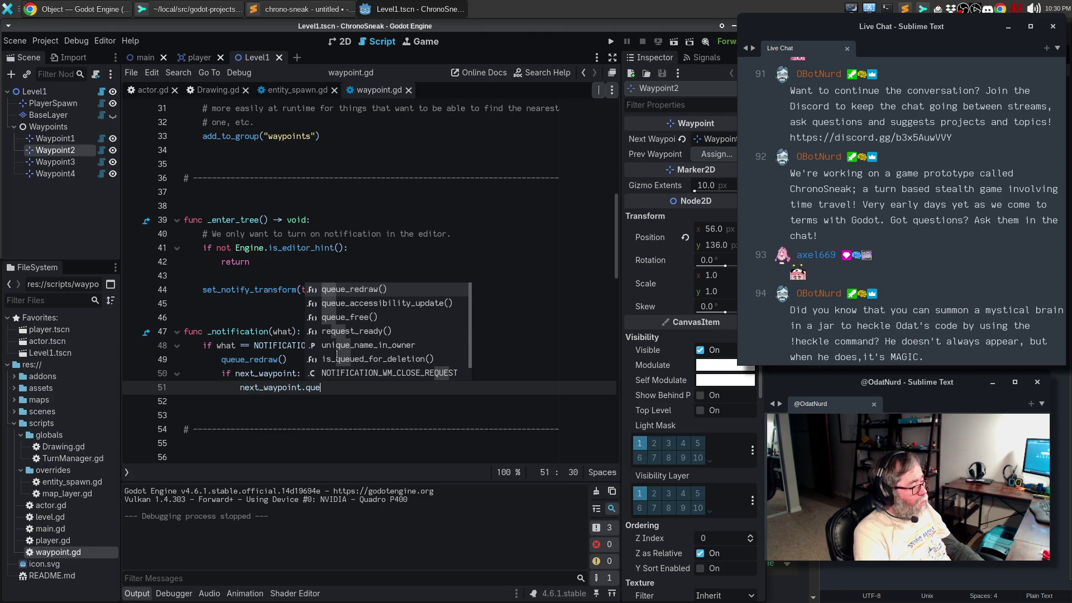
{"action": "key", "text": "Return"}
{"action": "key", "text": "Return"}
{"action": "type", "text": "if o"}
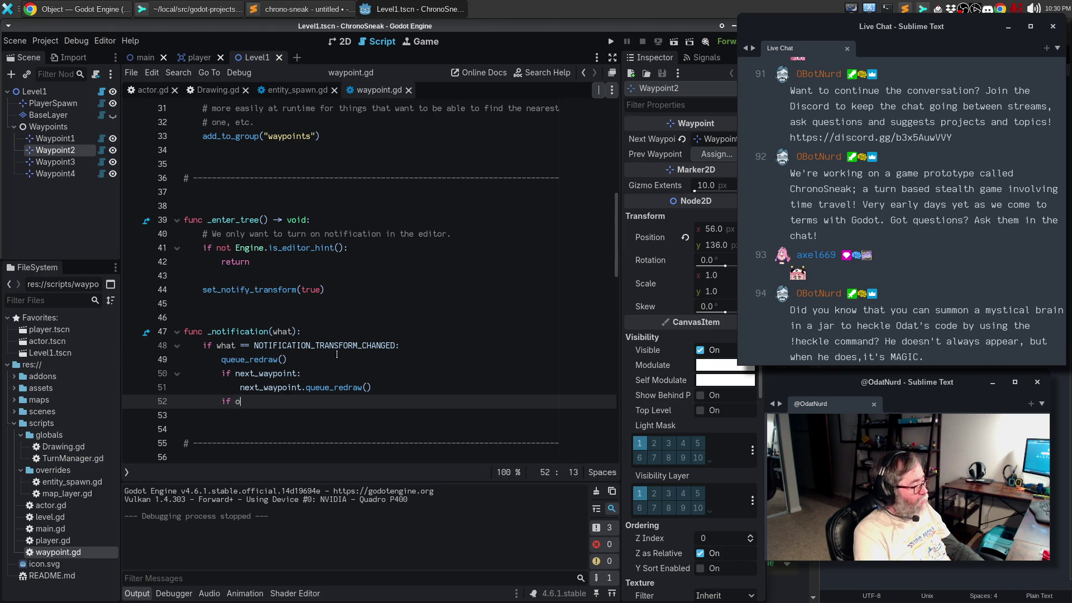
Step: Add 'if prev_waypoint: prev_waypoint.queue_redraw()', save the script, and show the 2D scene
{"action": "key", "text": "BackSpace"}
{"action": "type", "text": "pre"}
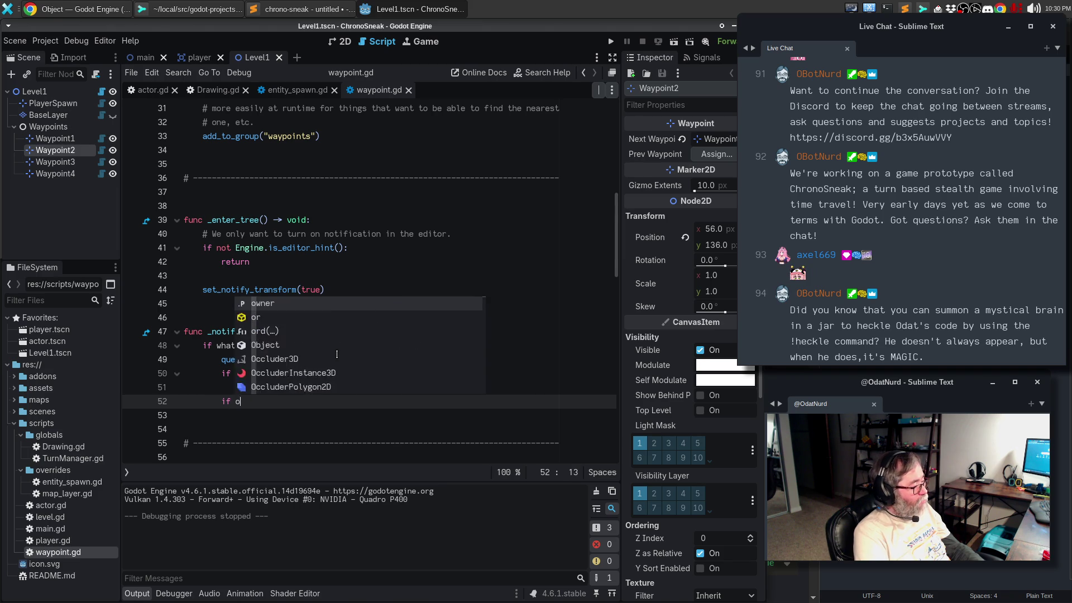
{"action": "key", "text": "Return"}
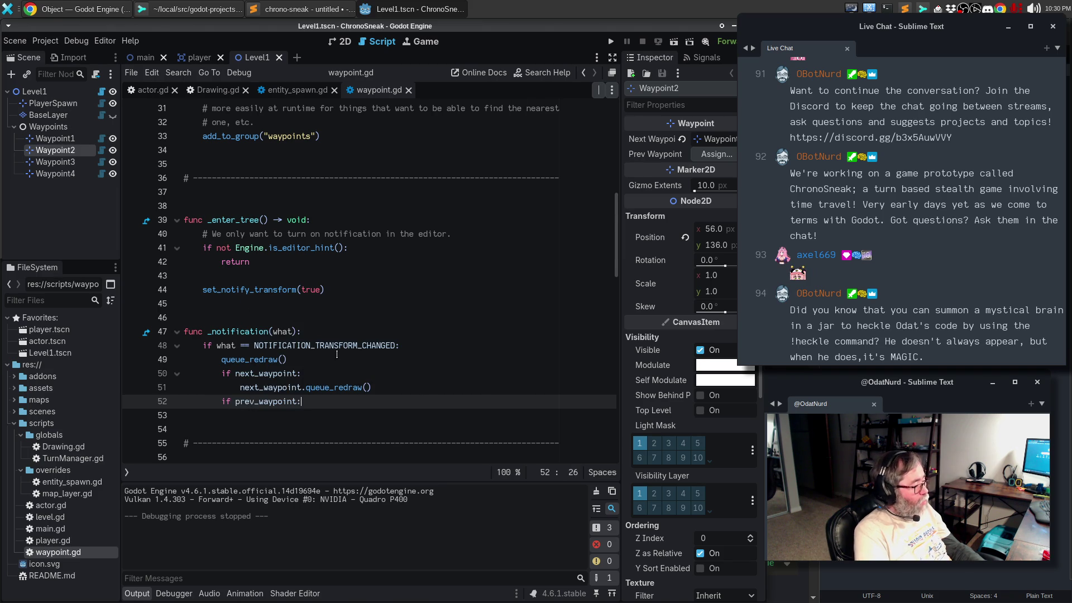
{"action": "key", "text": "Return"}
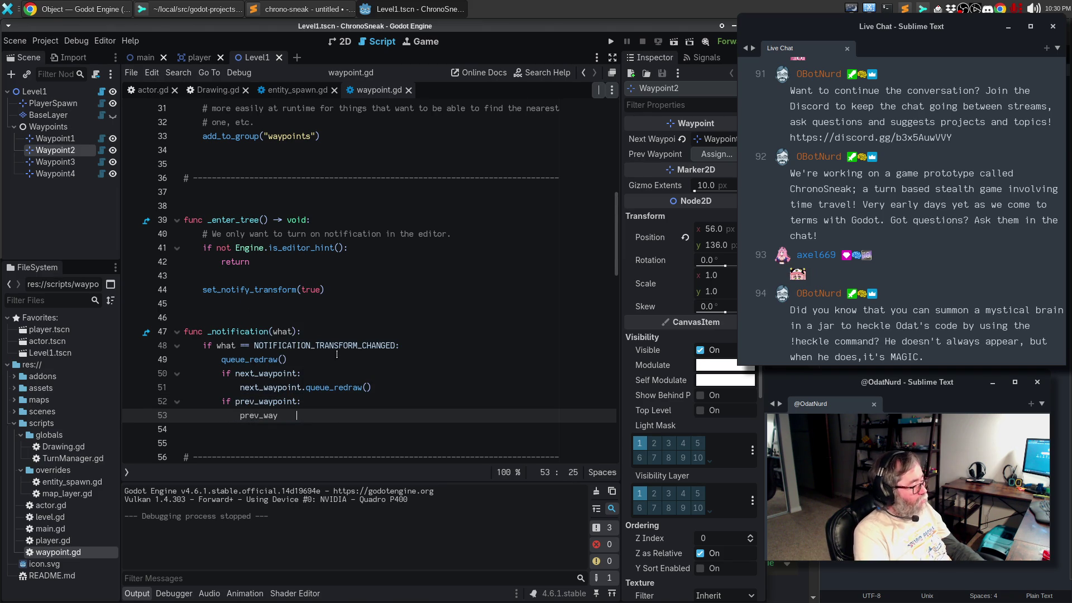
{"action": "type", "text": "prev_wayp"}
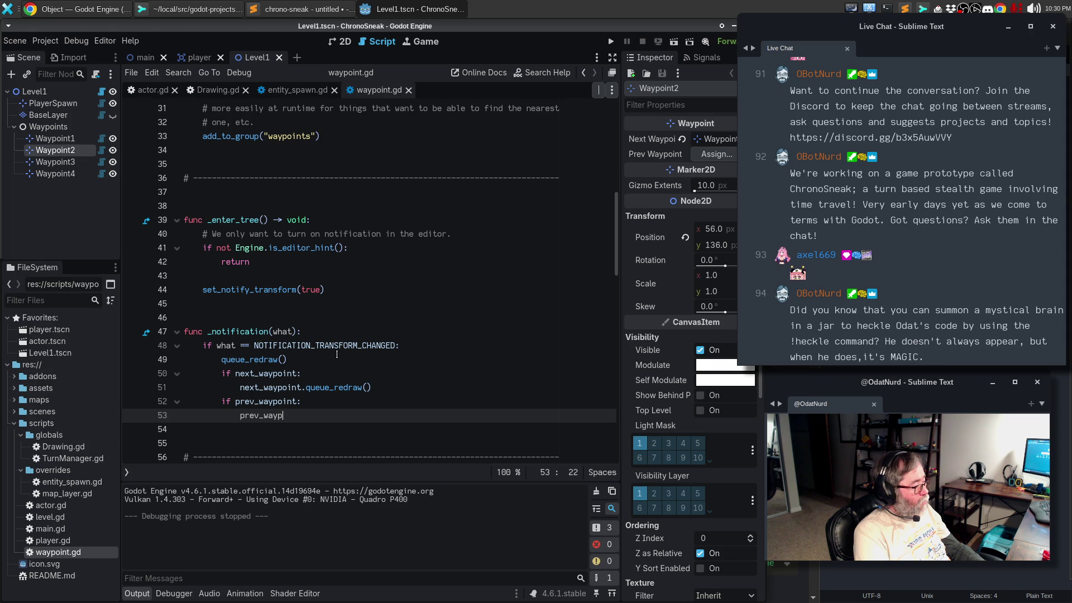
{"action": "type", "text": "oint.queu"}
{"action": "key", "text": "Return"}
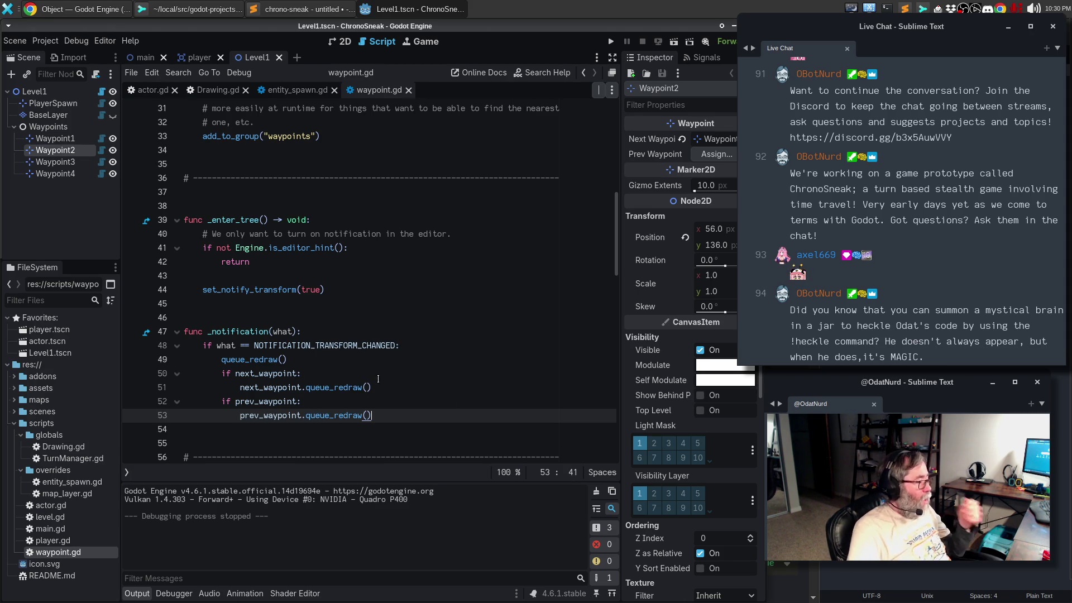
{"action": "mouse_move", "coordinate": [254, 360]}
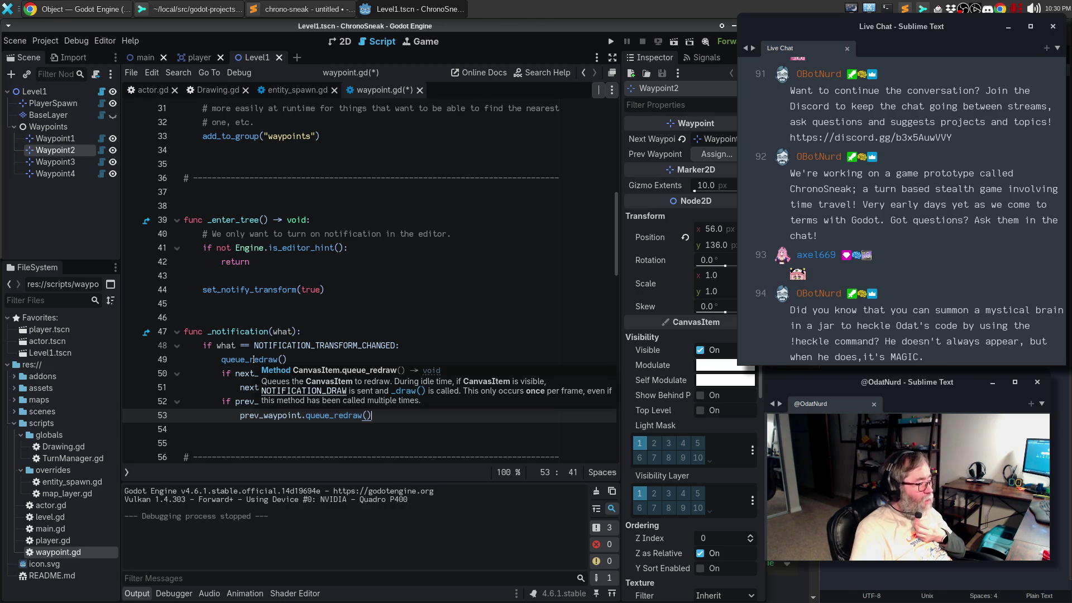
{"action": "left_click", "coordinate": [325, 362]}
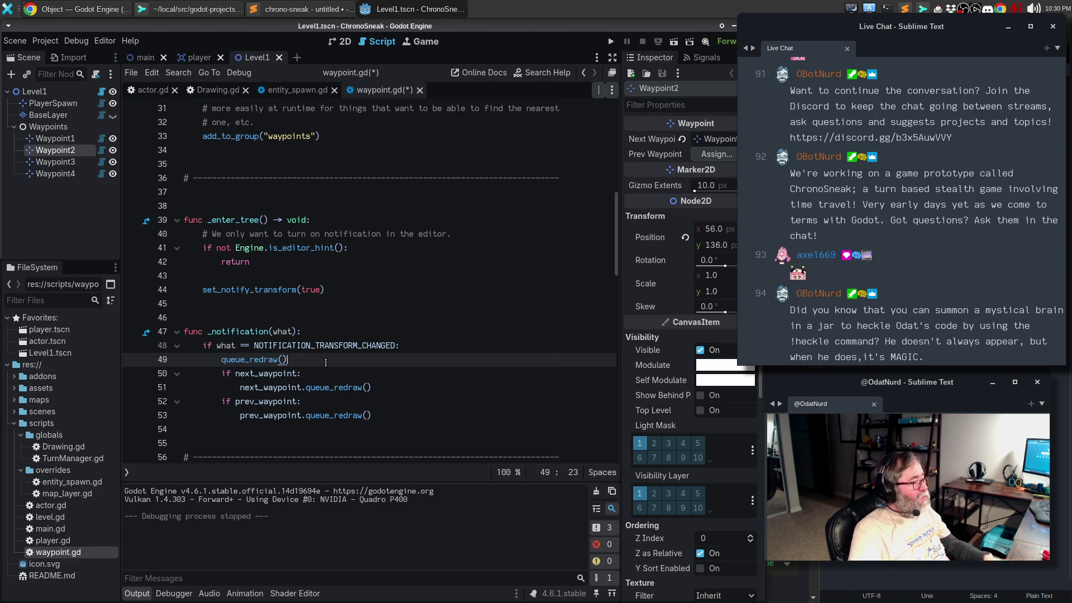
{"action": "key", "text": "ctrl+s"}
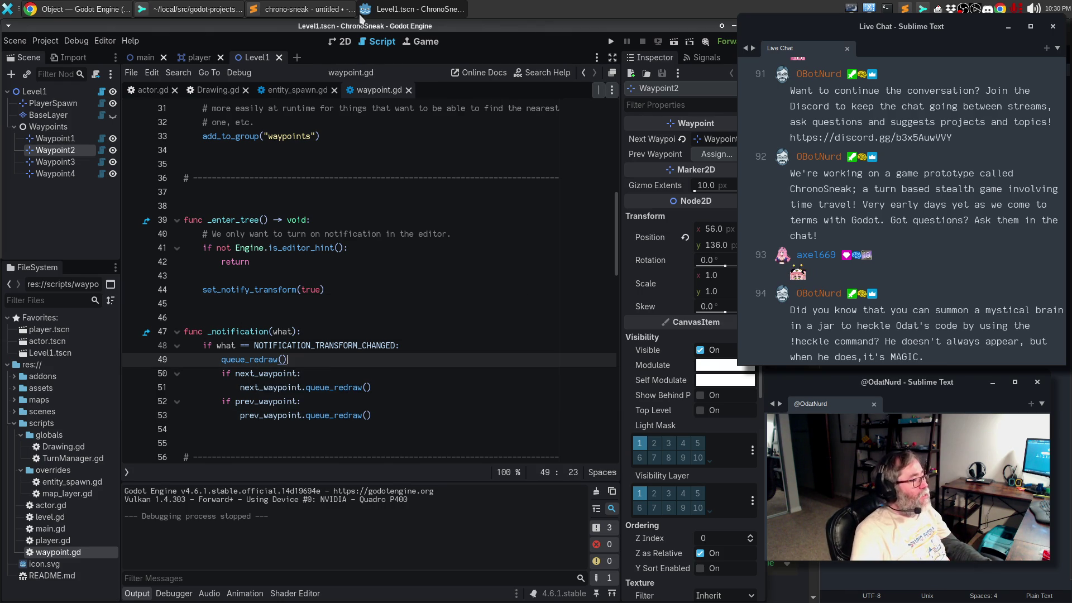
{"action": "left_click", "coordinate": [345, 40]}
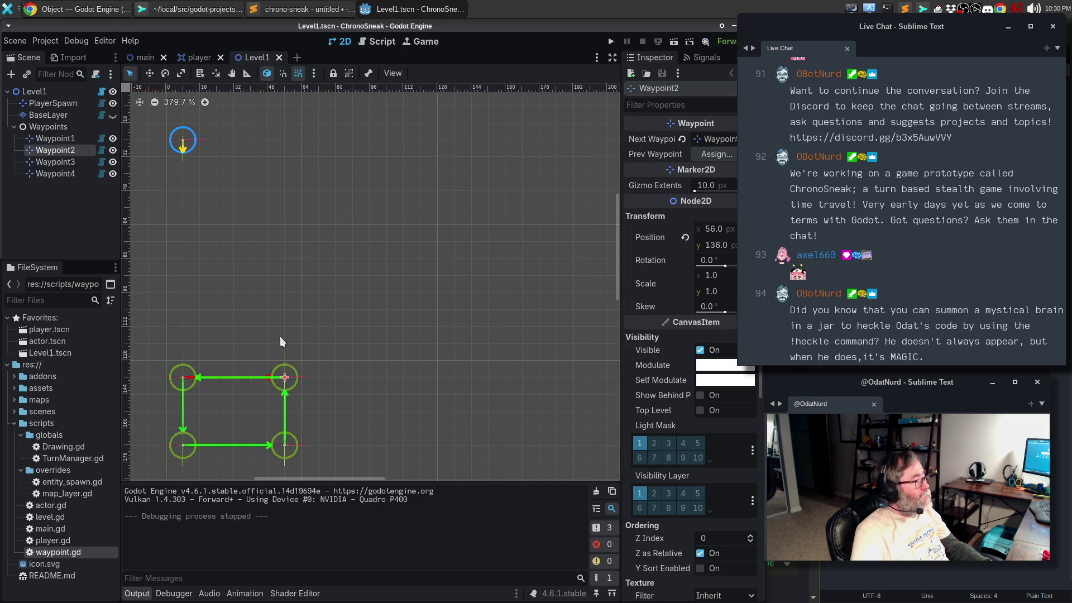
{"action": "mouse_move", "coordinate": [284, 378]}
{"action": "left_mouse_down"}
{"action": "mouse_move", "coordinate": [282, 271]}
{"action": "mouse_move", "coordinate": [468, 288]}
{"action": "mouse_move", "coordinate": [365, 287]}
{"action": "mouse_move", "coordinate": [285, 346]}
{"action": "mouse_move", "coordinate": [289, 374]}
{"action": "mouse_move", "coordinate": [330, 231]}
{"action": "mouse_move", "coordinate": [283, 358]}
{"action": "mouse_move", "coordinate": [283, 306]}
{"action": "mouse_move", "coordinate": [475, 277]}
{"action": "mouse_move", "coordinate": [271, 319]}
{"action": "mouse_move", "coordinate": [284, 376]}
{"action": "left_mouse_up"}
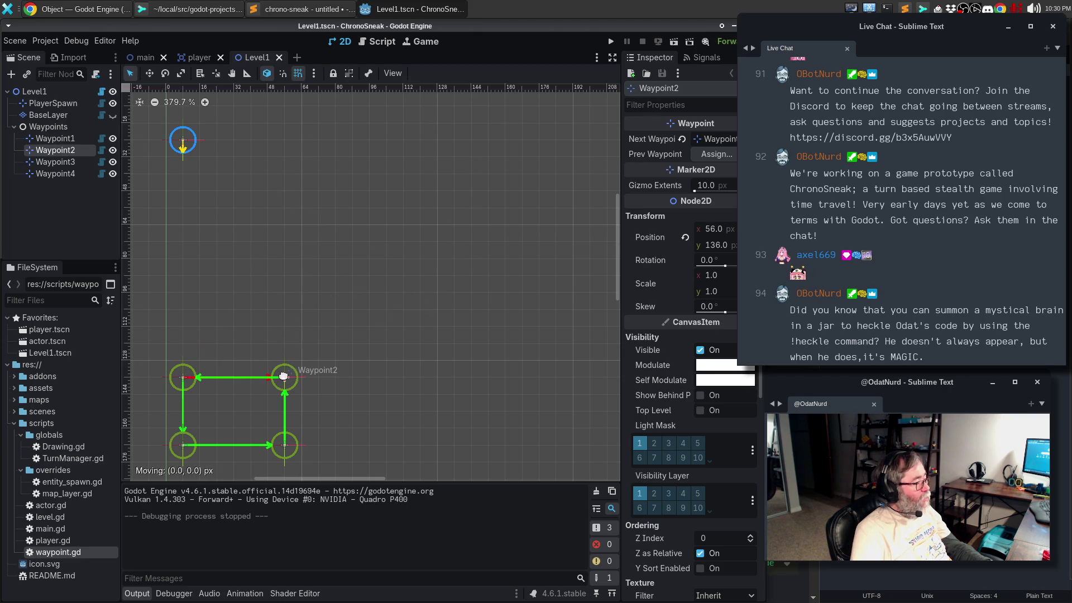
{"action": "mouse_move", "coordinate": [285, 445]}
{"action": "left_mouse_down"}
{"action": "mouse_move", "coordinate": [357, 416]}
{"action": "mouse_move", "coordinate": [385, 293]}
{"action": "mouse_move", "coordinate": [335, 424]}
{"action": "mouse_move", "coordinate": [296, 441]}
{"action": "mouse_move", "coordinate": [370, 245]}
{"action": "mouse_move", "coordinate": [315, 410]}
{"action": "mouse_move", "coordinate": [279, 427]}
{"action": "mouse_move", "coordinate": [281, 444]}
{"action": "mouse_move", "coordinate": [347, 375]}
{"action": "mouse_move", "coordinate": [352, 411]}
{"action": "mouse_move", "coordinate": [268, 451]}
{"action": "mouse_move", "coordinate": [450, 223]}
{"action": "mouse_move", "coordinate": [335, 413]}
{"action": "mouse_move", "coordinate": [278, 443]}
{"action": "mouse_move", "coordinate": [387, 392]}
{"action": "mouse_move", "coordinate": [290, 442]}
{"action": "mouse_move", "coordinate": [380, 384]}
{"action": "mouse_move", "coordinate": [283, 441]}
{"action": "mouse_move", "coordinate": [362, 382]}
{"action": "mouse_move", "coordinate": [286, 443]}
{"action": "left_mouse_up"}
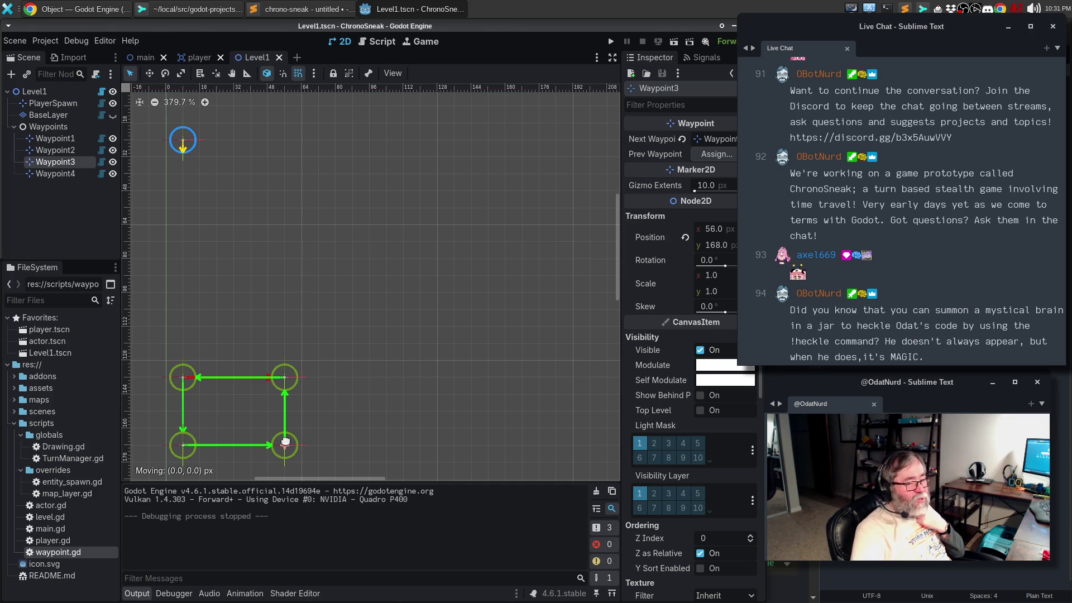
{"action": "mouse_move", "coordinate": [183, 445]}
{"action": "left_mouse_down"}
{"action": "mouse_move", "coordinate": [163, 431]}
{"action": "mouse_move", "coordinate": [259, 444]}
{"action": "mouse_move", "coordinate": [183, 445]}
{"action": "left_mouse_up"}
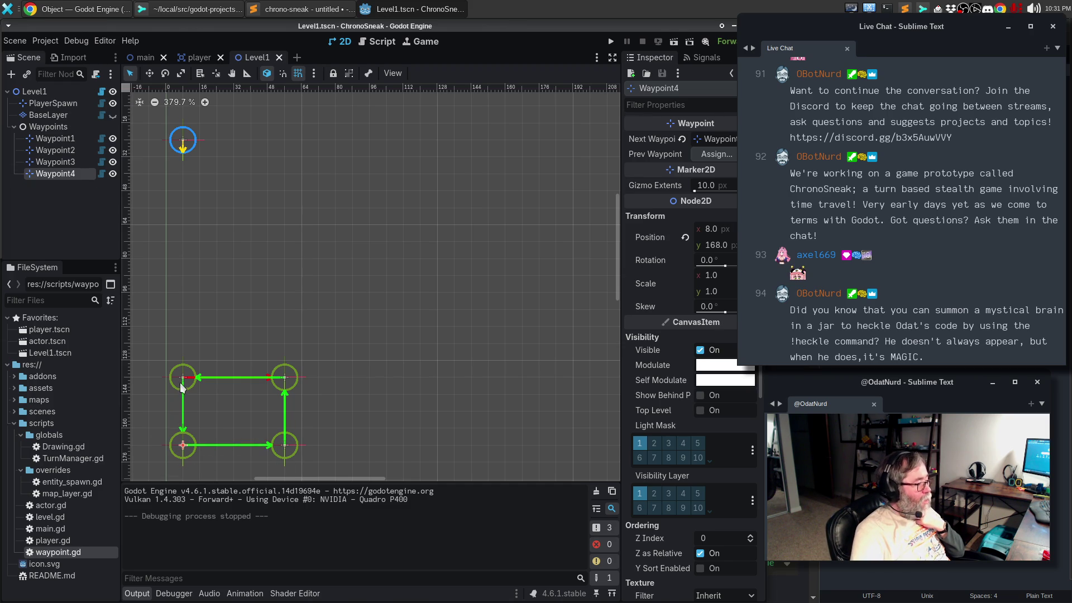
{"action": "left_click_drag", "start_coordinate": [181, 376], "coordinate": [177, 308]}
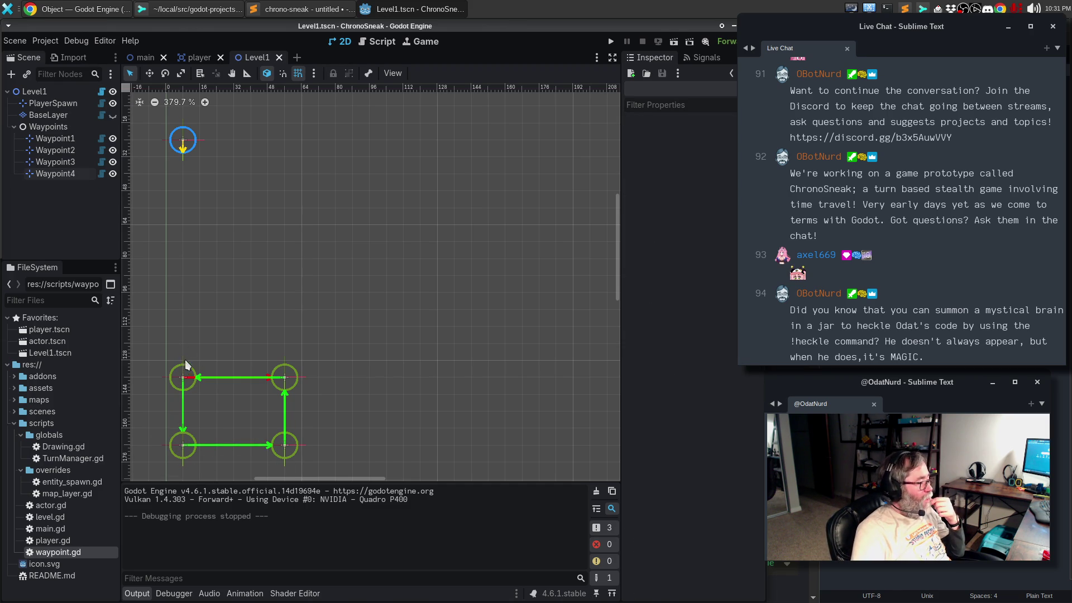
{"action": "mouse_move", "coordinate": [182, 376]}
{"action": "left_mouse_down"}
{"action": "mouse_move", "coordinate": [177, 269]}
{"action": "mouse_move", "coordinate": [300, 241]}
{"action": "mouse_move", "coordinate": [171, 304]}
{"action": "mouse_move", "coordinate": [177, 376]}
{"action": "mouse_move", "coordinate": [269, 313]}
{"action": "mouse_move", "coordinate": [185, 375]}
{"action": "mouse_move", "coordinate": [221, 333]}
{"action": "mouse_move", "coordinate": [181, 374]}
{"action": "left_mouse_up"}
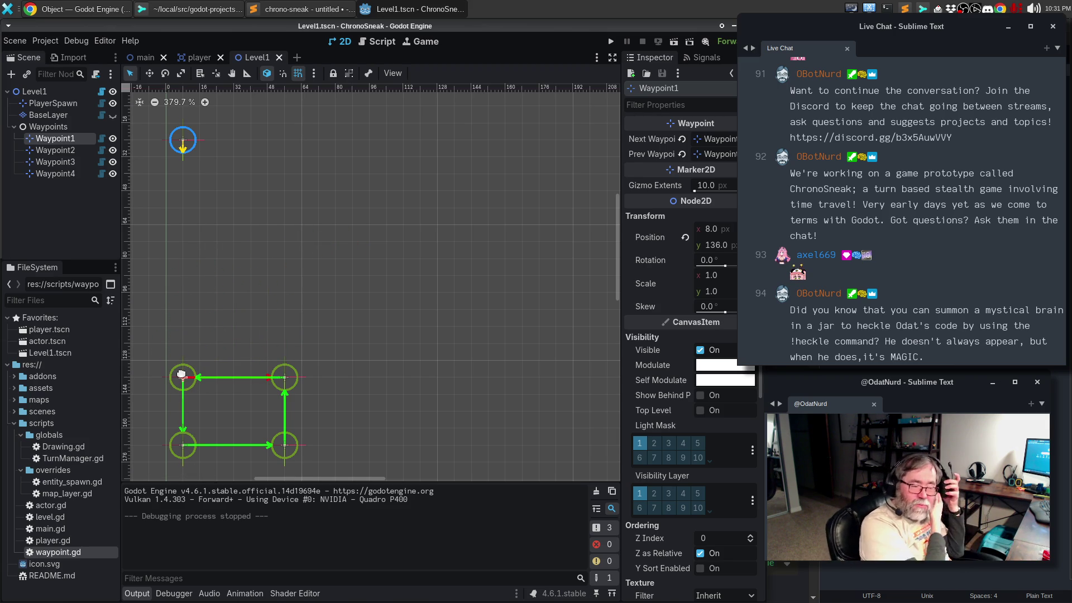